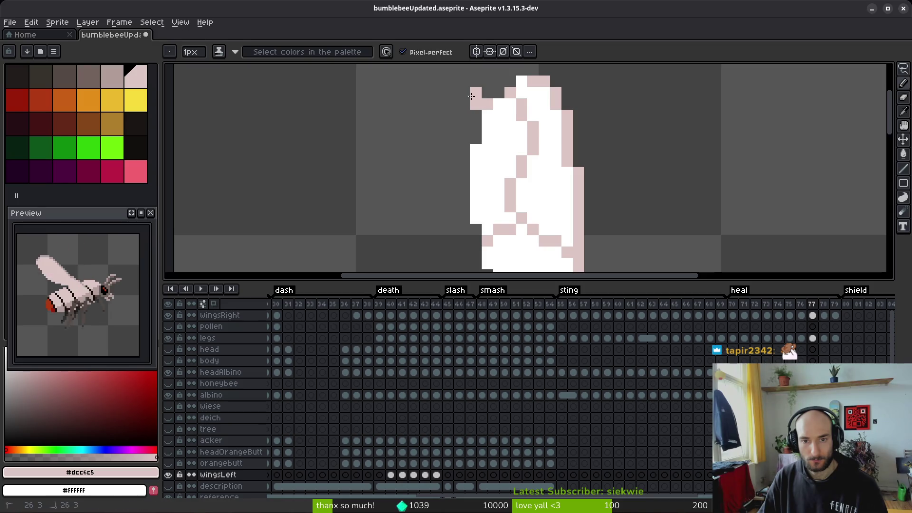
- Draw a pink #dcc6c5 line along the wing's left edge and erase stray pixels
scroll(423, 141, "down", 4)
mouse_move(437, 69)
left_mouse_down()
mouse_move(451, 172)
mouse_move(547, 260)
left_mouse_up()
scroll(547, 260, "down", 3)
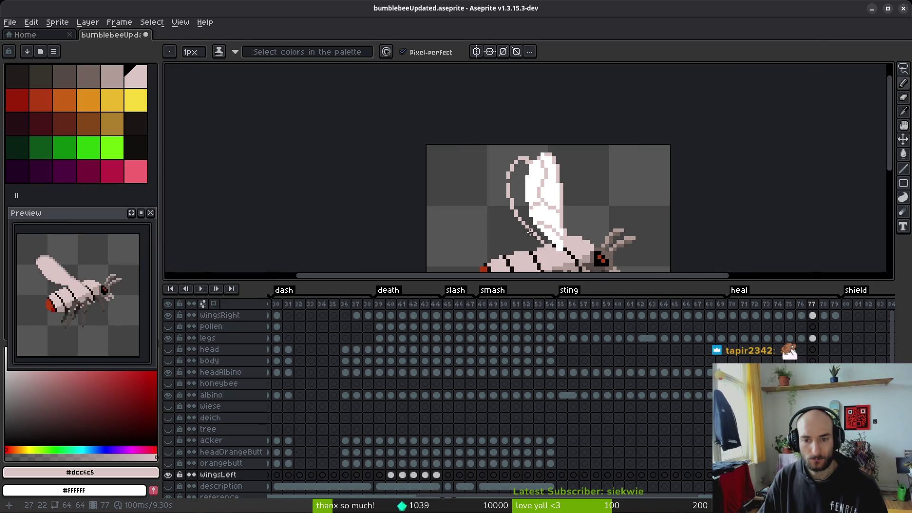
scroll(515, 207, "up", 3)
key("e")
left_click(494, 192)
left_click(472, 135)
key("b")
left_click(484, 134)
- Undo a mistaken pink fill and draw a vertical pink line down the wing's inner edge
scroll(484, 135, "down", 3)
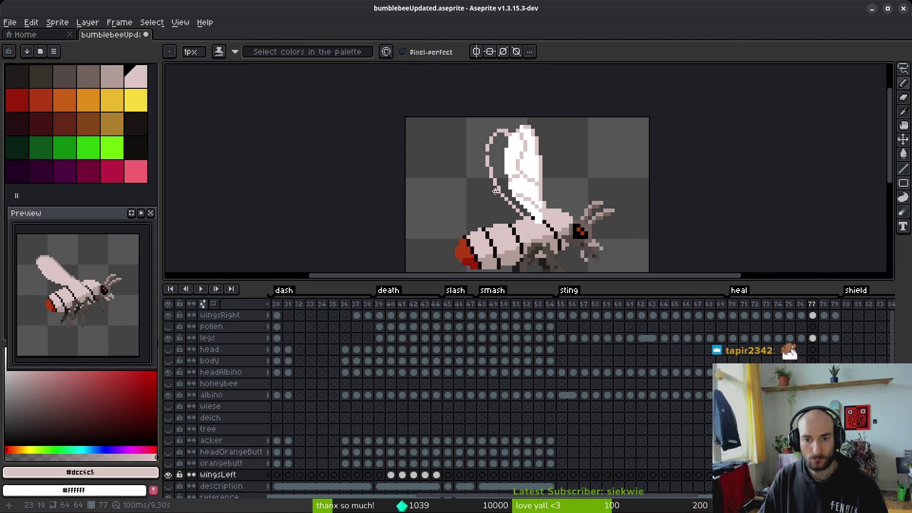
scroll(485, 134, "up", 2)
scroll(523, 126, "up", 1)
key("g")
left_click(523, 126)
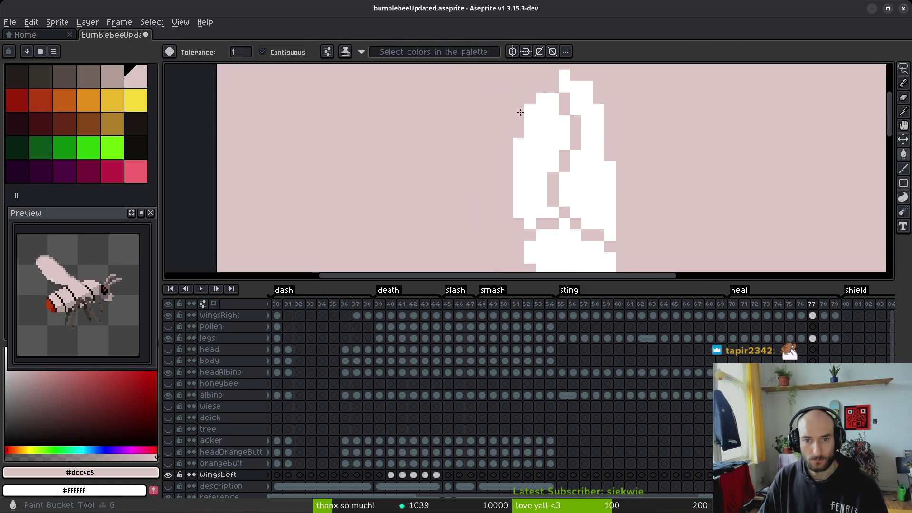
key("ctrl+z")
left_click(517, 128)
key("ctrl+z")
key("b")
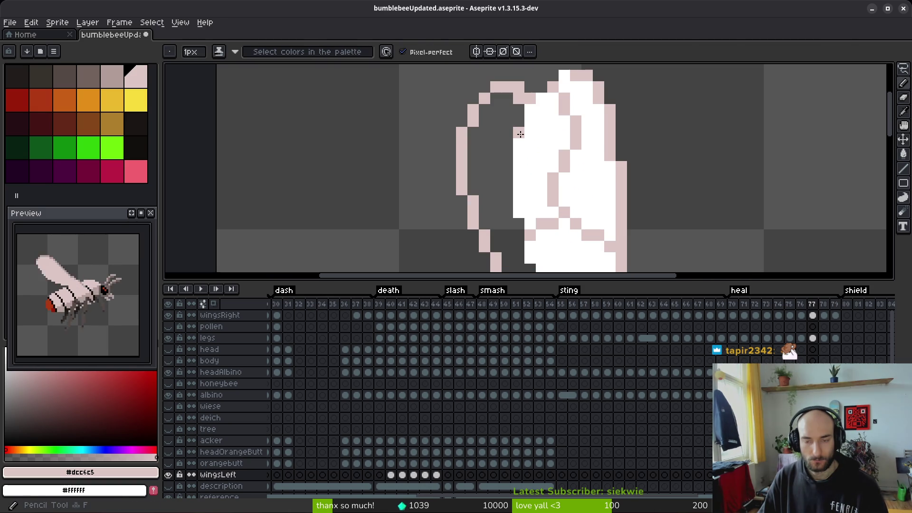
left_click_drag(507, 143, 507, 223)
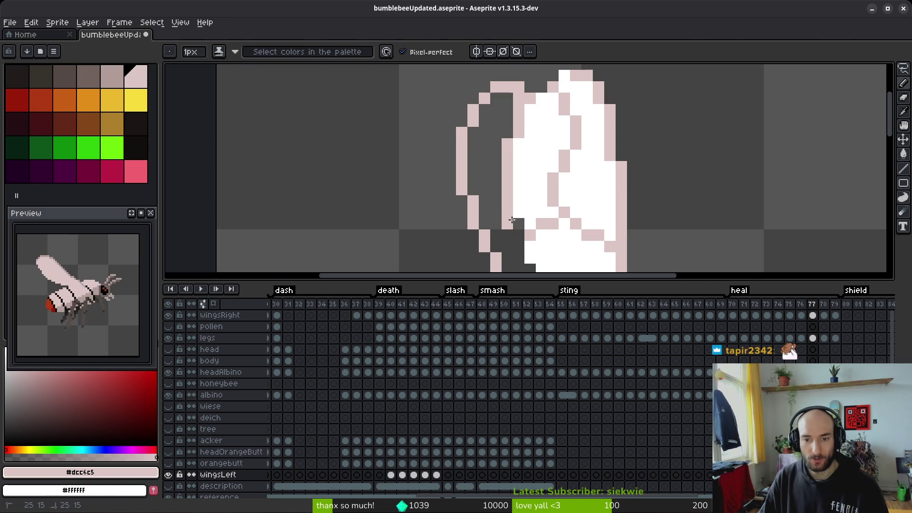
- Extend the pink inner outline diagonally down toward the wing base
scroll(518, 190, "down", 2)
left_click_drag(518, 153, 533, 236)
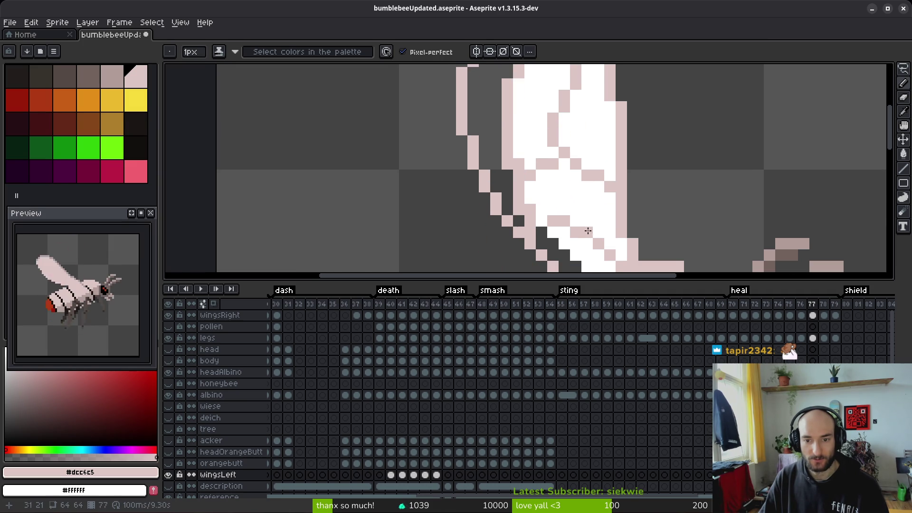
scroll(533, 235, "down", 1)
left_click_drag(511, 195, 527, 212)
left_click_drag(527, 211, 543, 241)
- Fill the wing's inner strip white with a right-click bucket fill, undoing stray floods
key("g")
left_click(454, 111)
key("ctrl+z")
right_click(455, 111)
scroll(454, 111, "down", 4)
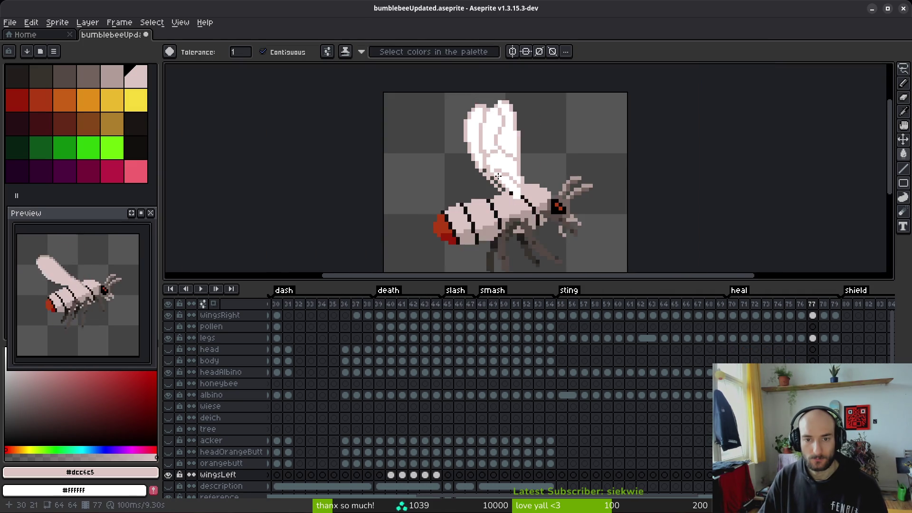
scroll(465, 149, "up", 4)
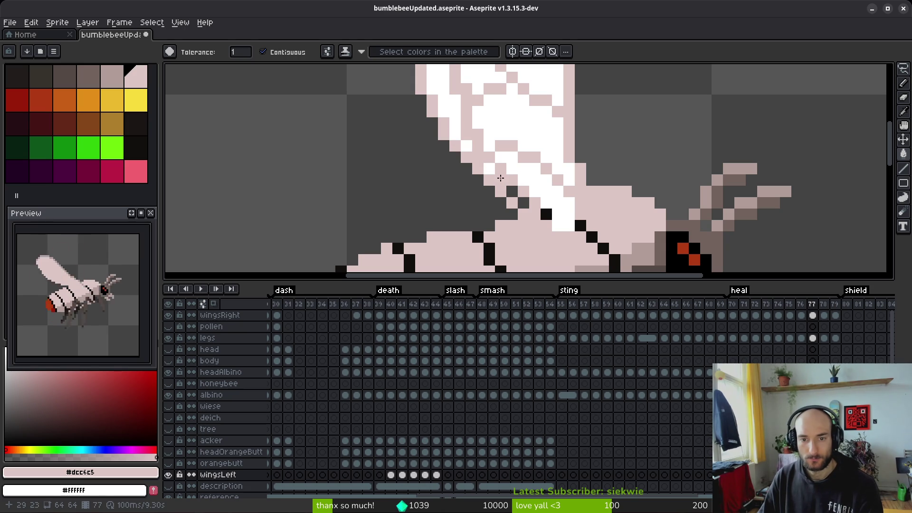
right_click(520, 201)
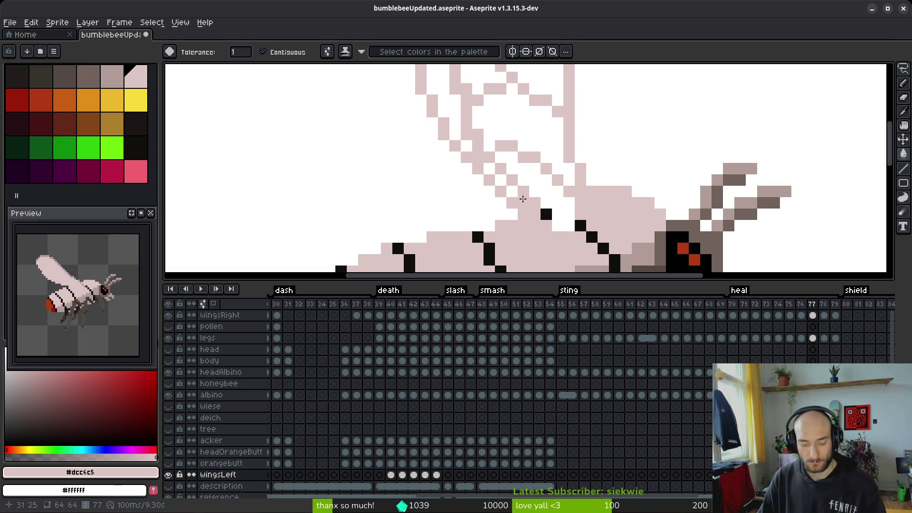
key("ctrl+z")
- Paint pink pixels along the wing's upper diagonal edge
key("e")
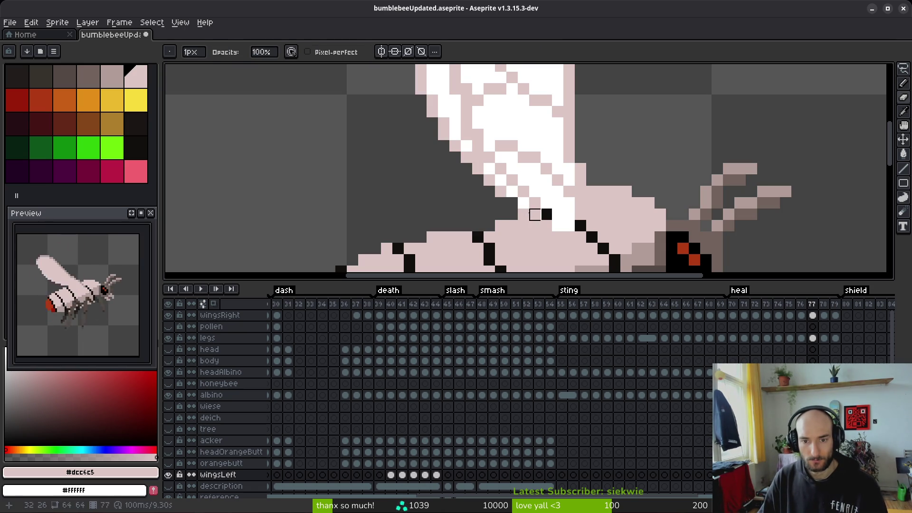
key("b")
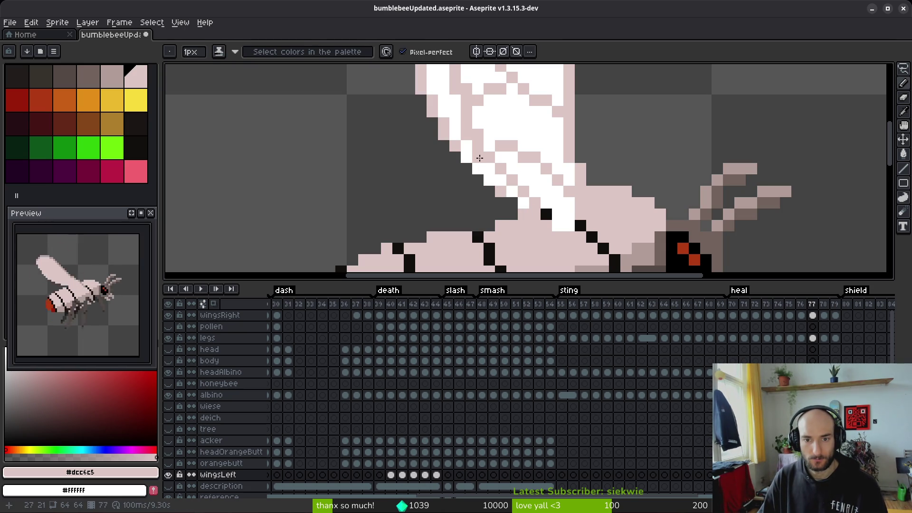
left_click_drag(478, 157, 511, 228)
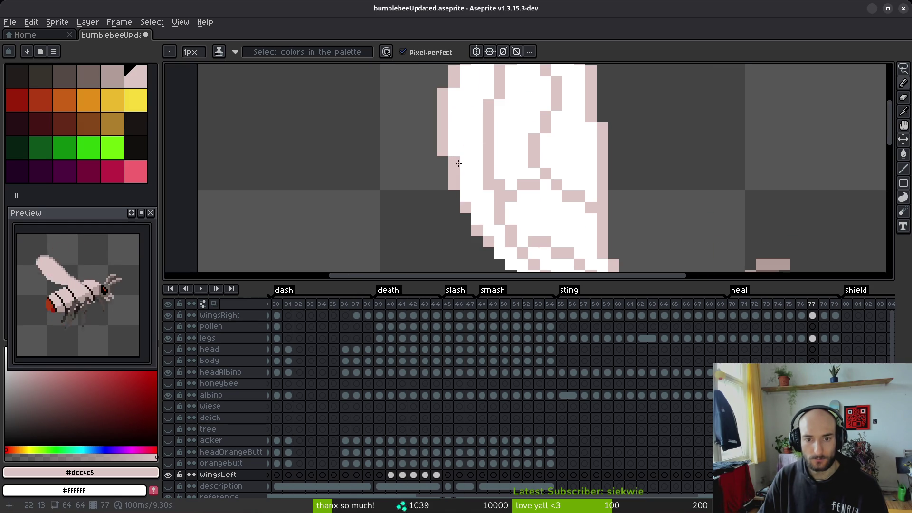
mouse_move(465, 90)
left_mouse_down()
mouse_move(463, 159)
mouse_move(436, 195)
mouse_move(471, 247)
left_mouse_up()
scroll(458, 167, "down", 4)
scroll(432, 165, "up", 5)
scroll(507, 205, "down", 3)
scroll(507, 204, "up", 5)
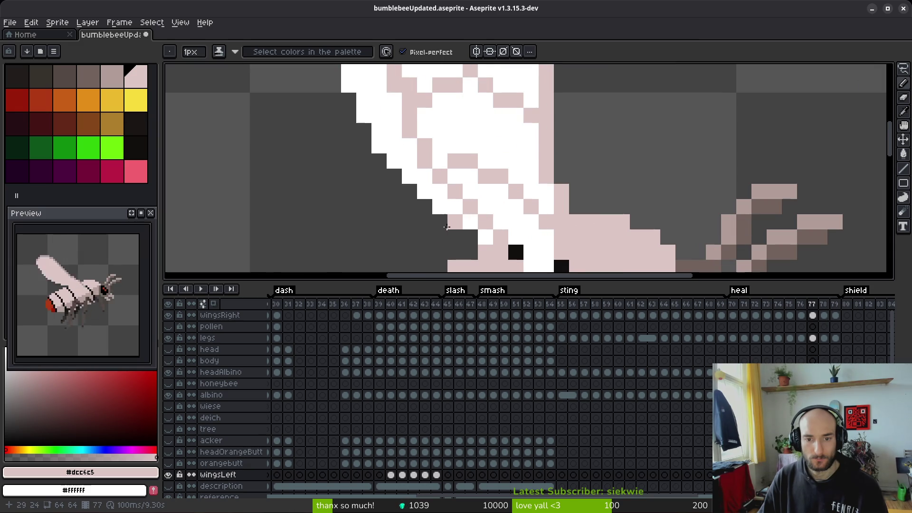
mouse_move(442, 186)
left_mouse_down()
mouse_move(407, 136)
mouse_move(407, 157)
mouse_move(395, 125)
left_mouse_up()
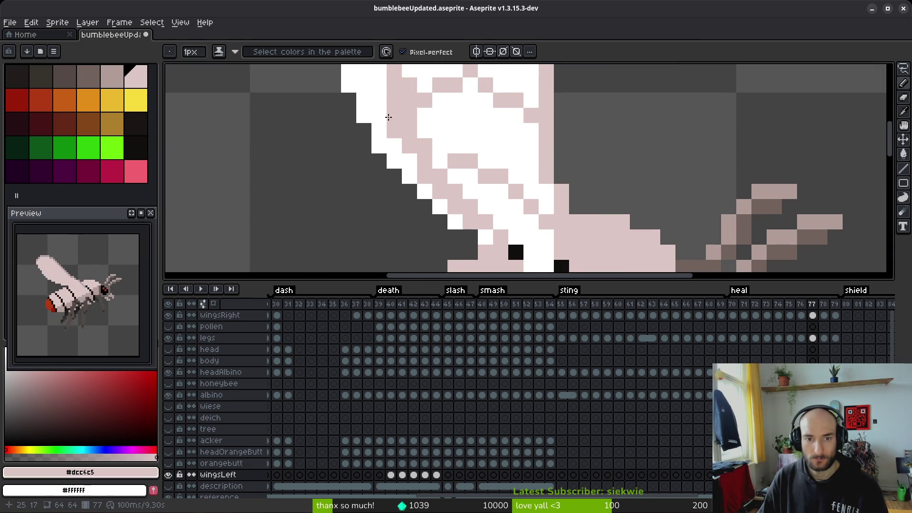
- Add a pink vein up the white column and repaint wing strips and an edge pixel white
mouse_move(430, 158)
left_mouse_down()
mouse_move(464, 217)
mouse_move(500, 249)
left_mouse_up()
mouse_move(440, 193)
left_mouse_down()
mouse_move(440, 102)
mouse_move(448, 193)
mouse_move(464, 140)
left_mouse_up()
scroll(519, 218, "down", 3)
scroll(519, 218, "up", 4)
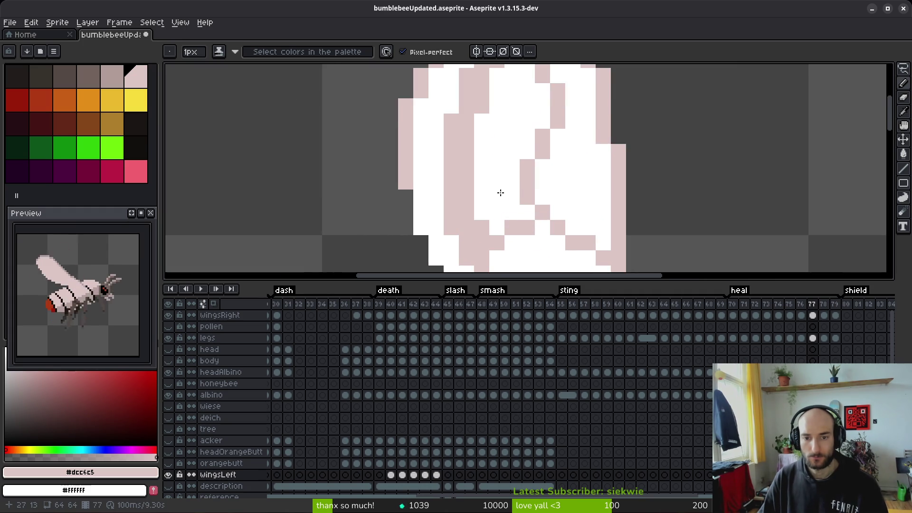
left_click_drag(430, 167, 441, 243)
left_click_drag(393, 202, 393, 145)
right_click(409, 108)
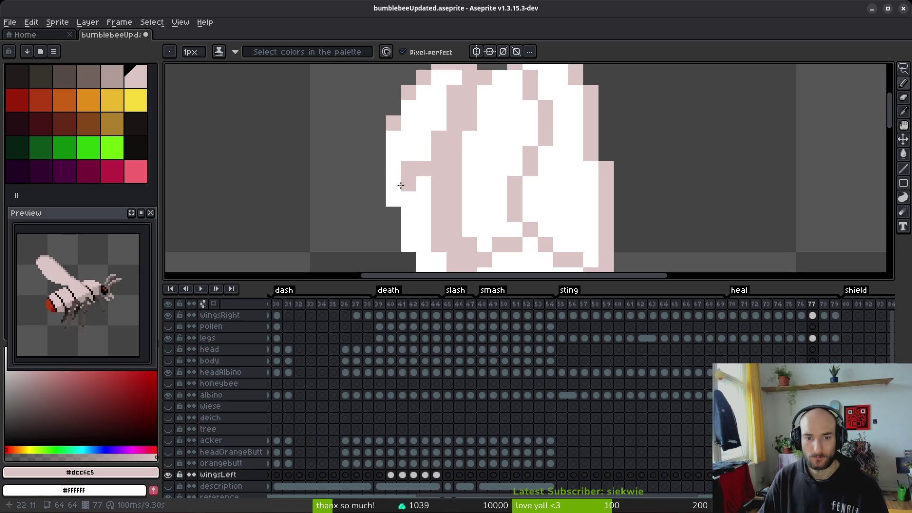
scroll(460, 191, "down", 3)
left_click_drag(459, 191, 440, 176)
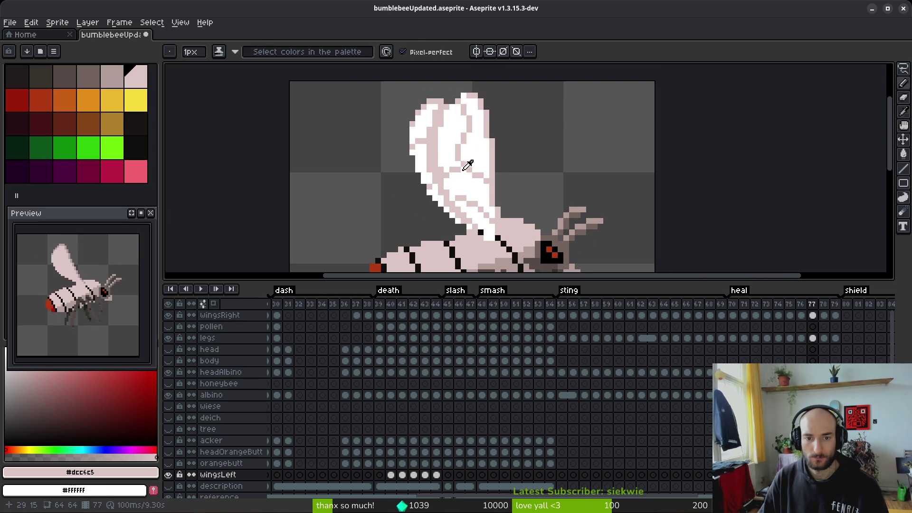
- Select the darker grey-pink swatch and dot several shading pixels inside the wing
scroll(428, 152, "up", 4)
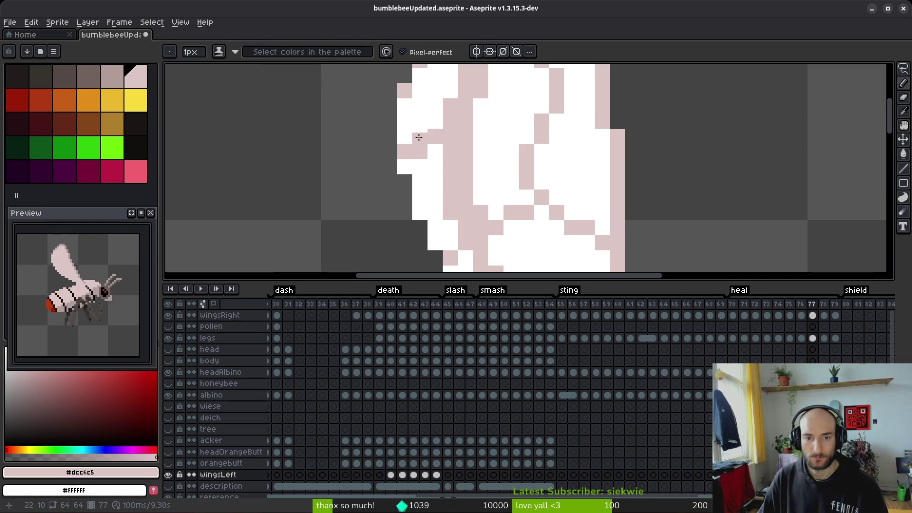
scroll(419, 137, "up", 3)
left_click_drag(449, 162, 452, 179)
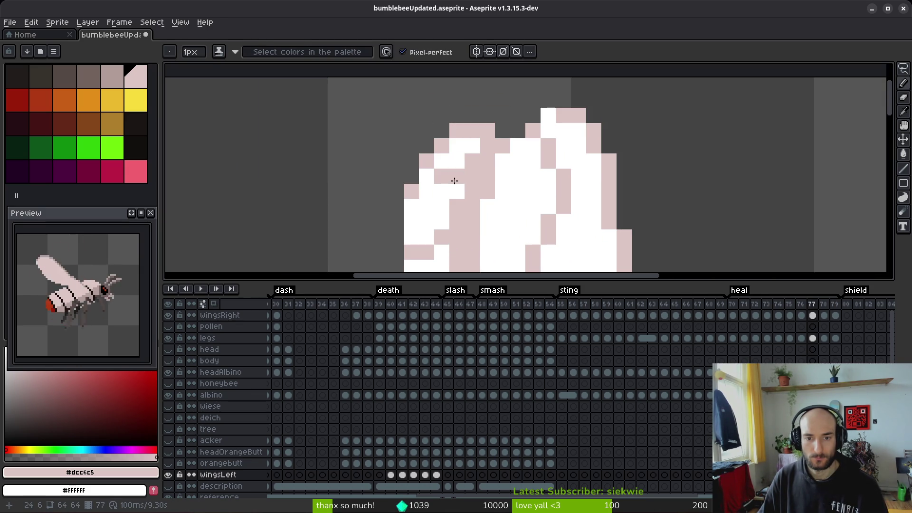
left_click(112, 76)
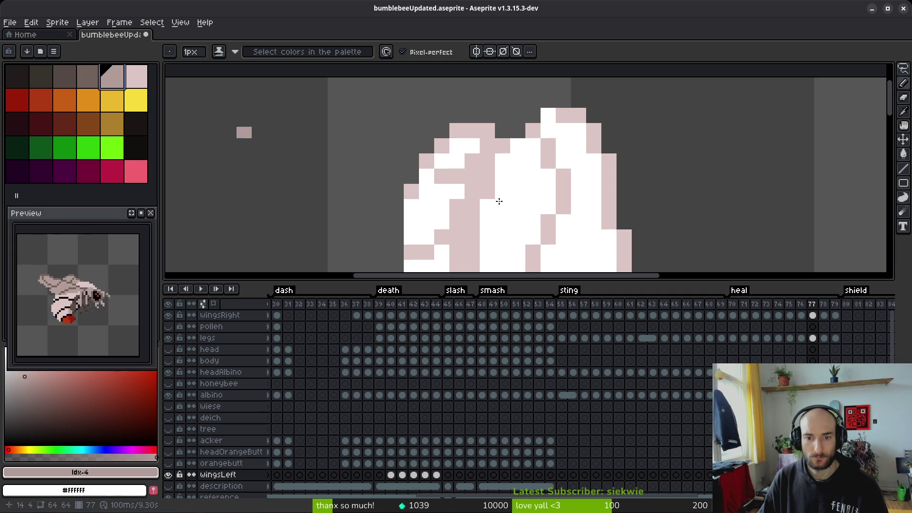
left_click(475, 186)
scroll(475, 186, "down", 5)
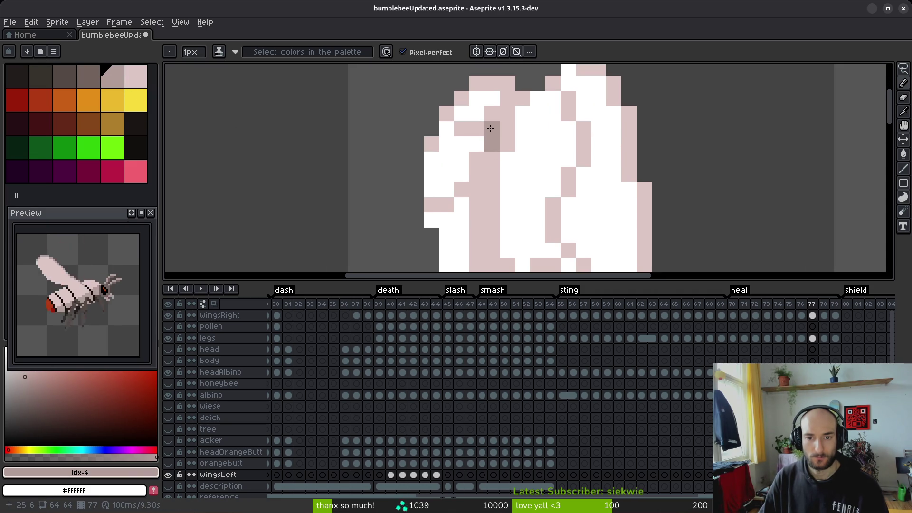
left_click_drag(488, 151, 475, 144)
left_click(490, 150)
scroll(491, 150, "down", 3)
scroll(494, 161, "up", 3)
left_click(494, 176)
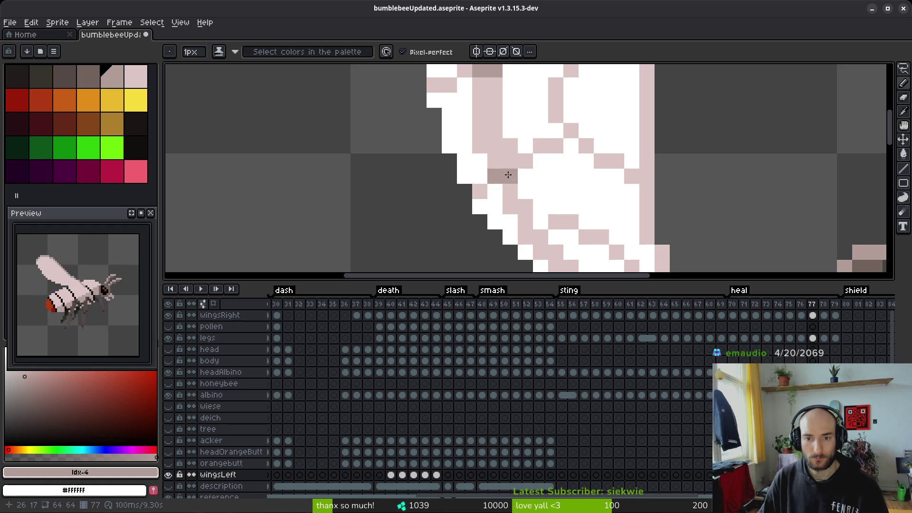
- Revert one dark pixel to light pink, add a #b19d99 pixel, and reselect #dcc6c5
left_click(487, 189, "alt")
left_click(494, 176)
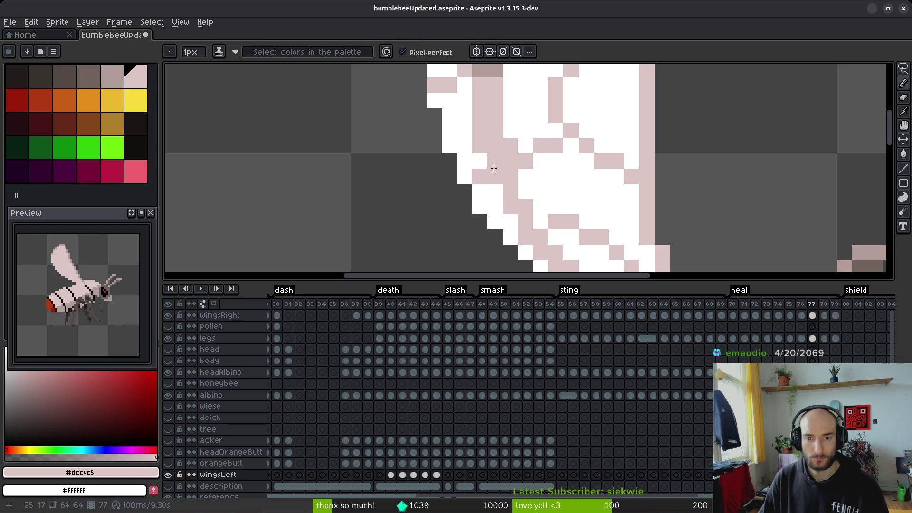
left_click(490, 69, "alt")
left_click(495, 161)
scroll(517, 175, "down", 3)
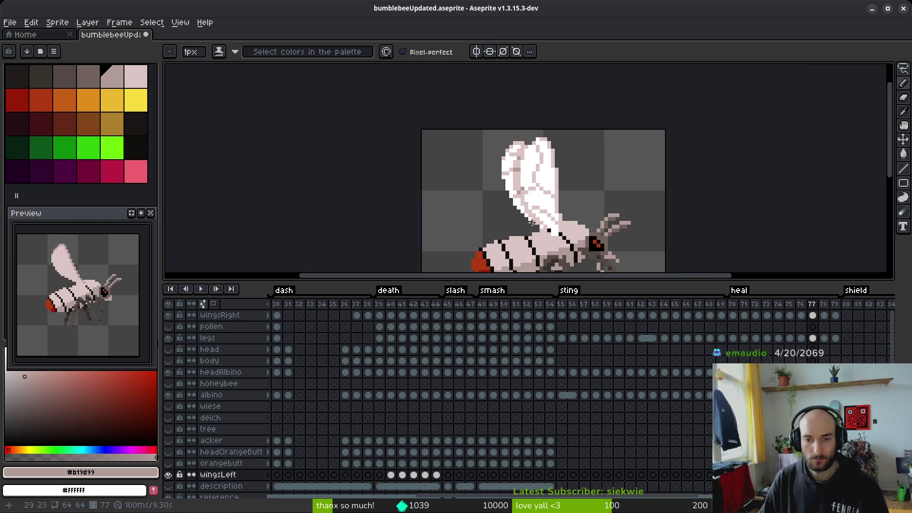
scroll(520, 204, "up", 3)
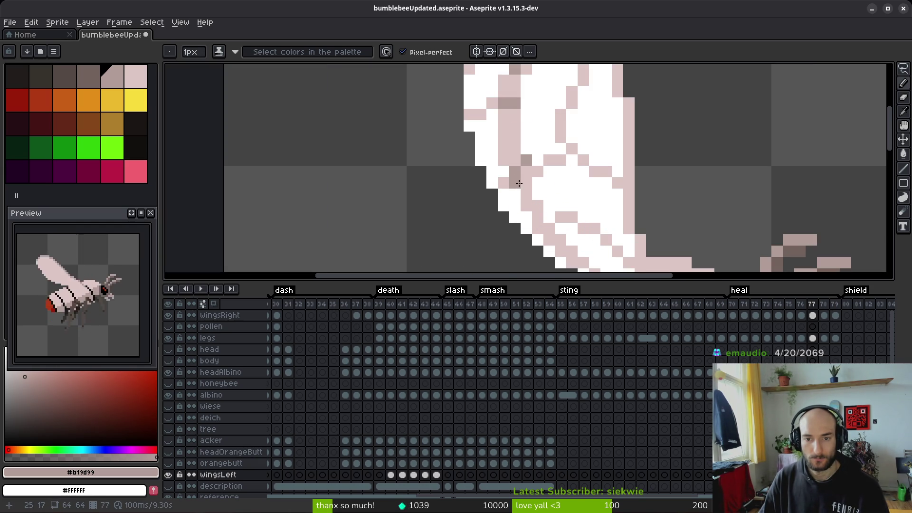
left_click(529, 179, "alt")
scroll(554, 247, "down", 3)
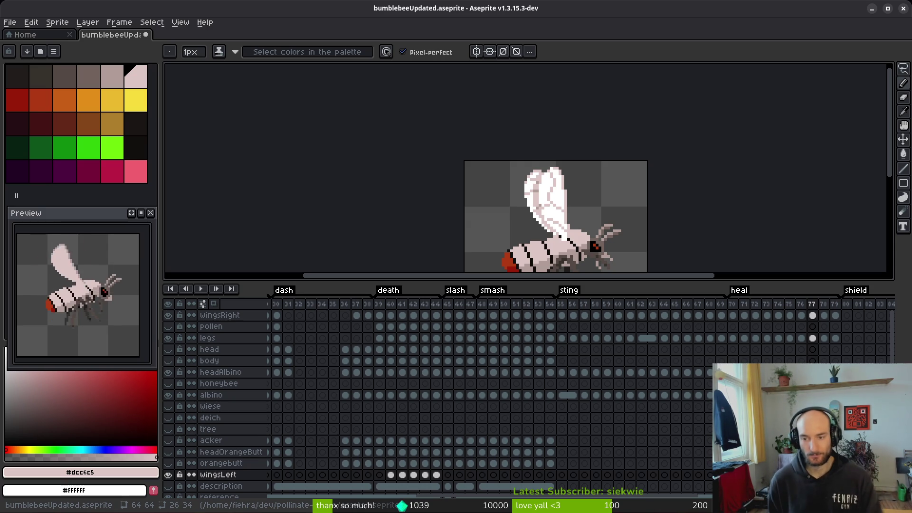
- Go to frame 78 and lasso around the wing on the wingsRight cel
key("alt")
key("alt")
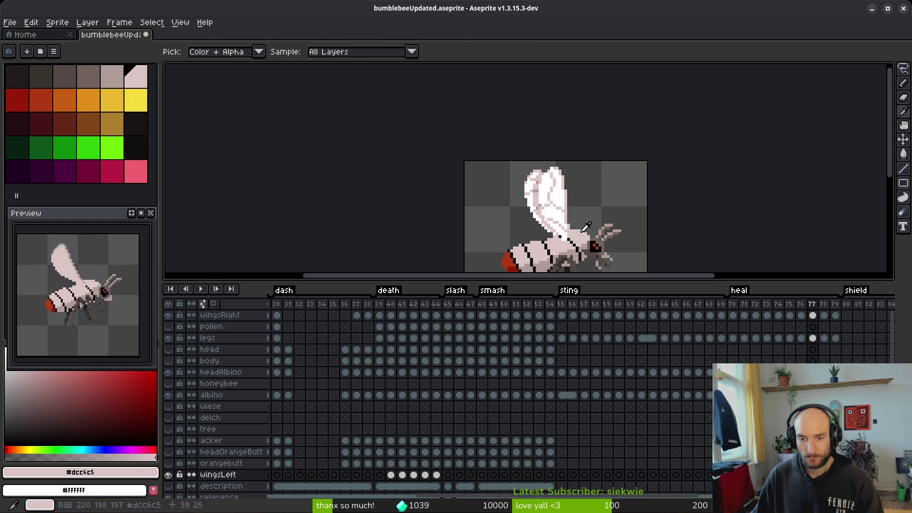
scroll(556, 194, "up", 2)
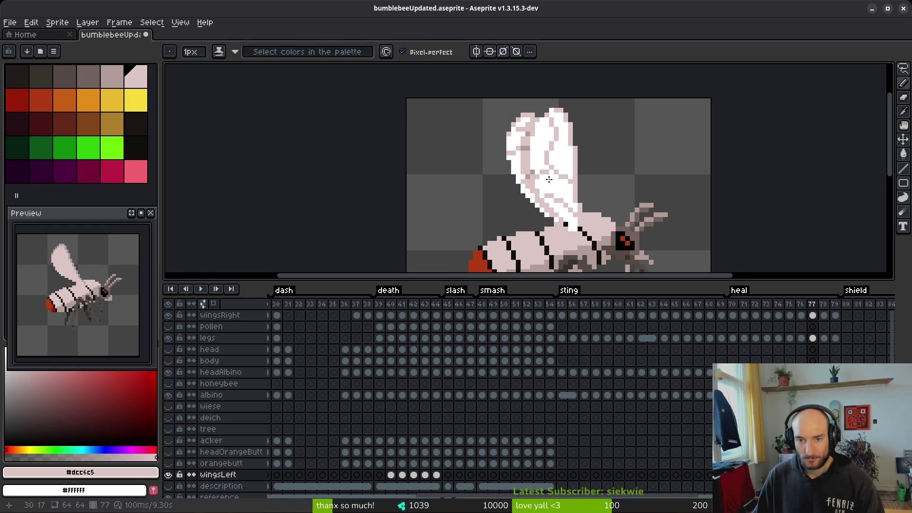
key("Right")
scroll(550, 181, "up", 1)
scroll(589, 184, "up", 1)
scroll(588, 184, "down", 1)
key("q")
mouse_move(591, 126)
left_mouse_down()
mouse_move(573, 106)
mouse_move(465, 112)
mouse_move(594, 66)
left_mouse_up()
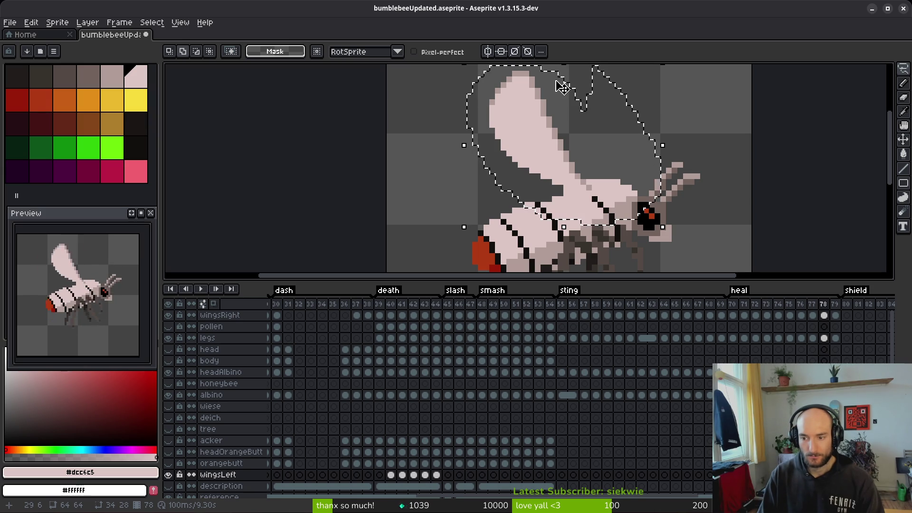
left_click(825, 316)
key("Down")
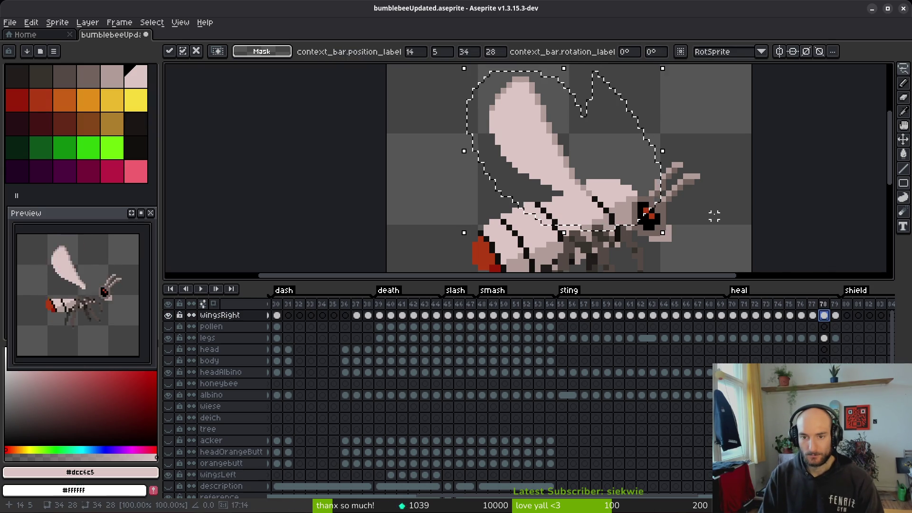
key("Left")
key("ctrl+d")
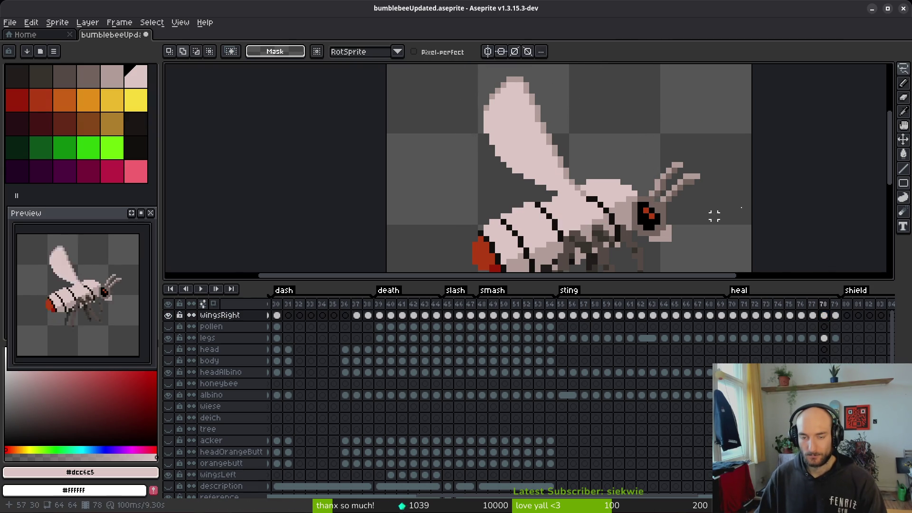
key("Right")
scroll(586, 171, "down", 1)
key("Left")
key("Right")
key("Left")
key("Right")
key("alt")
key("Left")
key("Right")
scroll(575, 183, "up", 3)
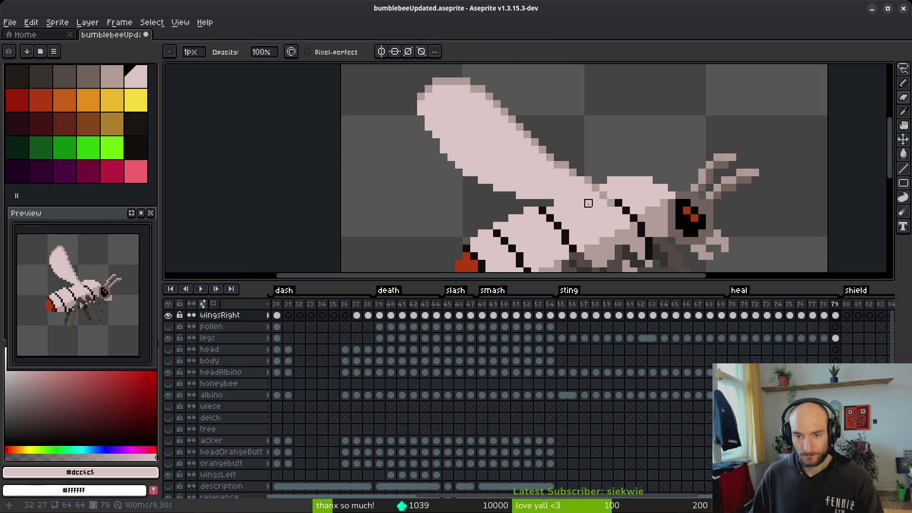
scroll(641, 126, "down", 2)
key("alt")
key("Left")
key("Right")
key("Left")
key("Right")
key("Left")
key("Right")
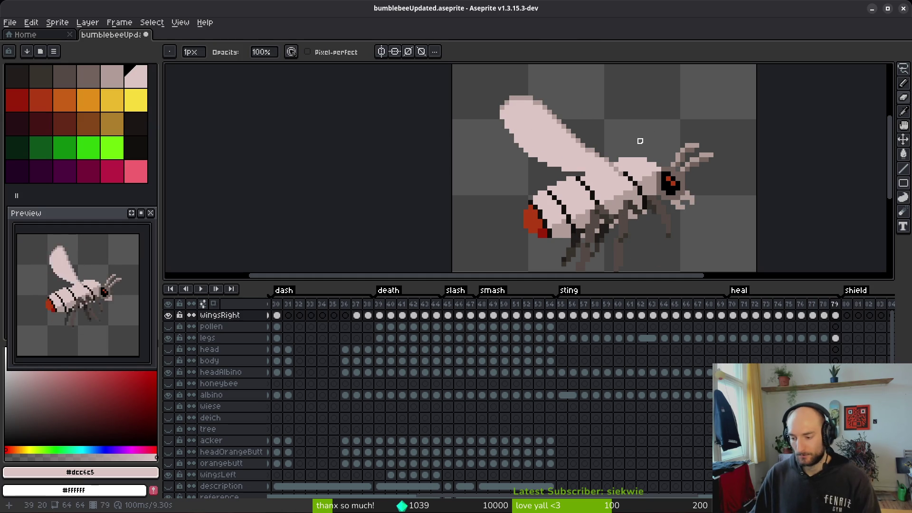
key("Left")
key("Left")
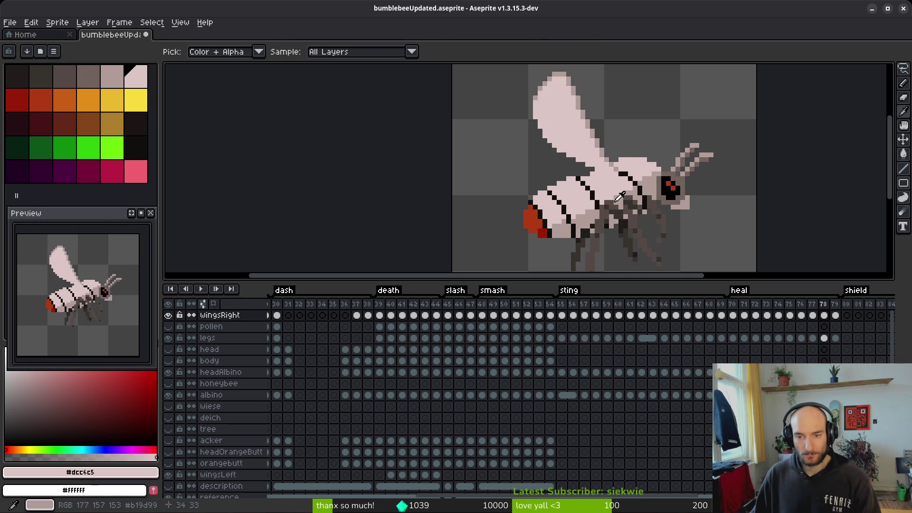
- Pick the darker #b19d99 wing shade and compare the wing between frames 77 and 78
key("alt")
scroll(614, 209, "up", 2)
key("Right")
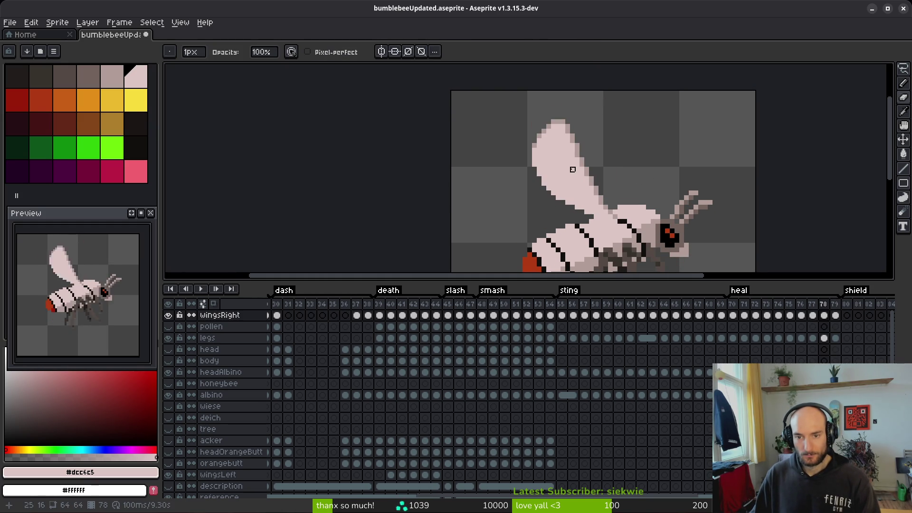
scroll(577, 146, "up", 2)
left_click(570, 145, "alt")
scroll(555, 149, "down", 1)
key("alt")
key("Right")
key("Left")
left_click_drag(581, 172, 576, 194)
key("Right")
key("Left")
scroll(574, 153, "up", 2)
- Draw a darker vein down the wing and clear the old diagonal vein pixels
left_click_drag(530, 122, 514, 131)
key("ctrl+z")
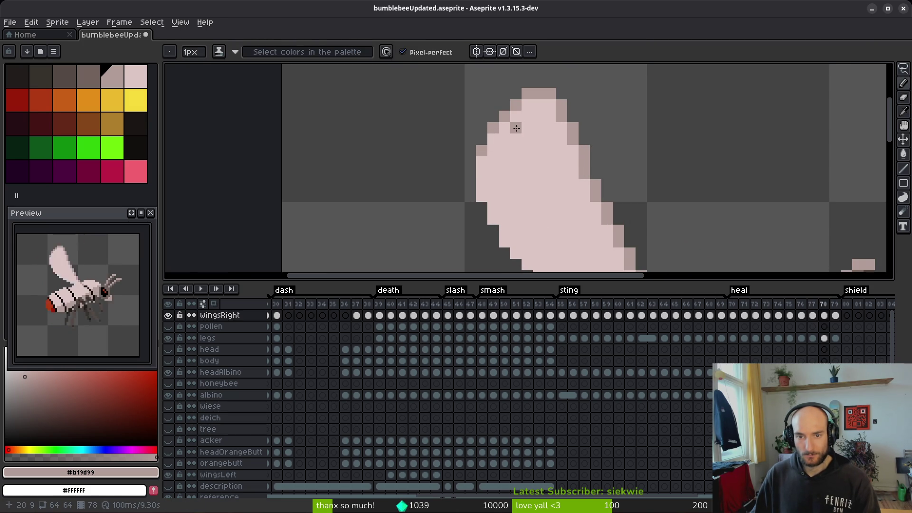
left_click_drag(526, 132, 536, 149)
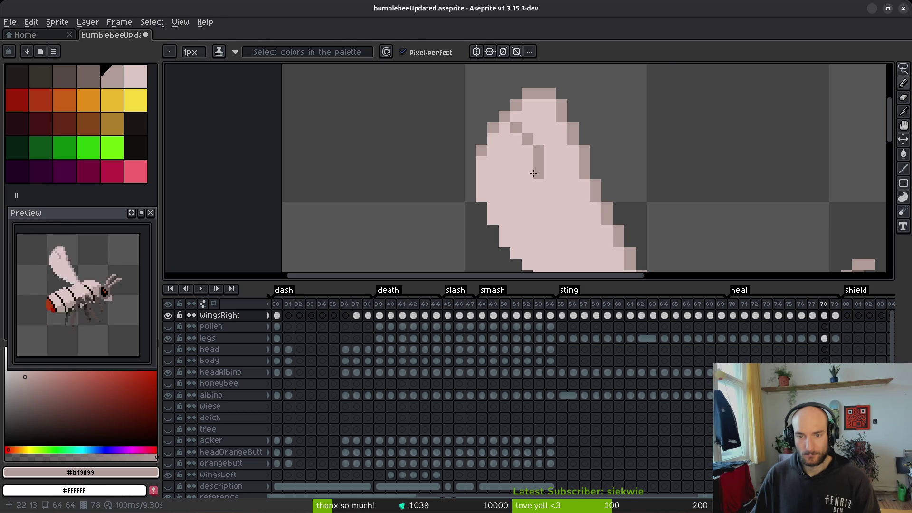
scroll(581, 199, "up", 1)
scroll(622, 196, "down", 2)
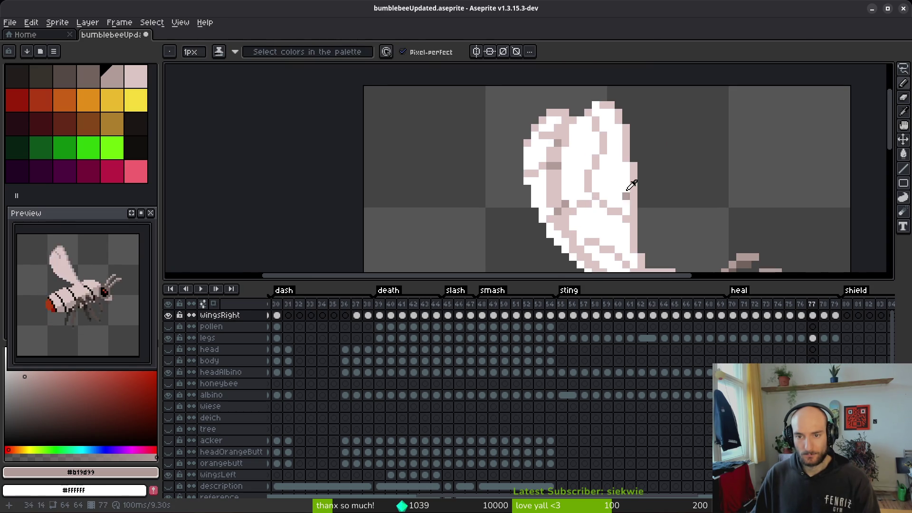
scroll(613, 183, "down", 1)
scroll(547, 188, "up", 1)
mouse_move(514, 138)
left_mouse_down()
mouse_move(526, 152)
mouse_move(515, 131)
mouse_move(527, 142)
mouse_move(515, 151)
mouse_move(527, 166)
mouse_move(477, 119)
mouse_move(477, 140)
mouse_move(488, 141)
mouse_move(510, 179)
left_mouse_up()
right_click(497, 143, "alt")
right_click(504, 143)
right_click(515, 154)
right_click(510, 179)
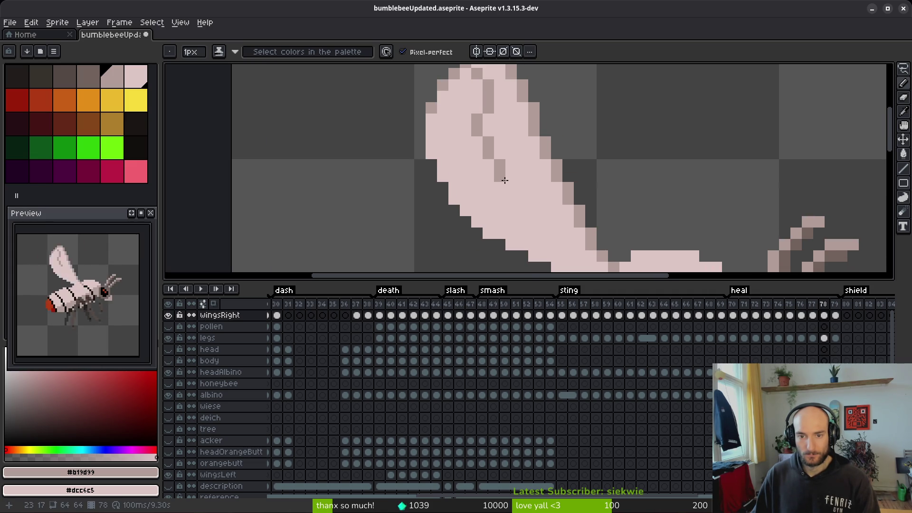
- Draw a dark vein row across the wing, clearing dark pixels above and below it
key("comma")
scroll(568, 233, "down", 3)
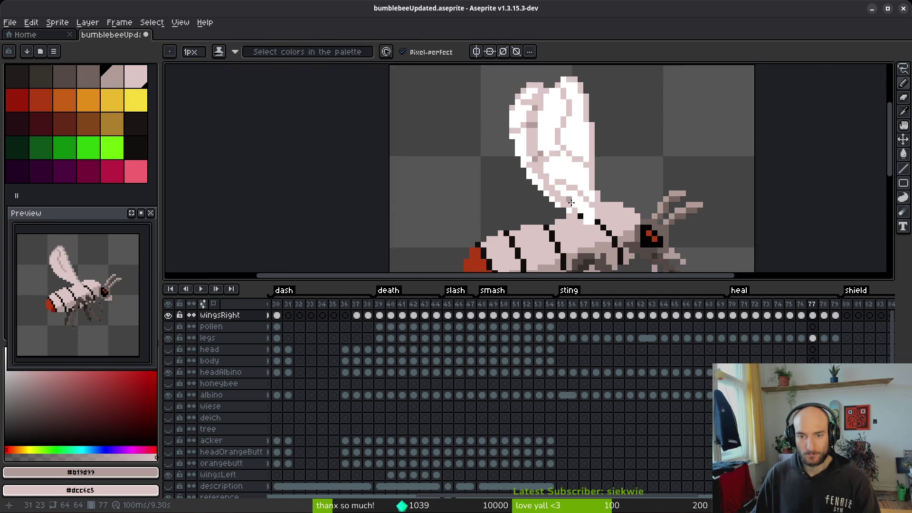
key("period")
scroll(599, 190, "up", 3)
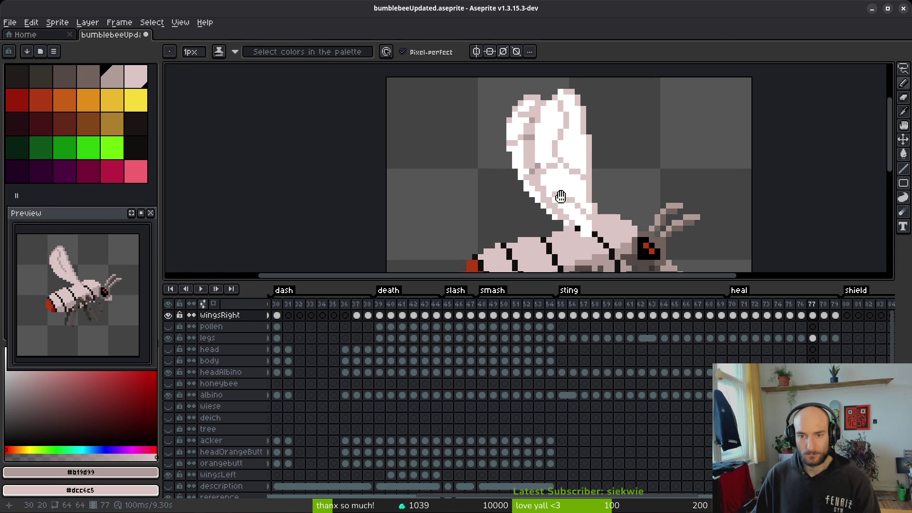
scroll(599, 181, "up", 2)
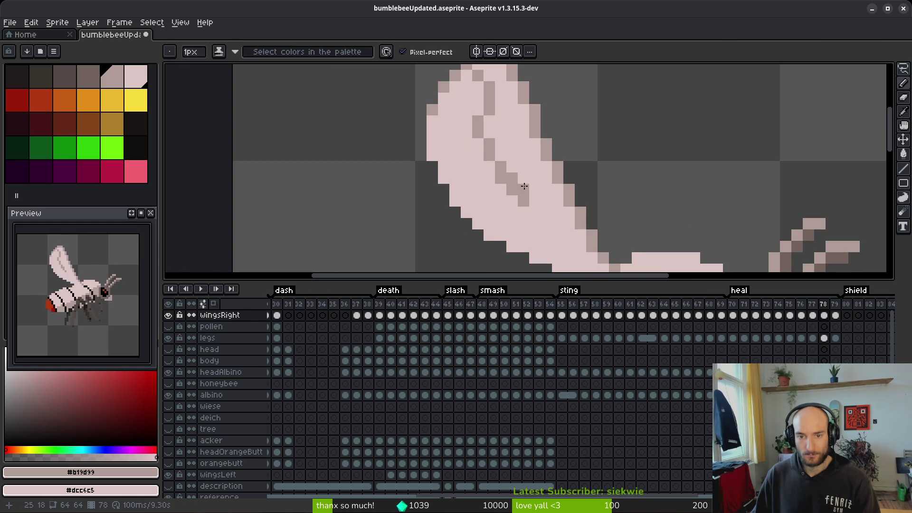
right_click(523, 178)
left_click_drag(522, 189, 546, 190)
right_click(523, 199)
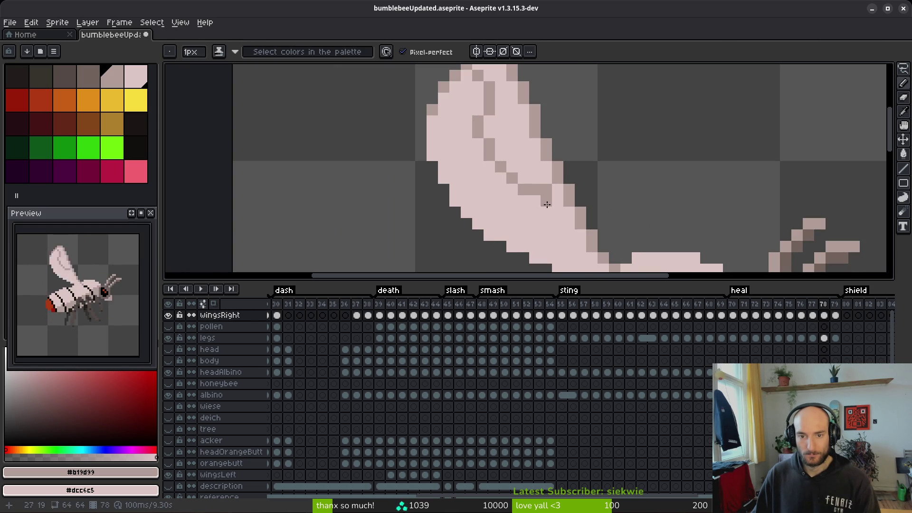
- Redraw the wing vein along a longer diagonal line, checking frame 77 first
scroll(597, 225, "down", 5)
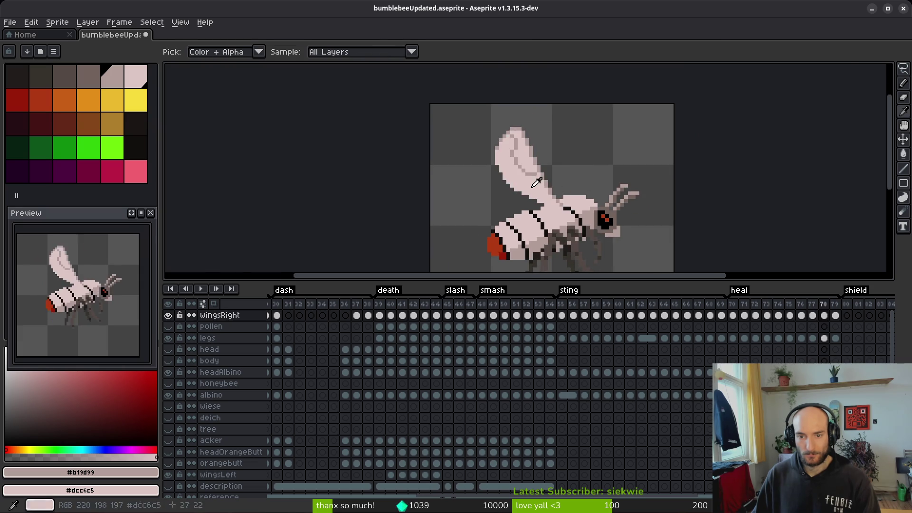
scroll(537, 176, "up", 2)
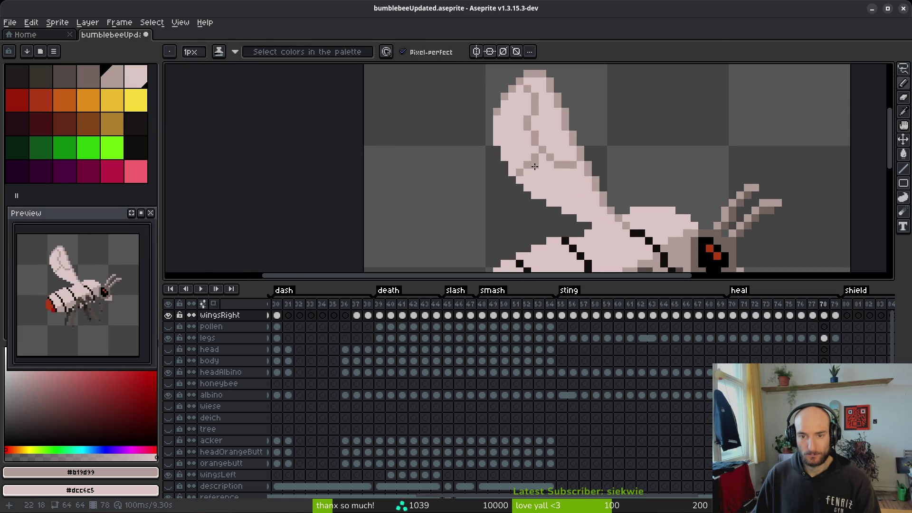
scroll(546, 180, "down", 3)
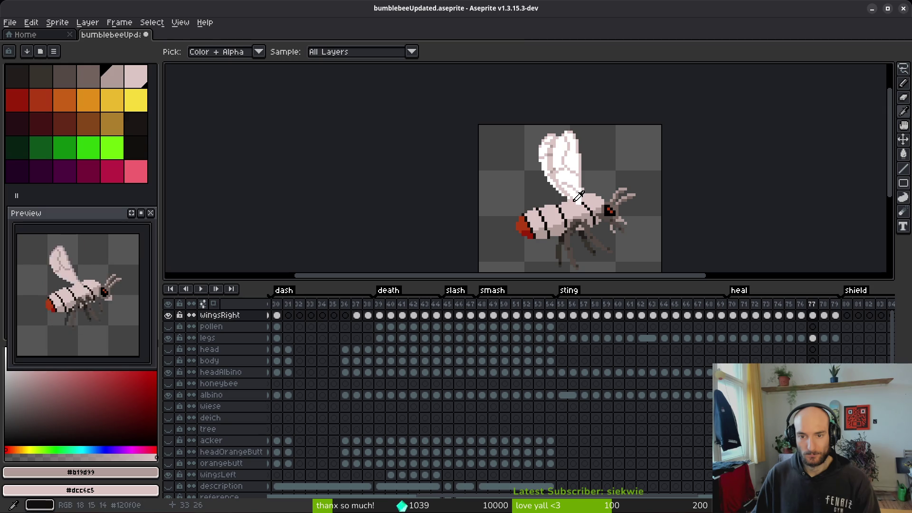
scroll(553, 178, "up", 3)
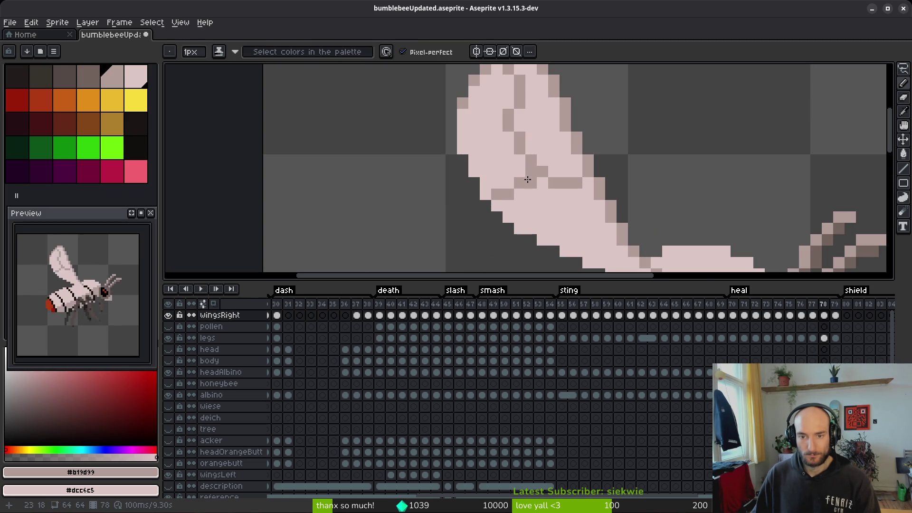
scroll(553, 214, "down", 5)
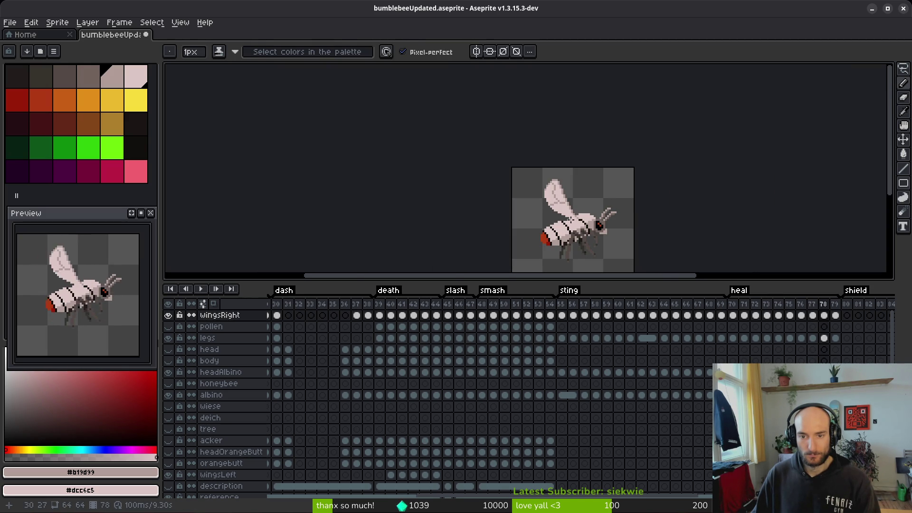
key("comma")
key("period")
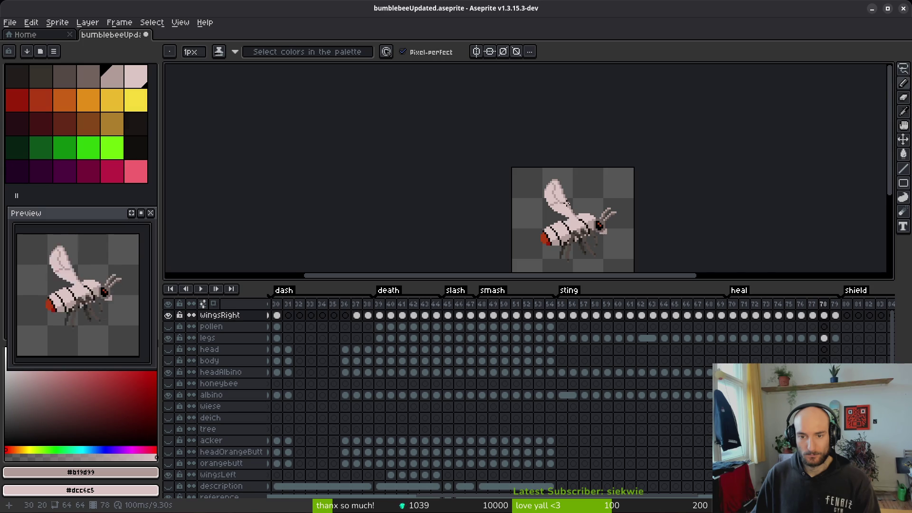
scroll(570, 217, "up", 5)
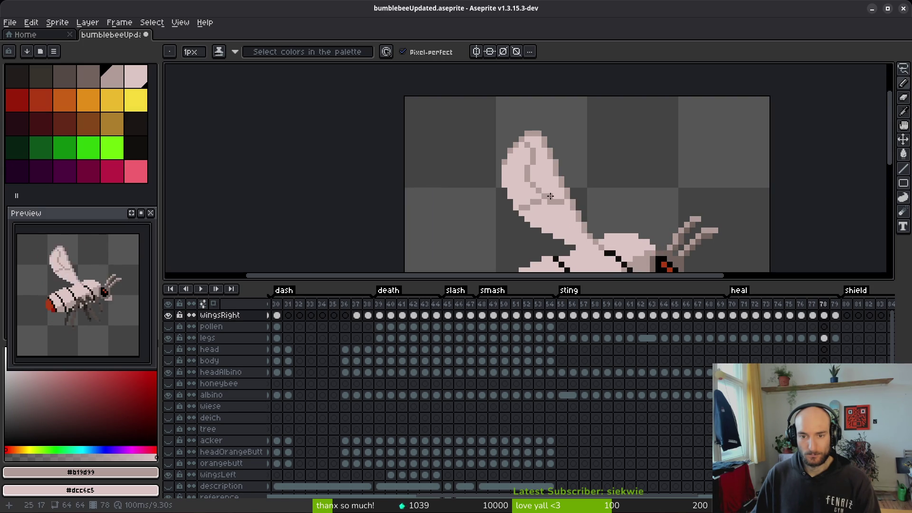
scroll(566, 209, "down", 3)
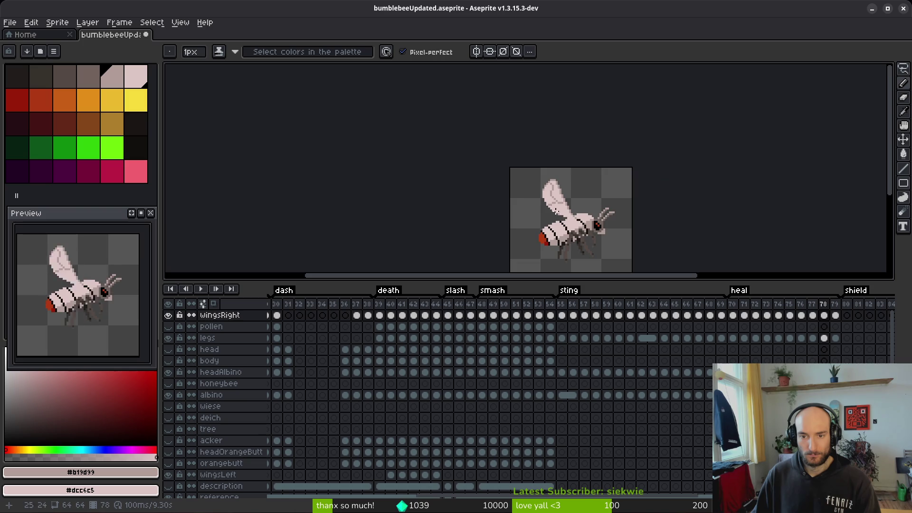
scroll(564, 214, "up", 6)
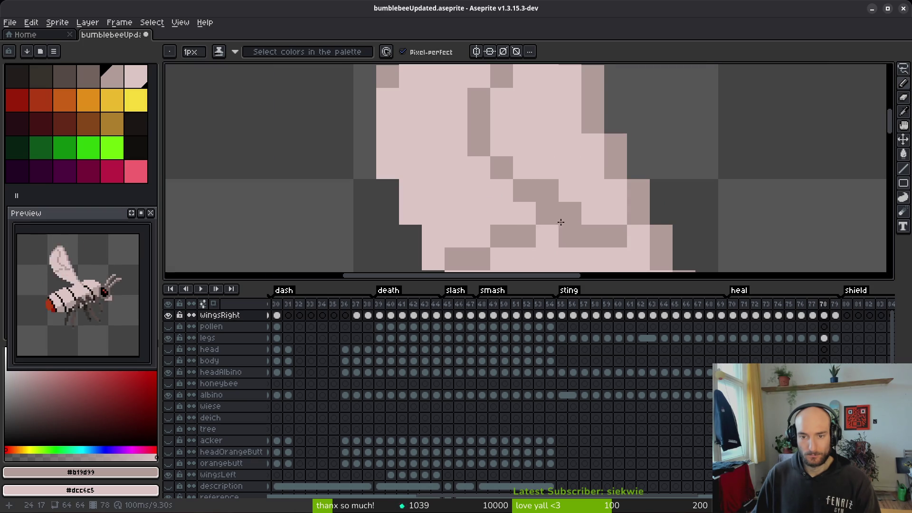
scroll(556, 217, "down", 1)
scroll(560, 204, "up", 1)
left_click_drag(560, 204, 488, 183)
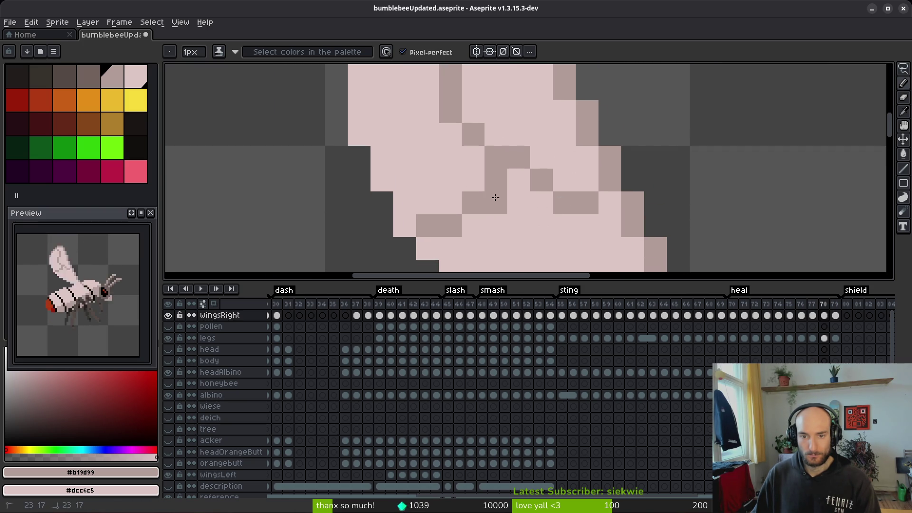
scroll(488, 183, "down", 3)
scroll(525, 212, "up", 3)
scroll(541, 238, "down", 3)
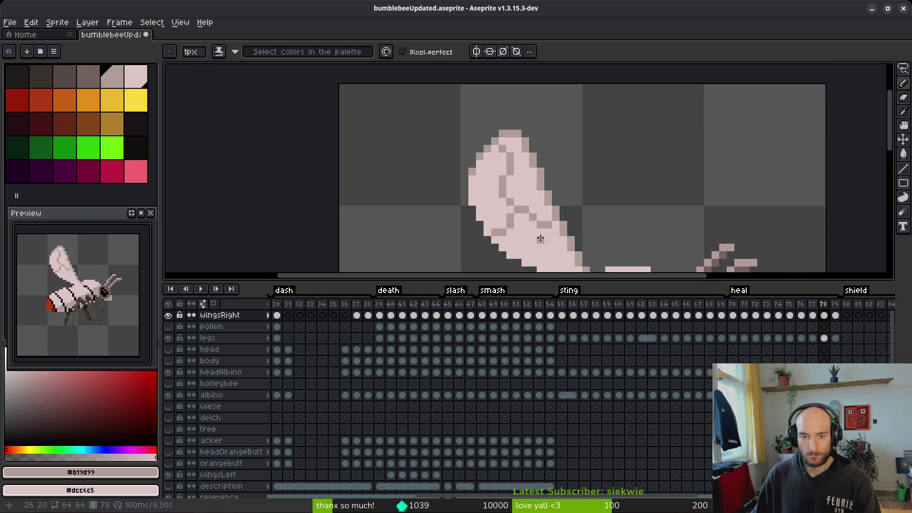
scroll(541, 237, "up", 4)
- Darken individual vein pixels and lighten stray ones on the frame 78 wing
left_click(505, 236)
left_click(499, 215)
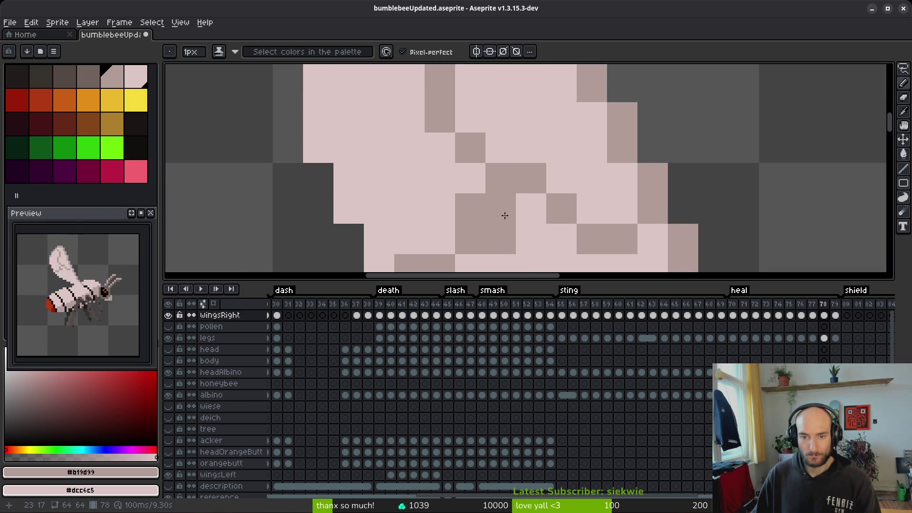
left_click(511, 212)
right_click(466, 204)
left_click(466, 203)
scroll(475, 208, "down", 2)
scroll(540, 215, "up", 1)
right_click(540, 214)
scroll(543, 227, "down", 5)
key("i")
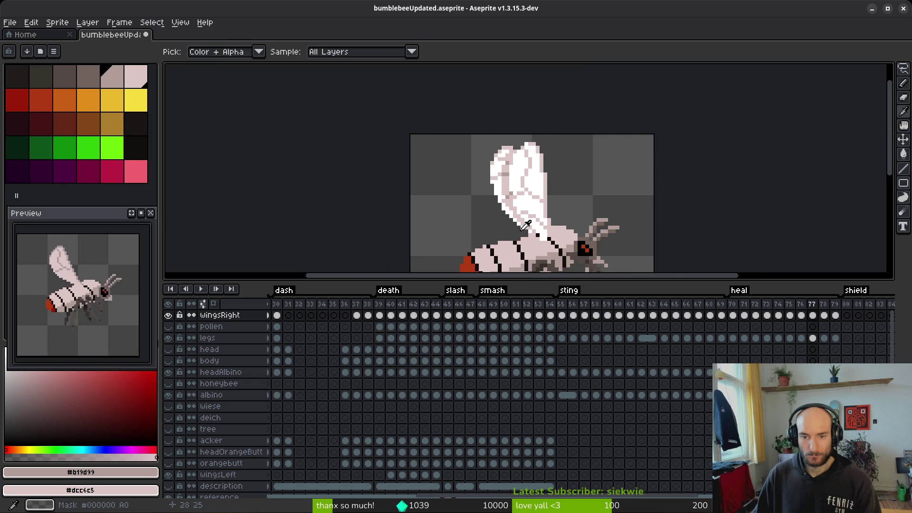
scroll(527, 226, "down", 2)
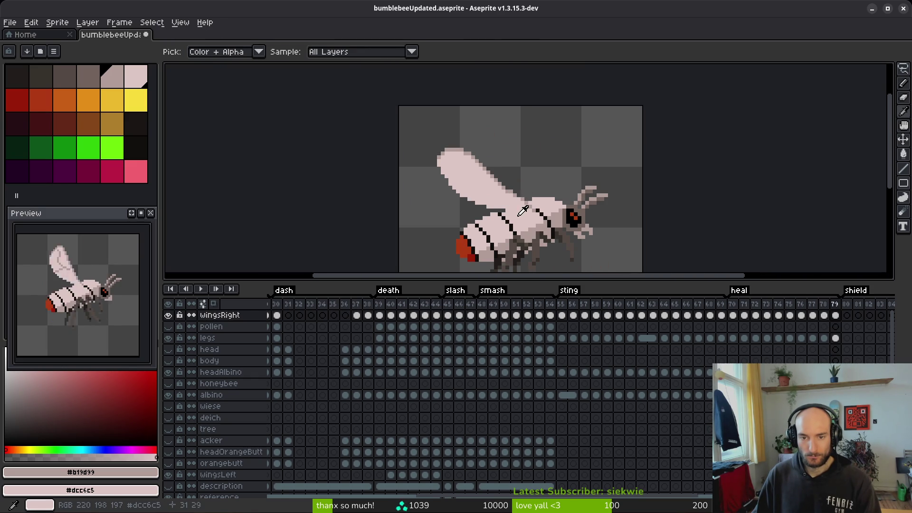
- Draw a long diagonal vein across the wing on frame 78 with the Pencil
key("b")
key("Right")
scroll(476, 187, "up", 8)
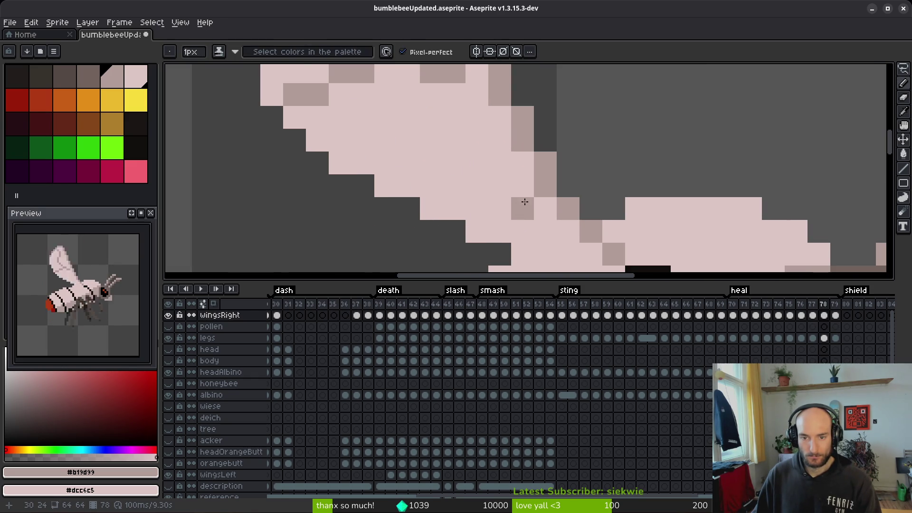
mouse_move(501, 188)
left_mouse_down()
mouse_move(482, 167)
mouse_move(427, 147)
mouse_move(340, 142)
mouse_move(356, 160)
left_mouse_up()
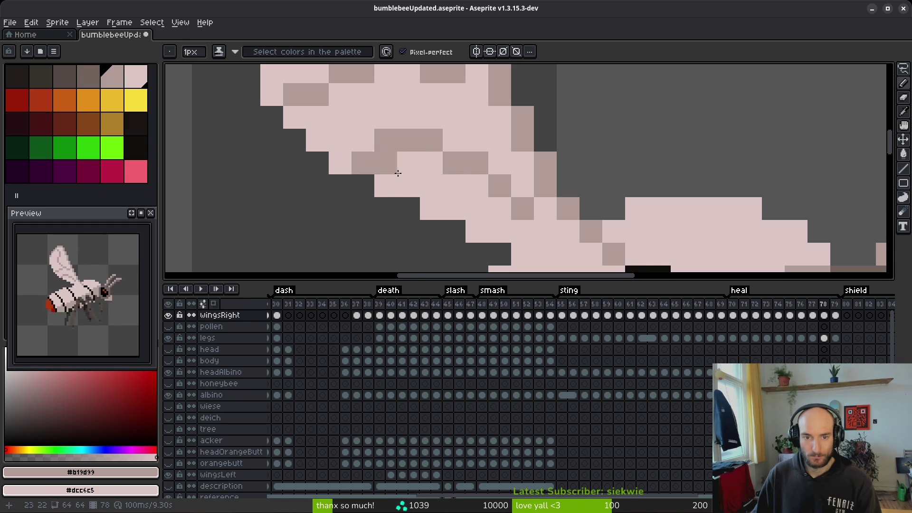
scroll(469, 208, "down", 5)
key("ctrl+z")
key("ctrl+y")
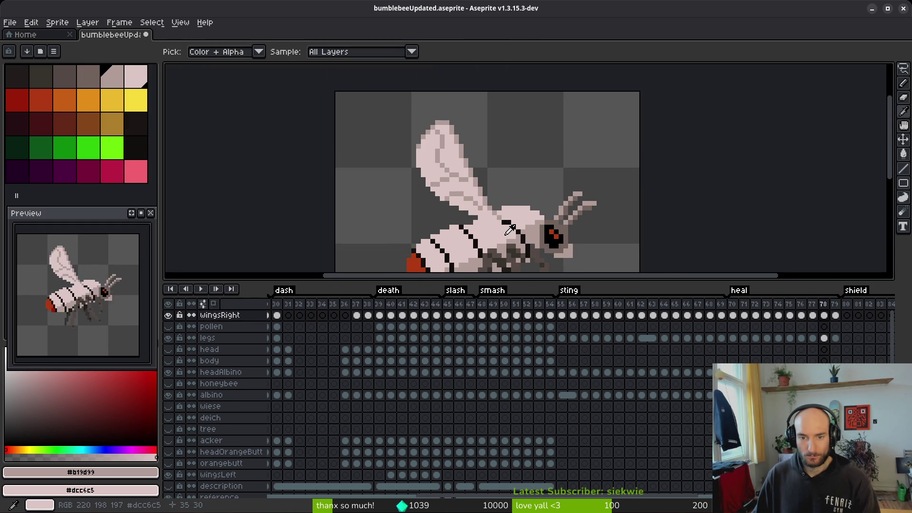
- Flip between frames 76, 77 and 78 to preview the wing motion
key("Right")
key("Left")
key("Left")
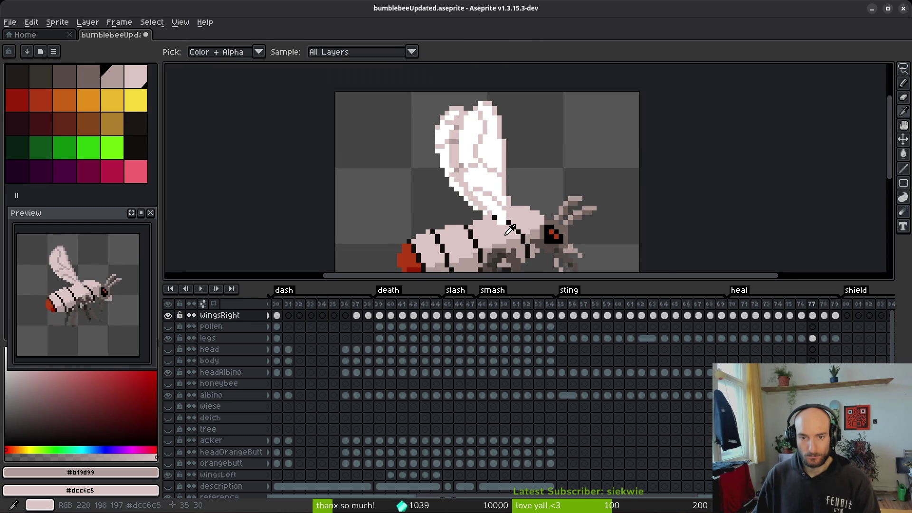
key("Left")
key("Right")
key("Left")
key("Right")
key("Left")
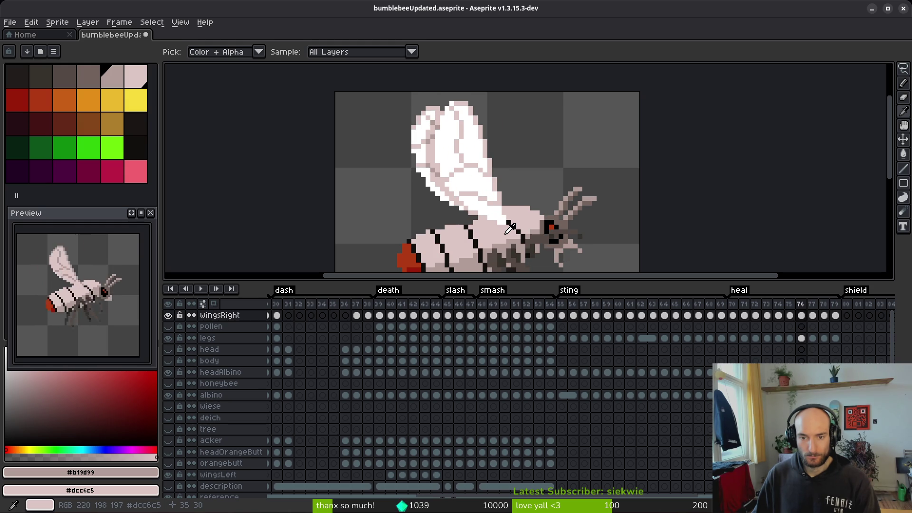
- Step through the wing frames from 75, and drag the canvas–timeline splitter down to enlarge the canvas
key("Left")
scroll(511, 214, "down", 2)
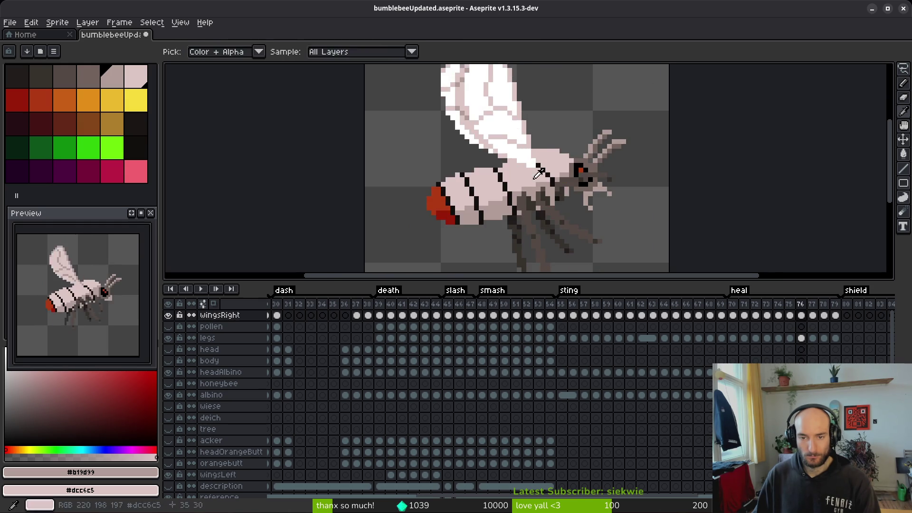
key("Right")
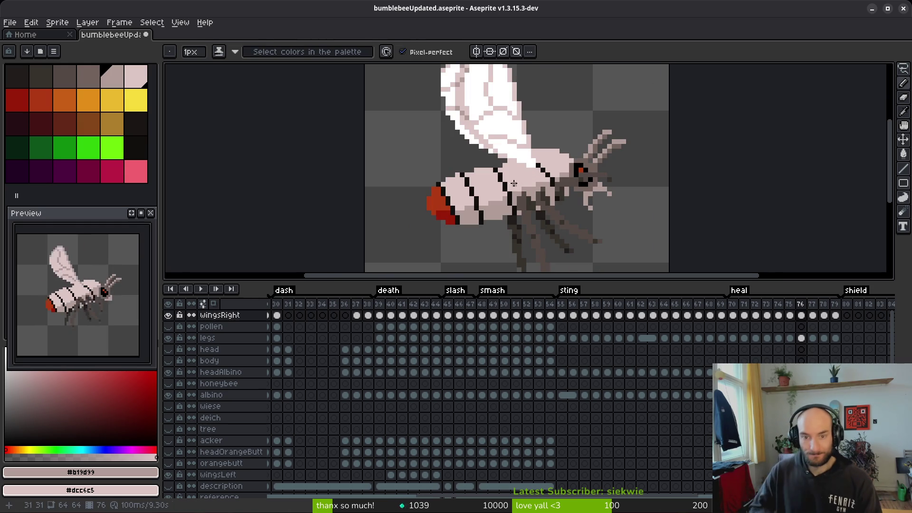
key("Right")
key("Right")
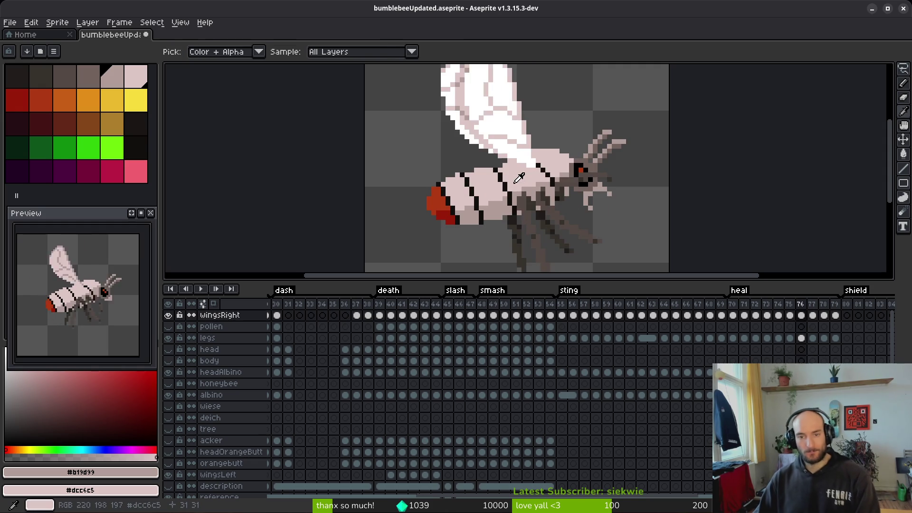
scroll(540, 203, "up", 2)
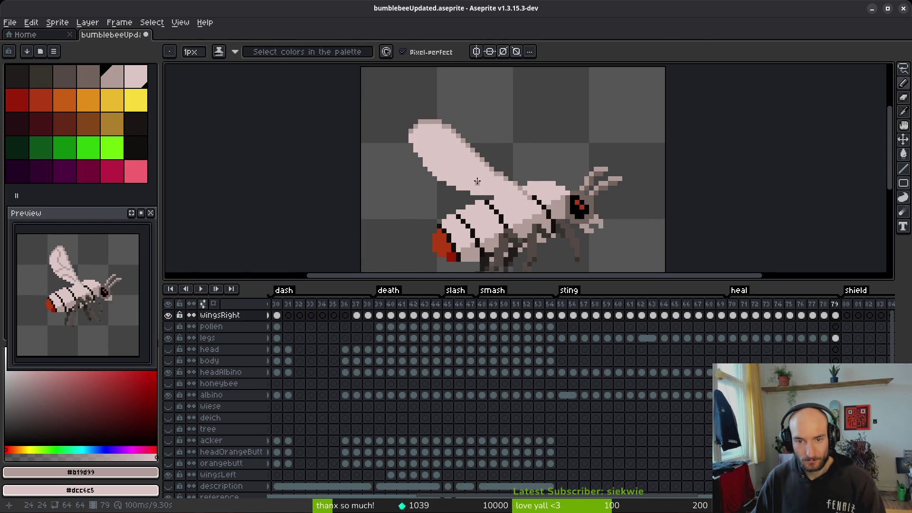
scroll(532, 206, "up", 3)
scroll(524, 208, "down", 2)
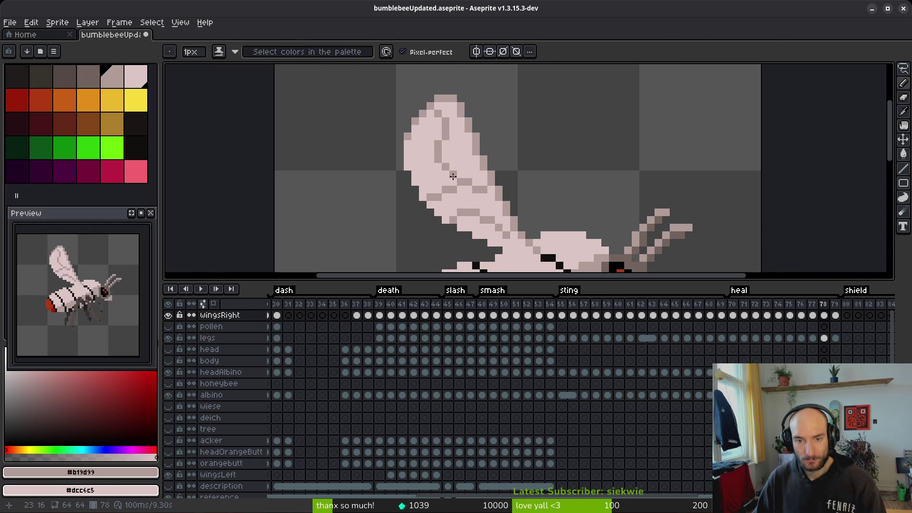
mouse_move(513, 311)
left_mouse_down()
mouse_move(527, 339)
mouse_move(542, 303)
left_mouse_up()
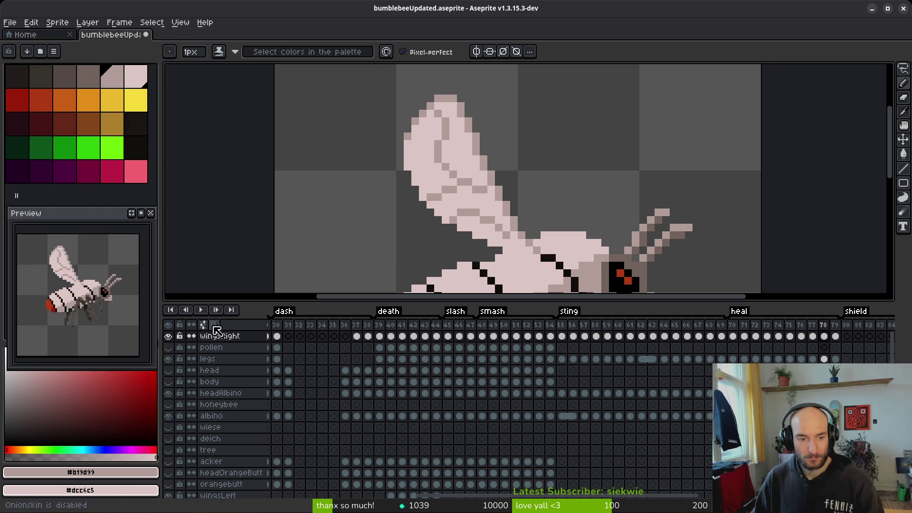
- Move the timeline to the right of the canvas and re-centre the bee
left_click(203, 324)
left_click(128, 147)
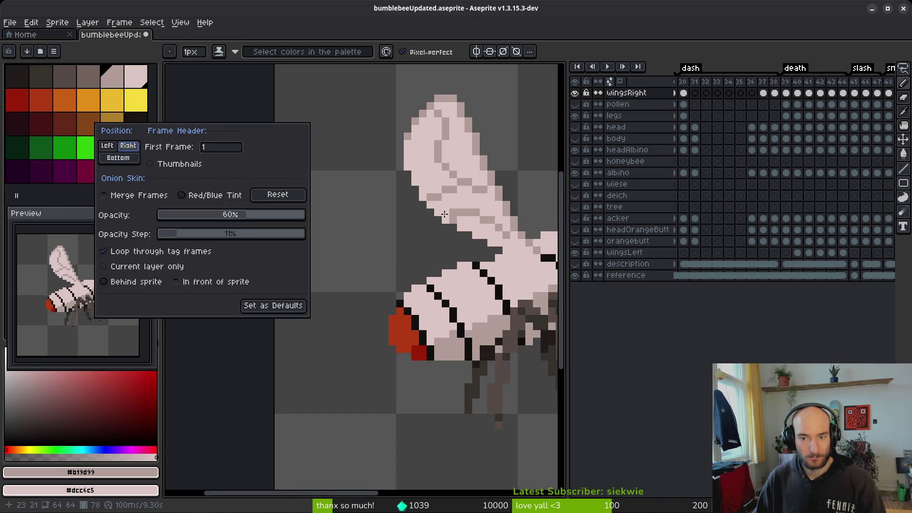
left_click(242, 226)
left_click_drag(371, 263, 342, 249)
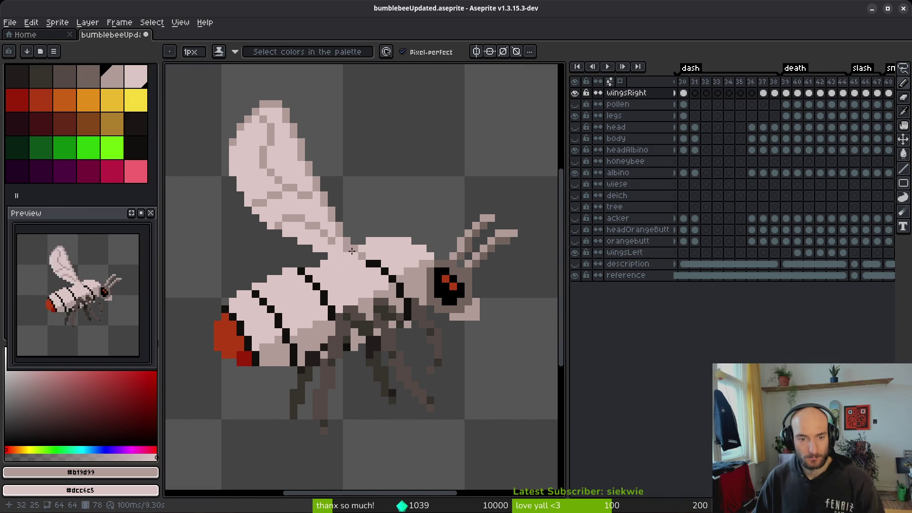
- Jump to frame 79 and start drawing darker shading pixels on the upper wing
key("i")
key("End")
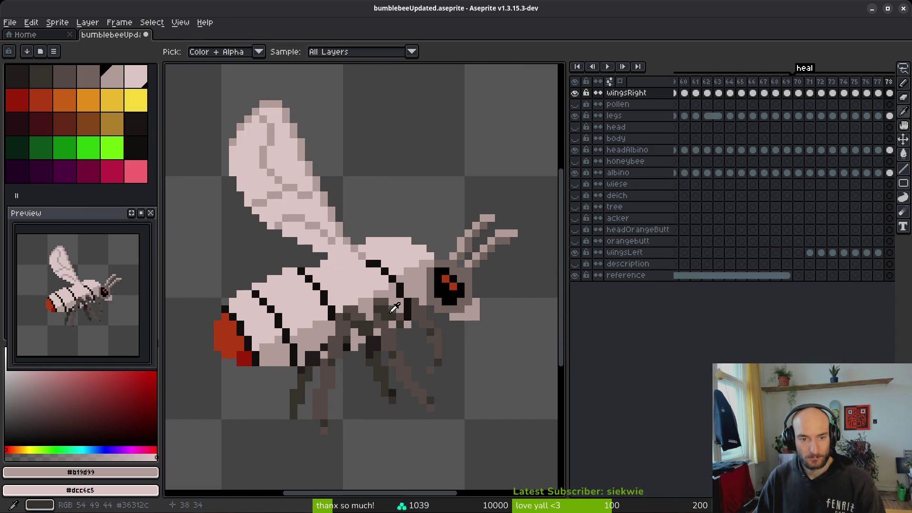
key("b")
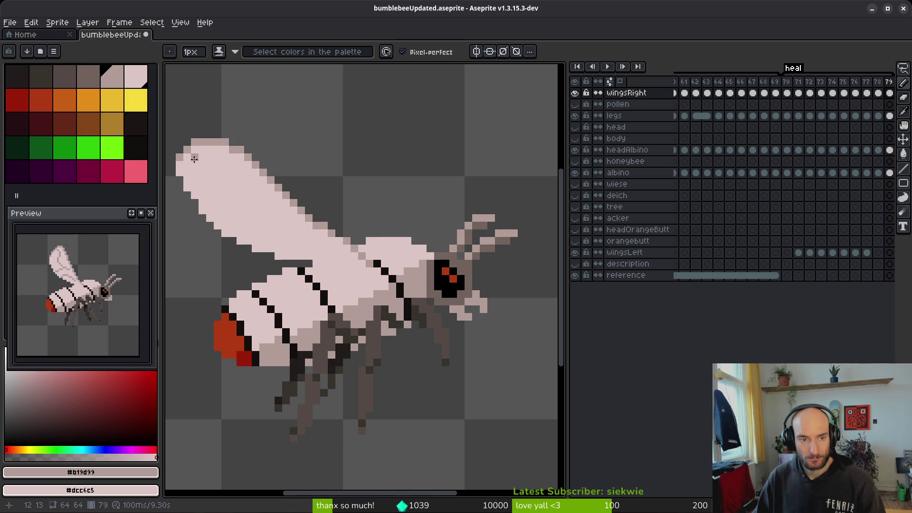
left_click_drag(194, 157, 211, 174)
key("ctrl+z")
key("Left")
key("Right")
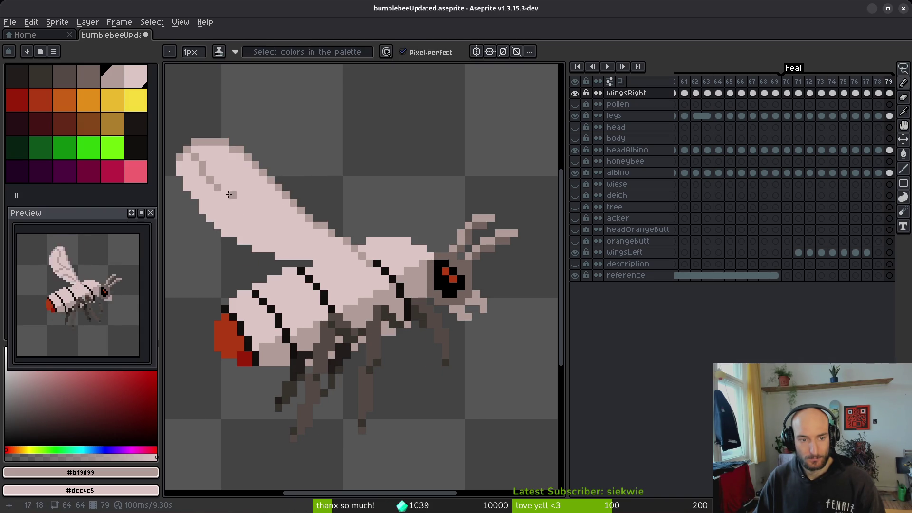
- Draw a short #b19d99 shading diagonal and extra pixels along frame 79's wing
left_click_drag(224, 194, 243, 203)
left_click(281, 225)
key("ctrl+z")
left_click(256, 210)
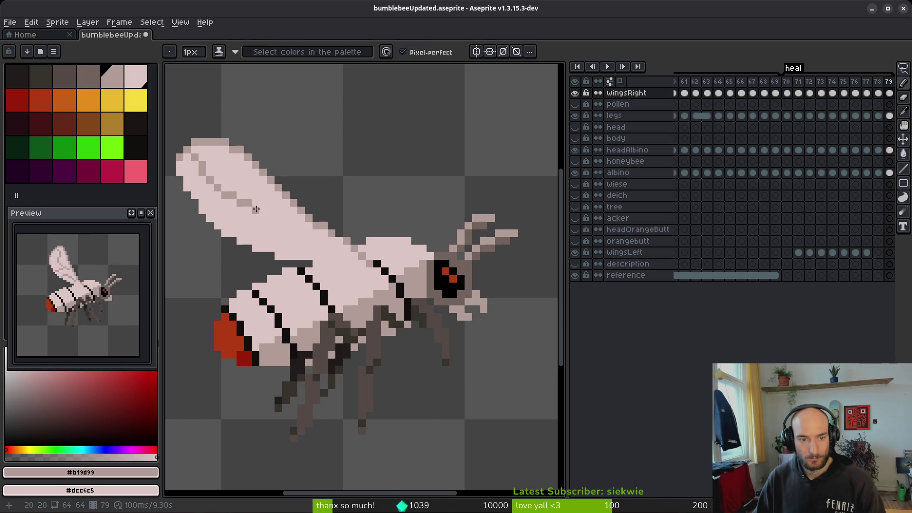
left_click(269, 209)
left_click(285, 203)
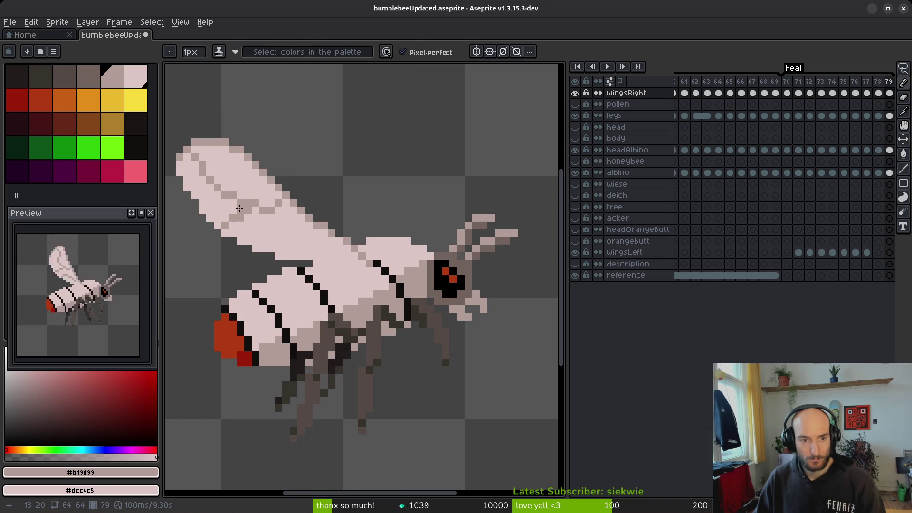
- Compare frame 79's new shading against frame 78 by flipping between them
scroll(288, 247, "down", 3)
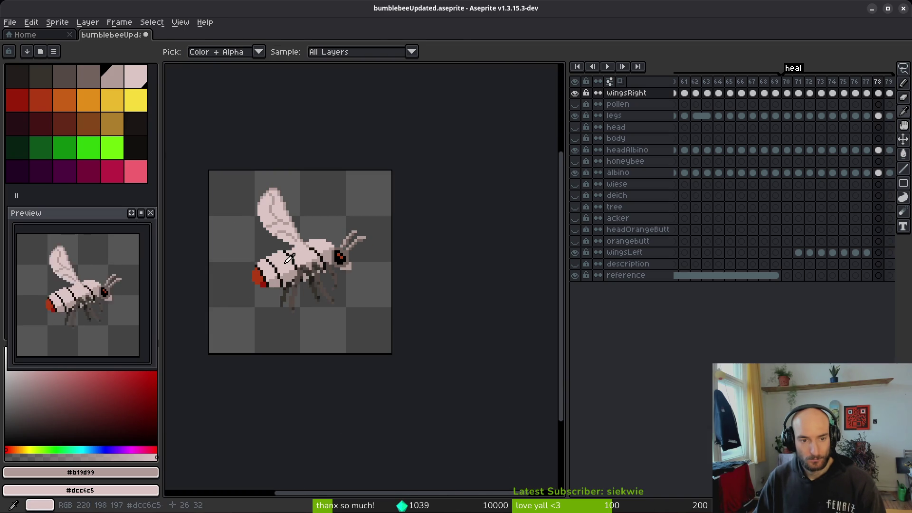
scroll(288, 249, "up", 3)
key("comma")
key("period")
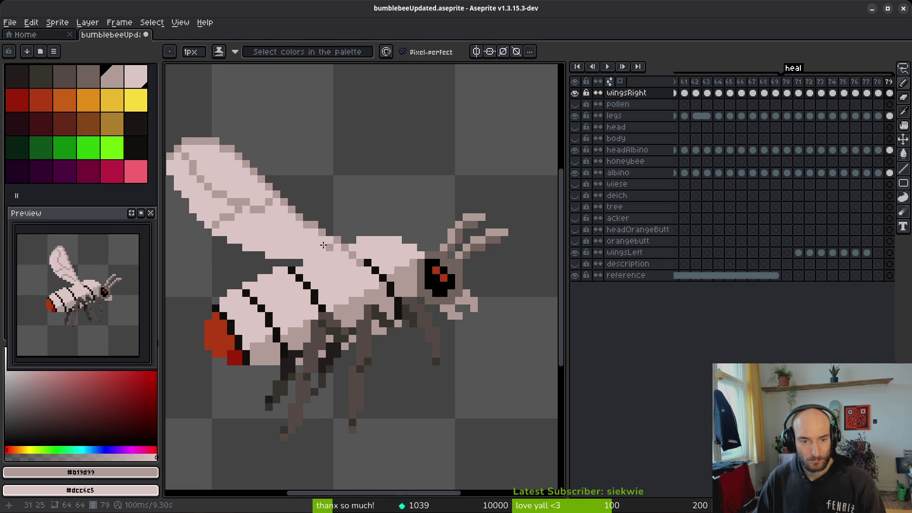
key("comma")
key("period")
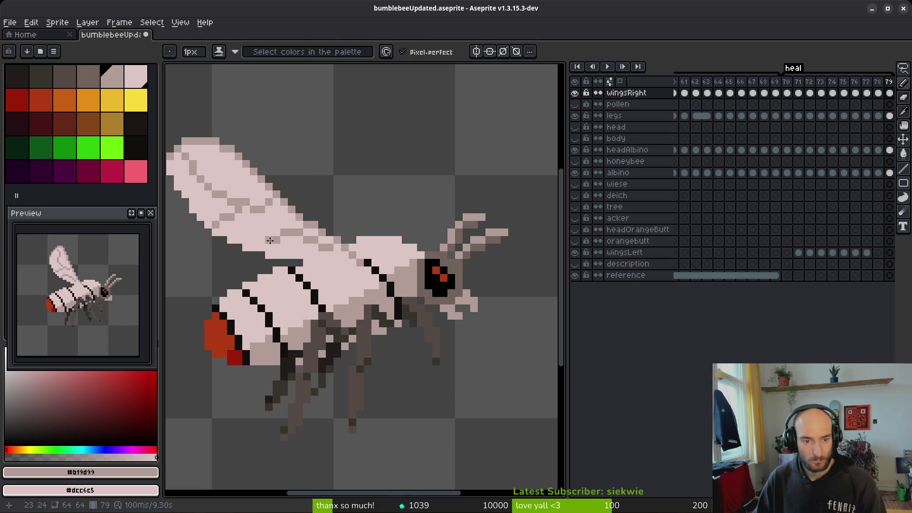
scroll(258, 246, "down", 3)
- Toggle between Eyedropper and Pencil while checking frame 79 against frame 78
key("i")
key("b")
scroll(318, 272, "up", 3)
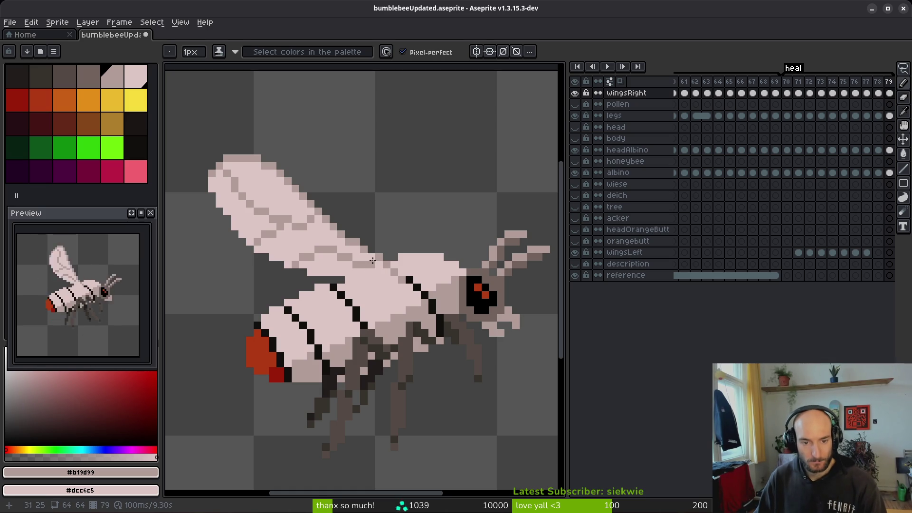
scroll(387, 287, "down", 2)
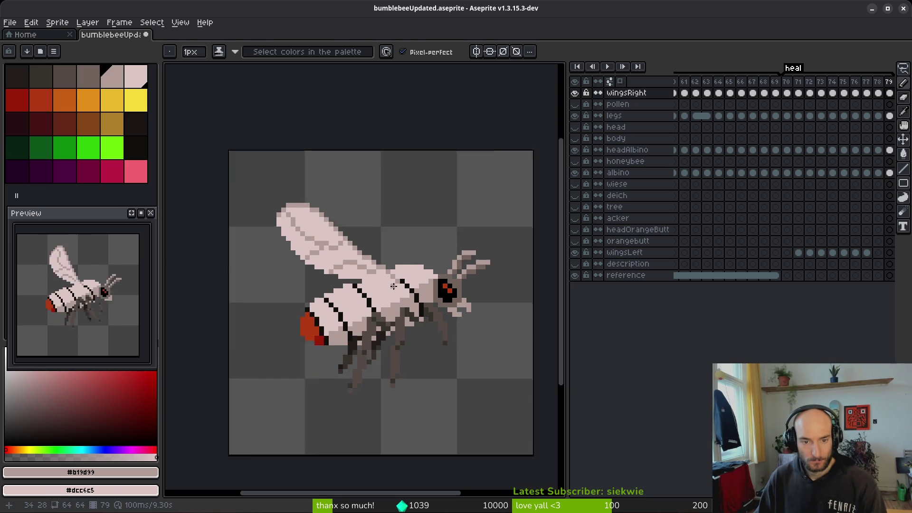
key("i")
key("Left")
key("Right")
- Flick through frames 78–80 to compare the wings, settling on frame 79
key("Right")
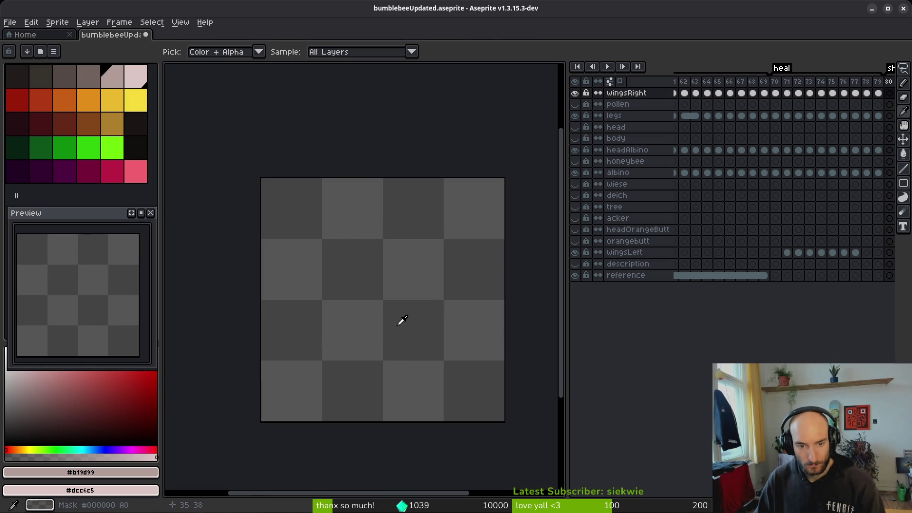
key("Left")
key("Left")
key("Right")
key("Left")
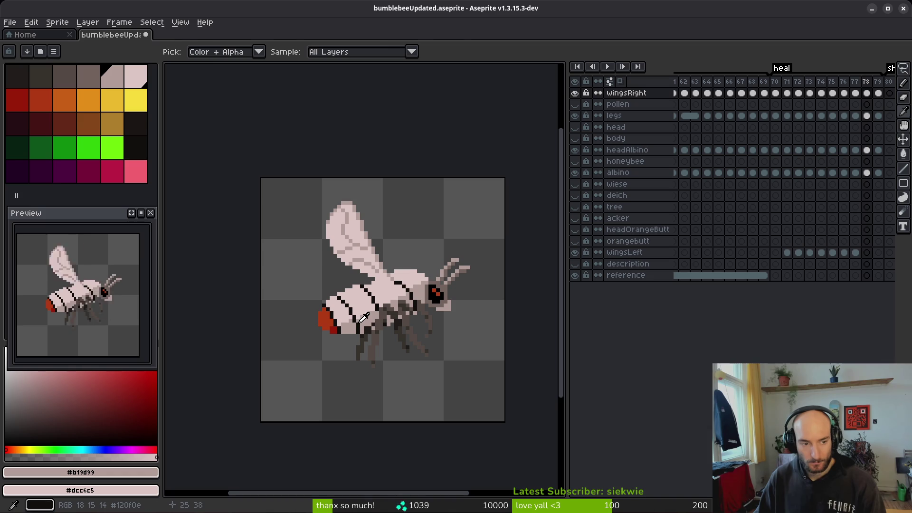
key("b")
key("i")
key("Right")
key("Left")
key("Left")
key("Right")
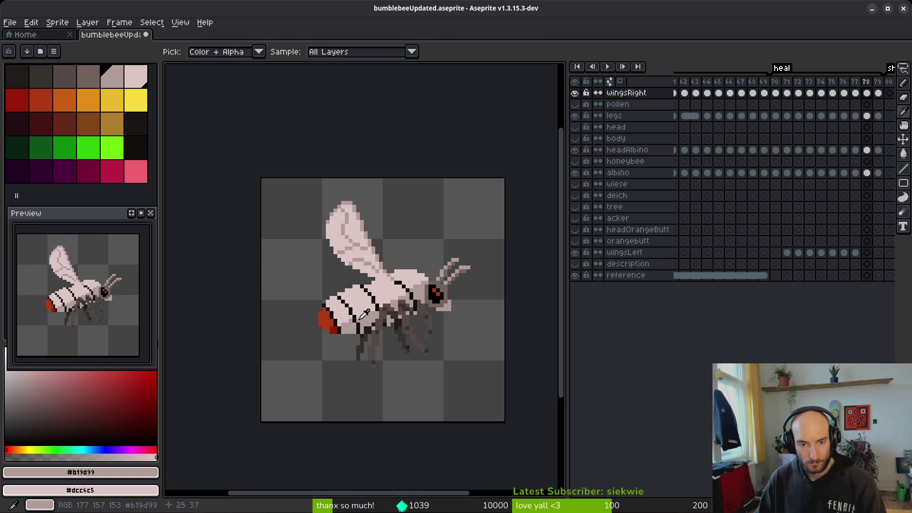
key("Right")
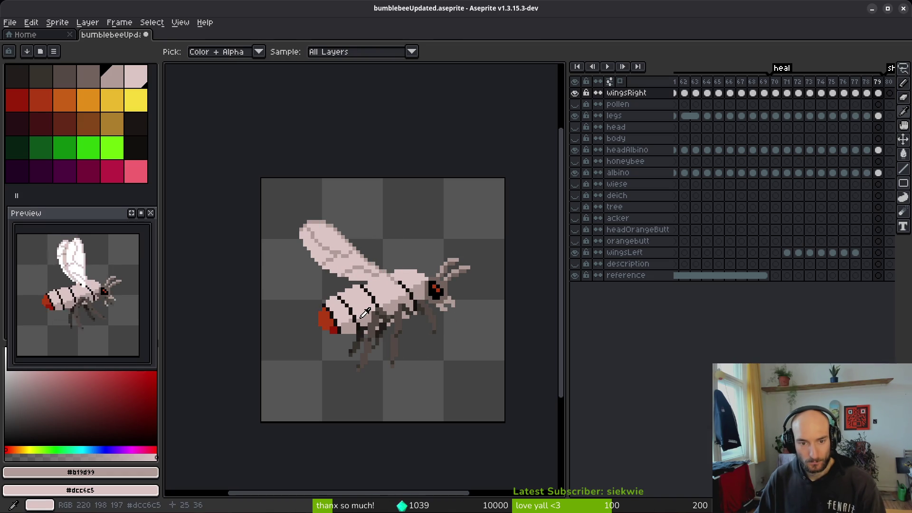
- Go to frame 76 with the Pencil and zoom in on the wing
key("Left")
key("Left")
key("Left")
key("Left")
key("Right")
key("b")
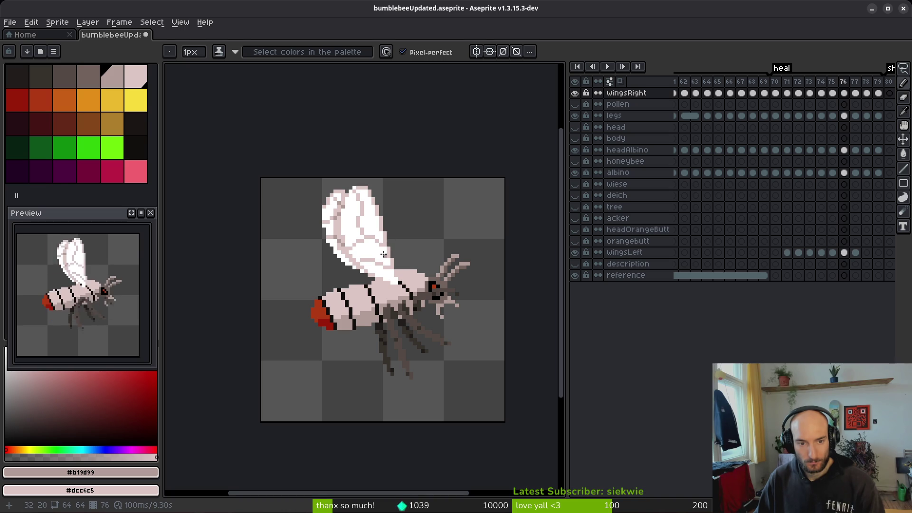
scroll(368, 257, "up", 3)
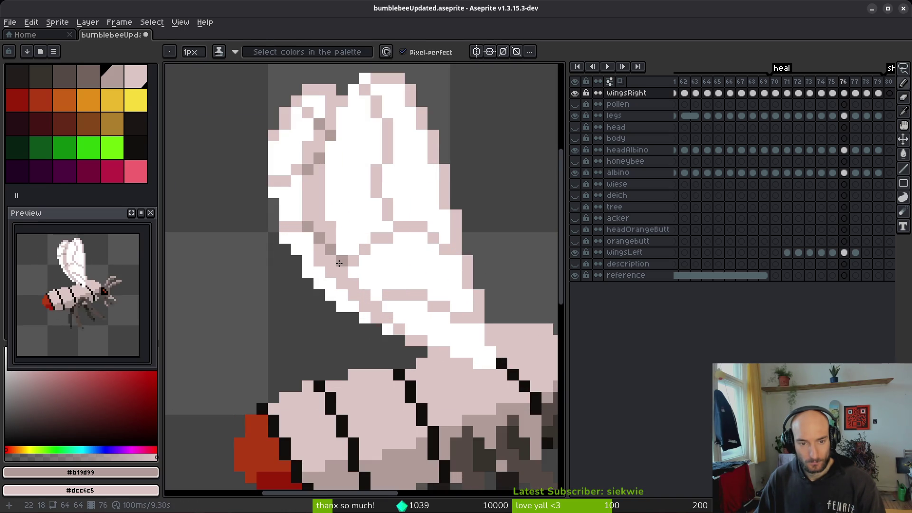
scroll(435, 314, "down", 5)
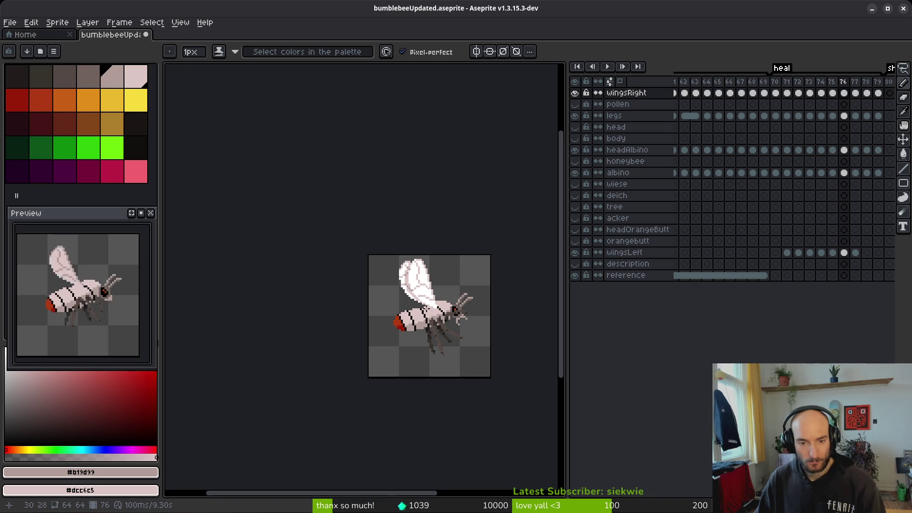
scroll(420, 295, "up", 4)
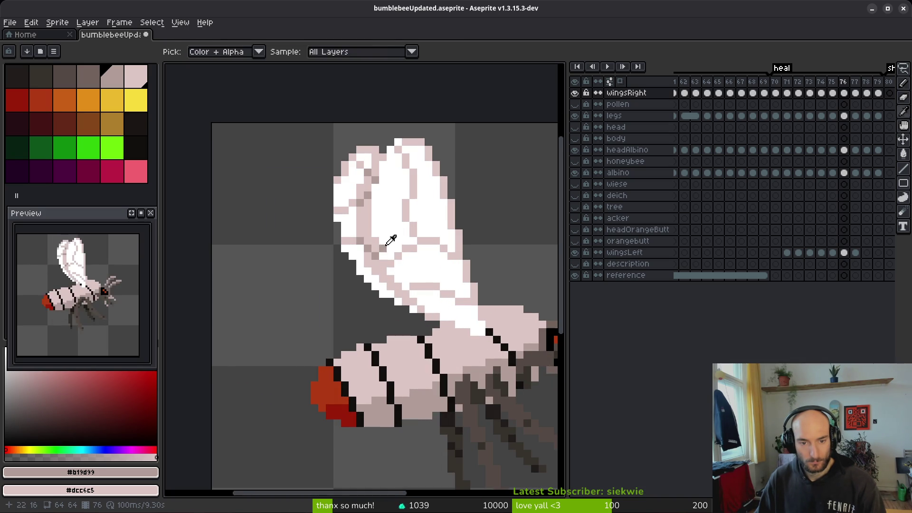
- Sample the pure white #FFFFFF from the wing as the foreground colour
left_click(391, 240)
scroll(448, 319, "down", 2)
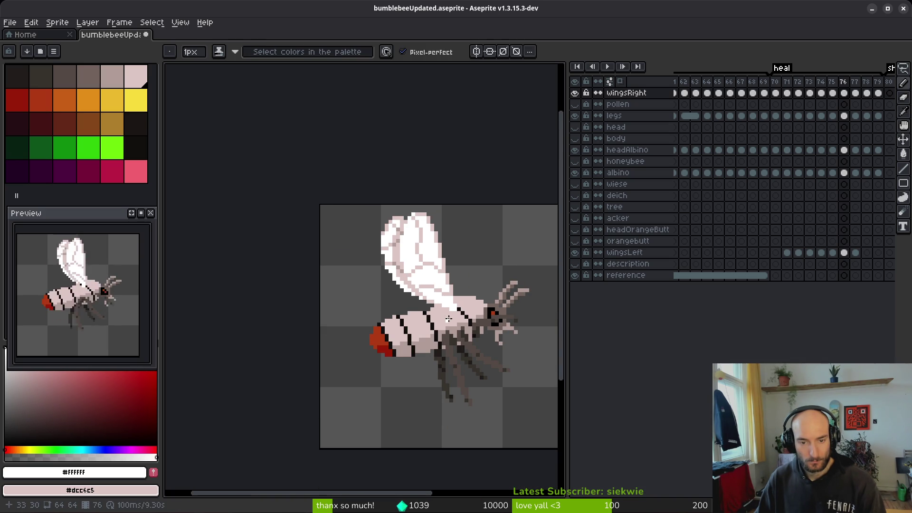
scroll(427, 297, "up", 3)
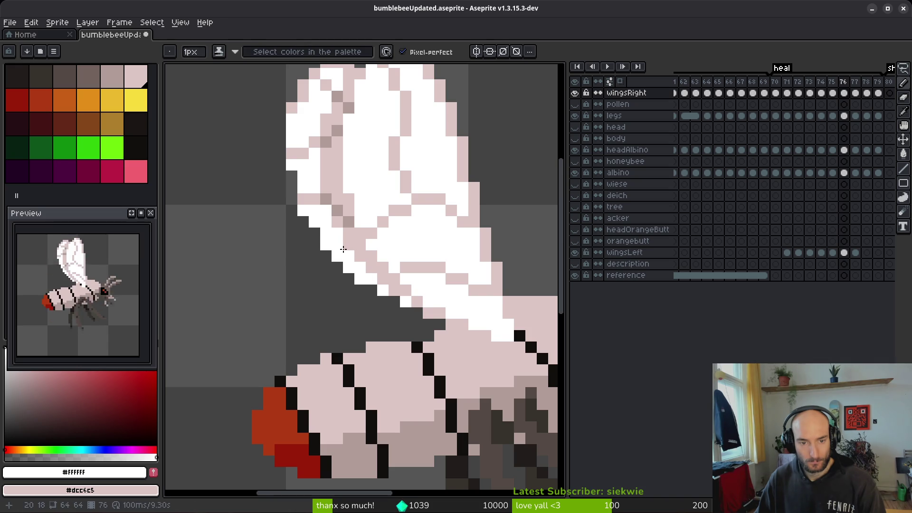
scroll(434, 294, "down", 3)
scroll(433, 294, "right", 2)
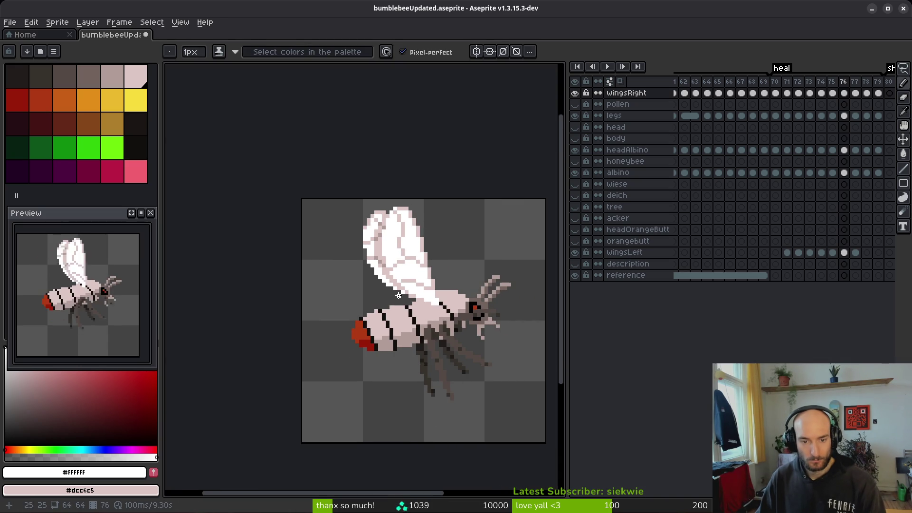
scroll(409, 292, "up", 1)
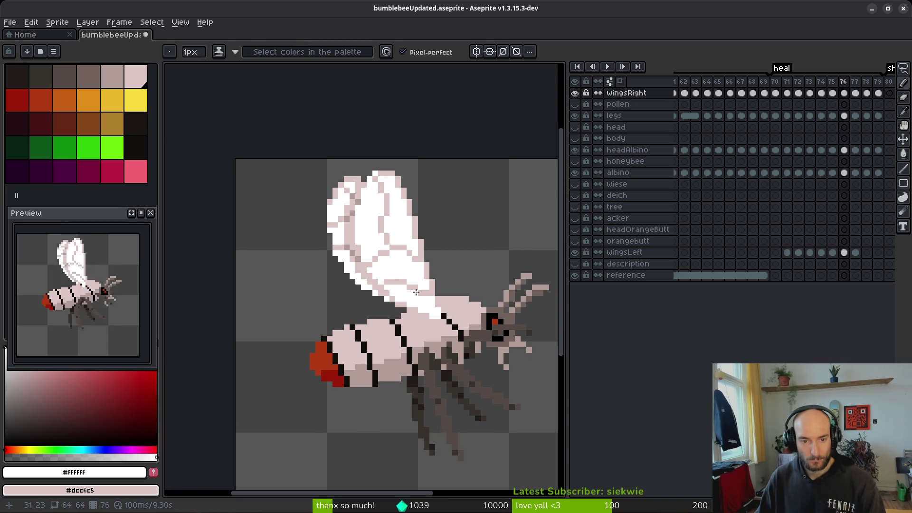
scroll(415, 292, "right", 2)
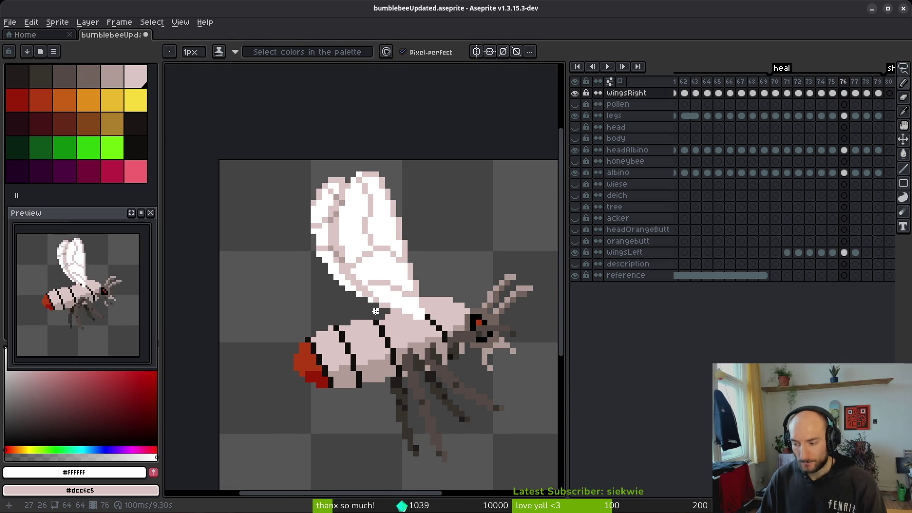
scroll(417, 344, "right", 2)
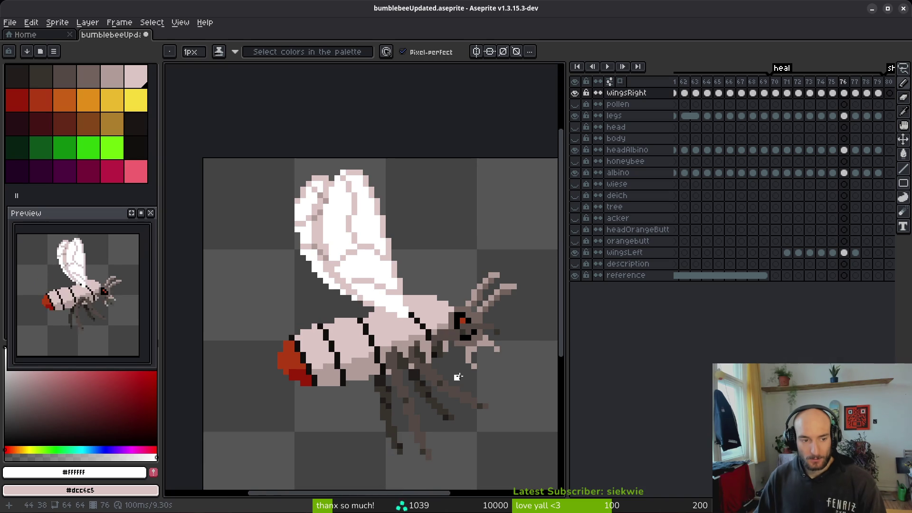
scroll(457, 376, "right", 2)
- Step through the heal frames and settle on frame 78 of the right wing
key("i")
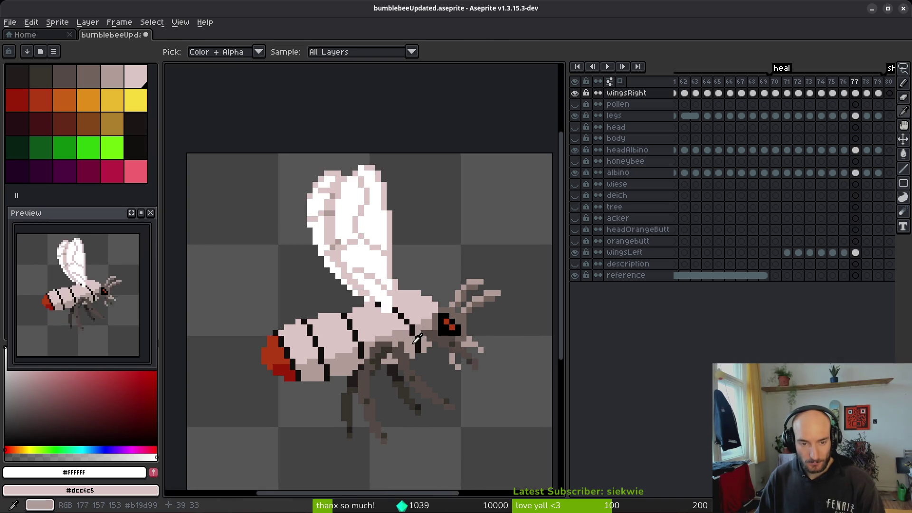
key("Right")
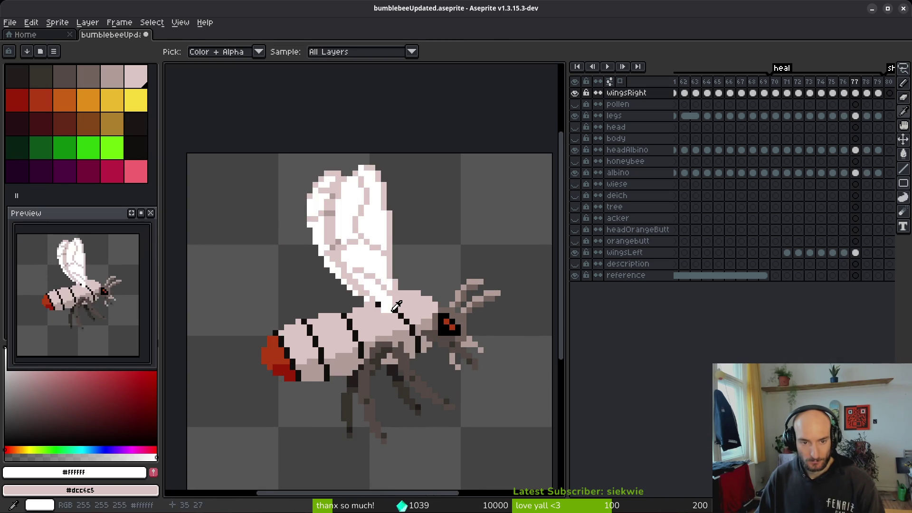
key("Right")
key("Right")
key("Left")
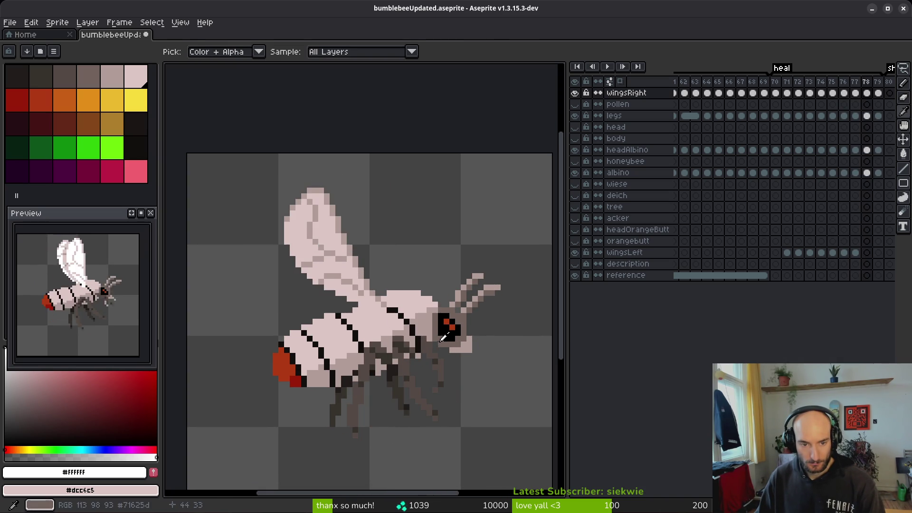
key("Right")
key("Right")
key("Right")
key("Left")
key("Left")
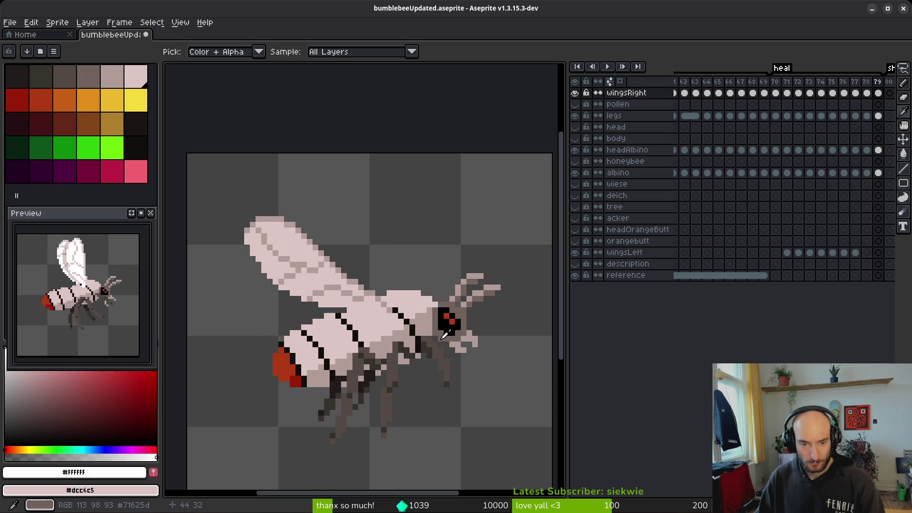
key("Left")
scroll(376, 275, "up", 2)
- Extend frame 78's wing outline with dark shading pixels and repaint a pixel in the light wing colour
left_click(362, 265, "alt")
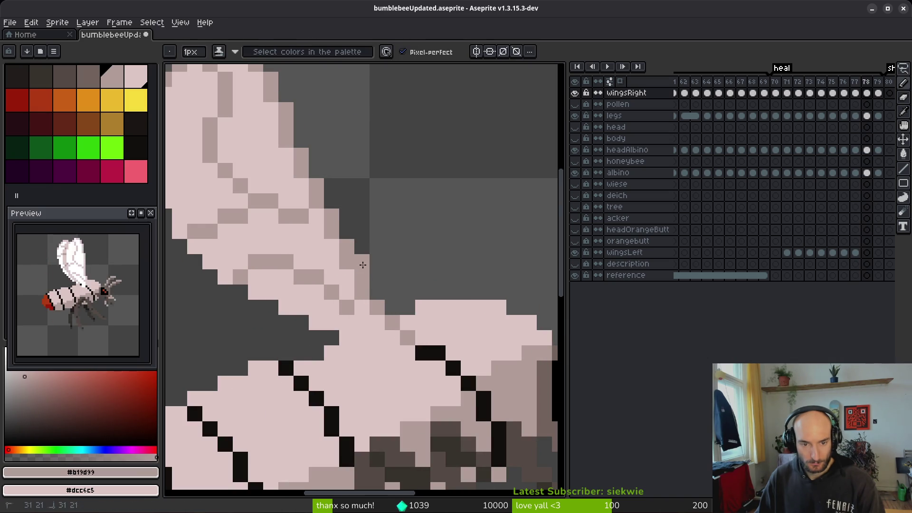
left_click_drag(377, 292, 392, 308)
left_click(348, 272, "alt")
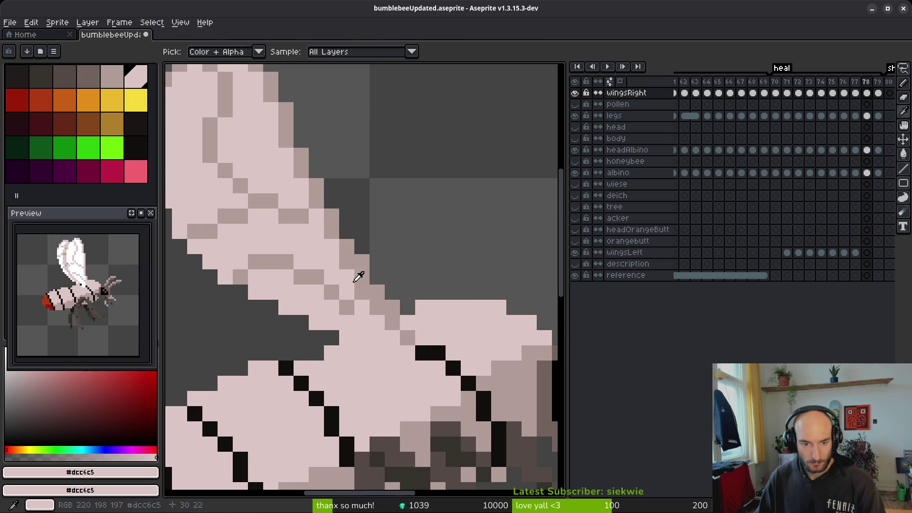
left_click(347, 307)
left_click(335, 295, "alt")
left_click(347, 293)
left_click(369, 312, "alt")
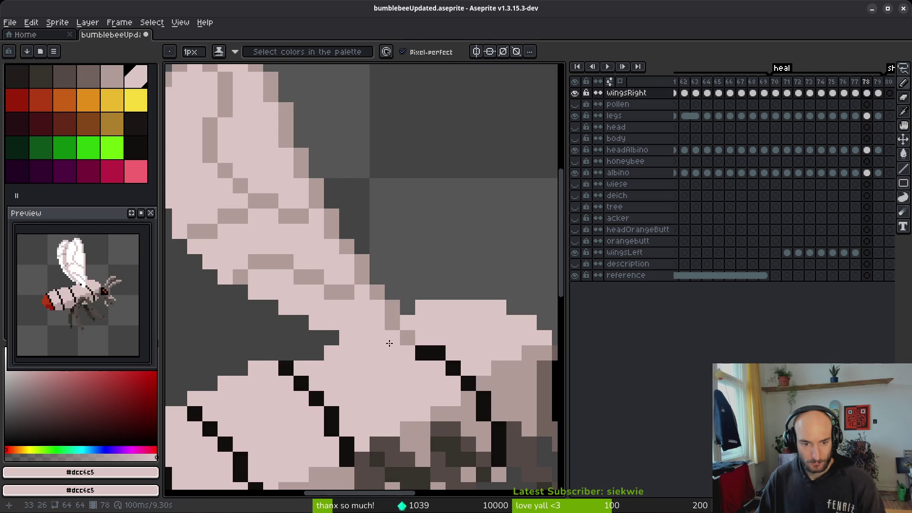
- Switch between Eraser and Eyedropper while zooming over frame 78's wing
scroll(390, 341, "down", 5)
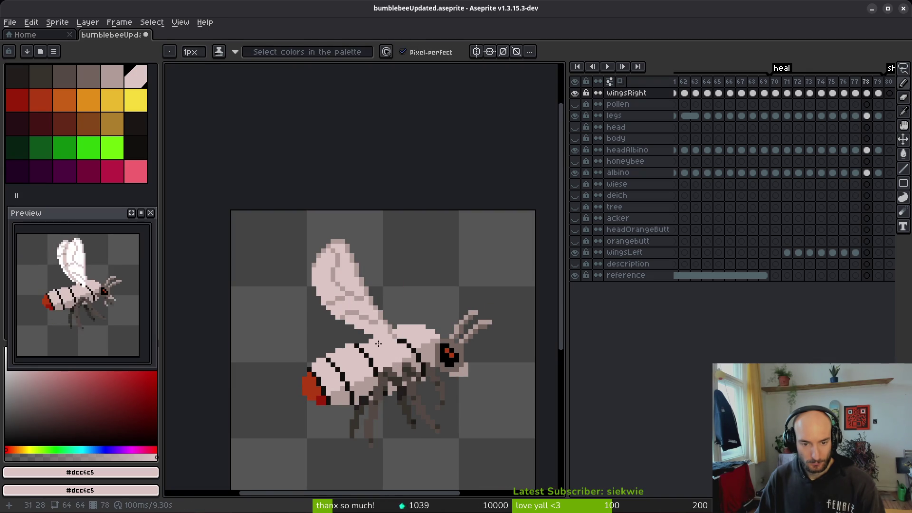
scroll(378, 343, "up", 2)
key("e")
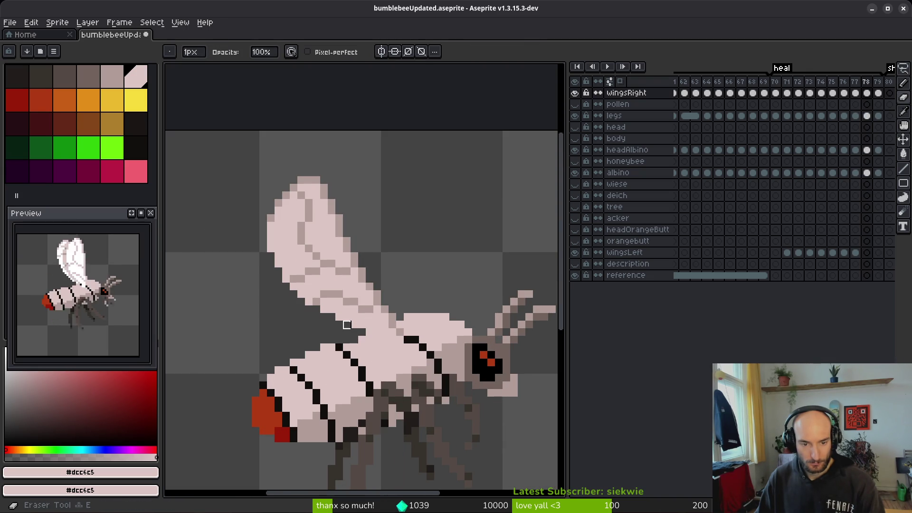
scroll(385, 332, "down", 3)
key("i")
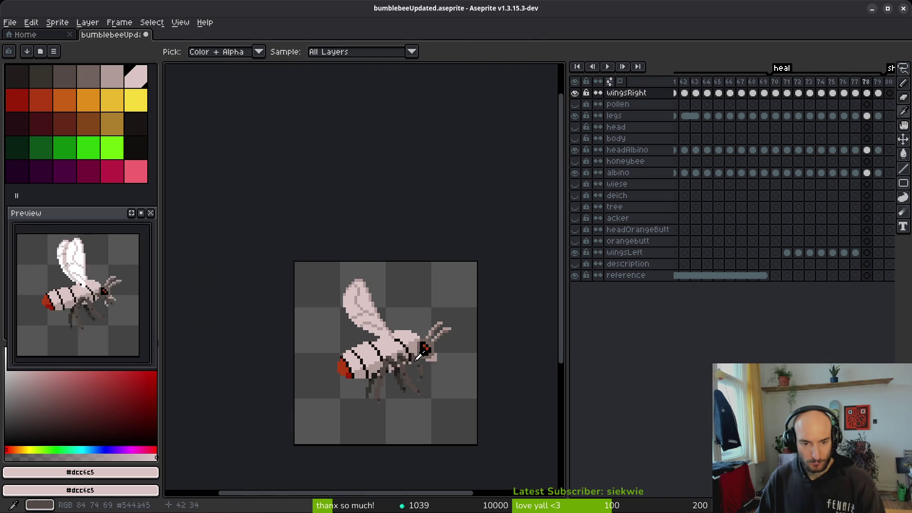
scroll(377, 317, "up", 3)
- Move to frame 79 and zoom in on its wing, toggling Eyedropper and Pencil
key("b")
key("Right")
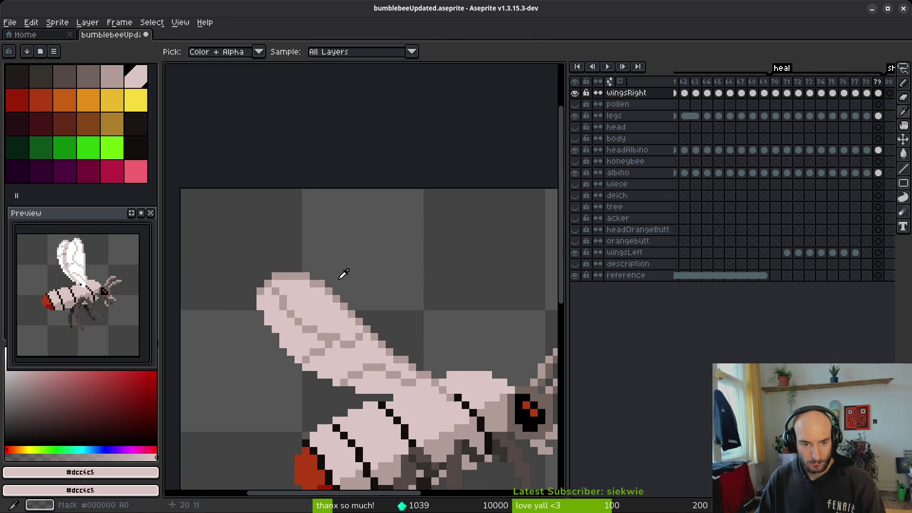
scroll(276, 301, "up", 3)
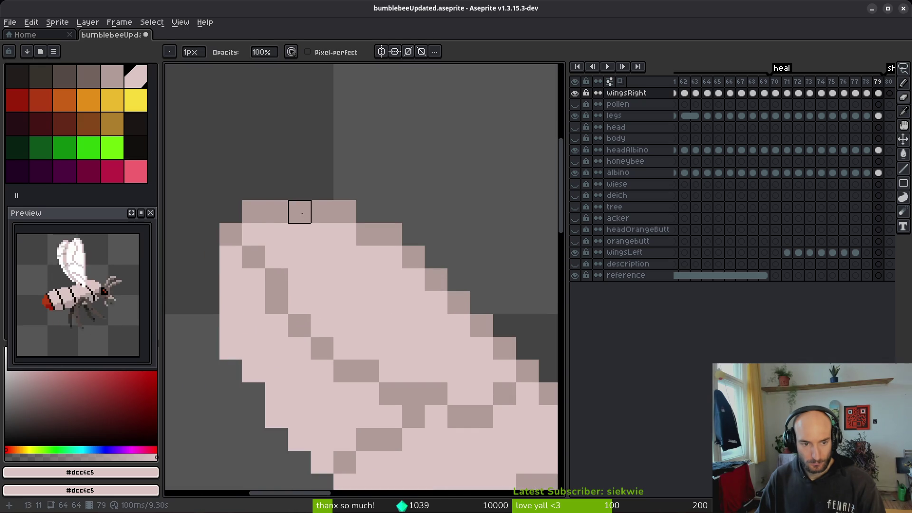
scroll(230, 348, "down", 5)
scroll(340, 324, "up", 3)
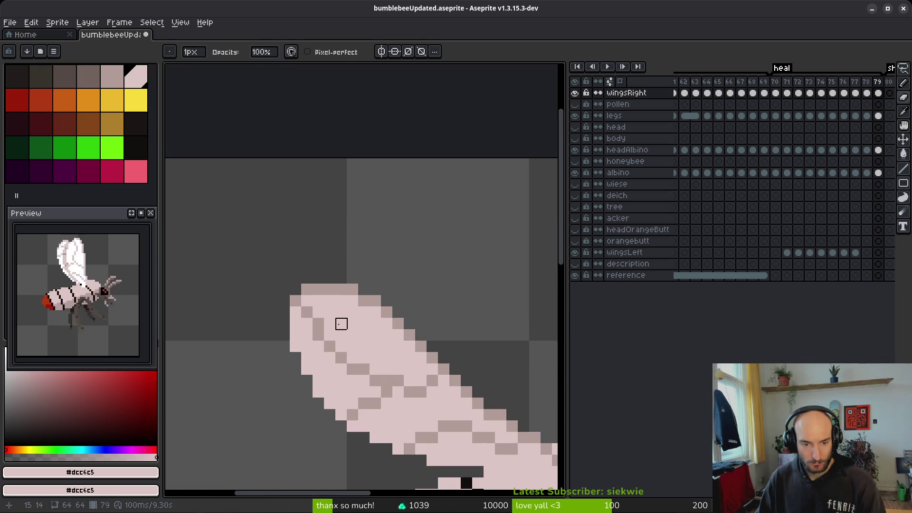
scroll(330, 312, "down", 3)
key("i")
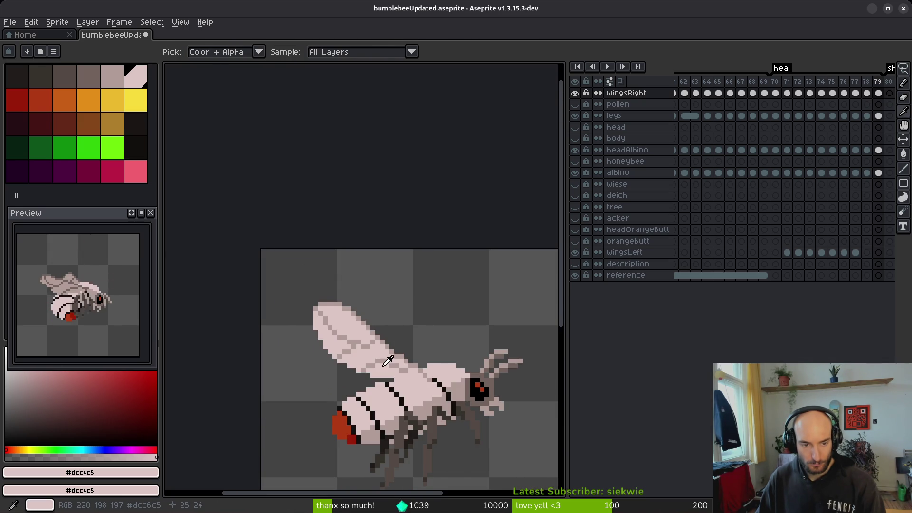
key("b")
scroll(340, 296, "up", 3)
scroll(356, 322, "down", 3)
scroll(332, 295, "up", 3)
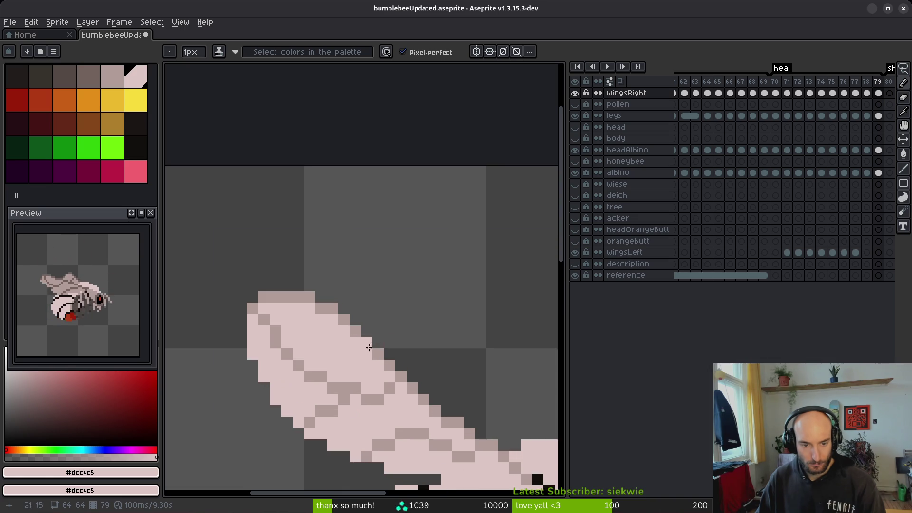
key("i")
- On frame 79, add a #b19d99 shading pixel and erase pixels to reshape the wing tip
left_click(320, 241)
key("b")
left_click(336, 267)
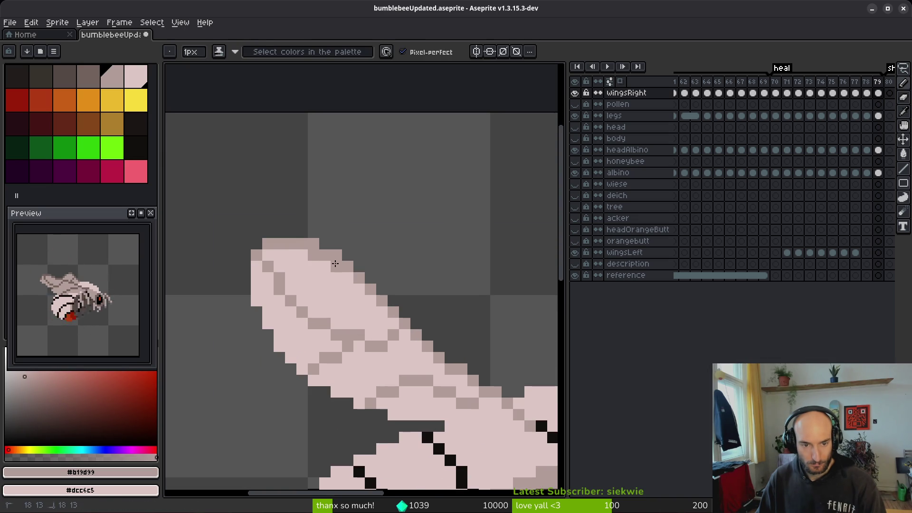
key("e")
left_click_drag(337, 255, 314, 244)
scroll(419, 291, "down", 3)
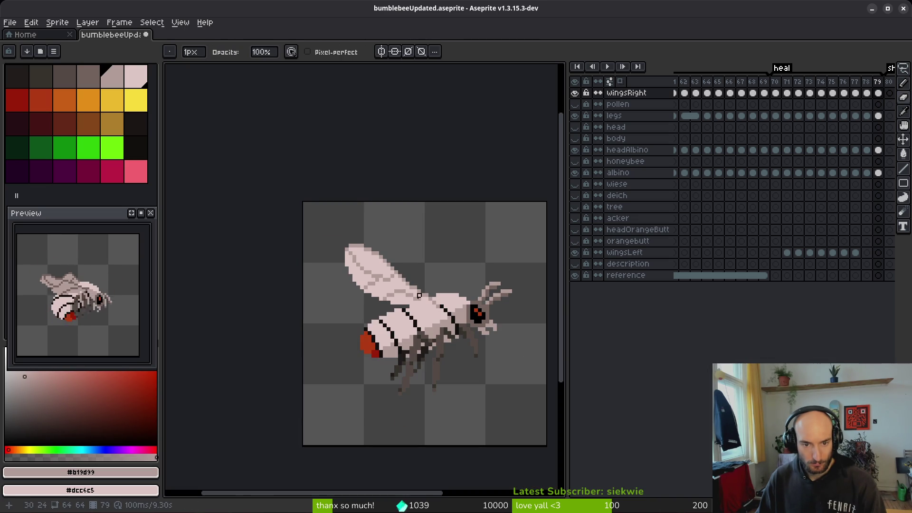
key("i")
key("Right")
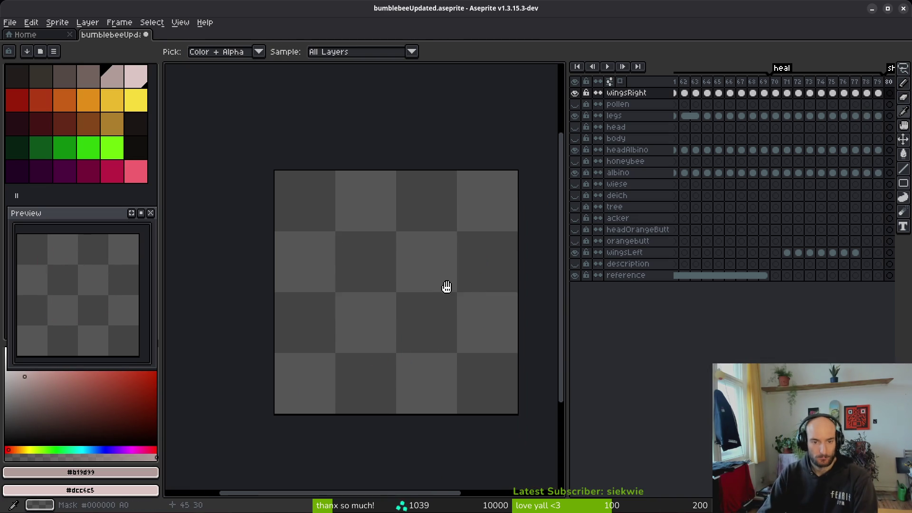
- Compare the wing poses on frames 68, 69, 63 and 64, then return to frame 79
left_click(755, 93)
left_click(766, 94)
left_click(695, 95)
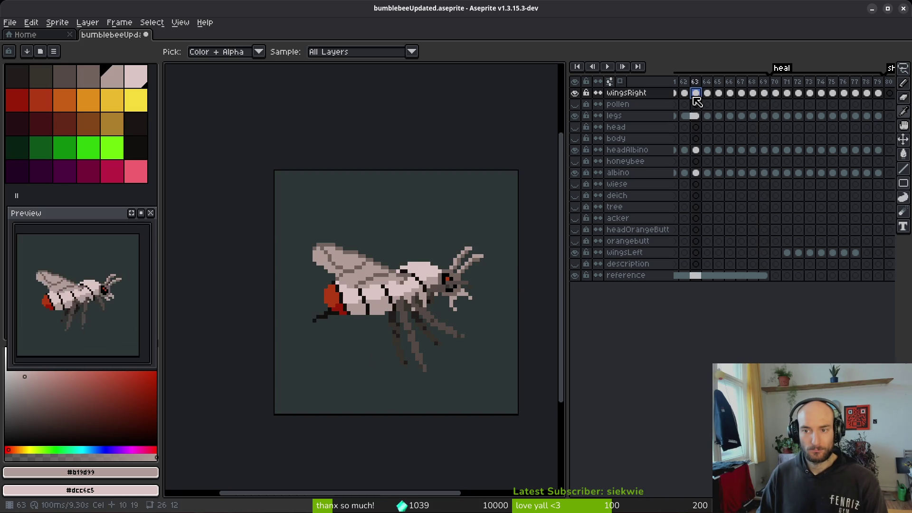
left_click(879, 94)
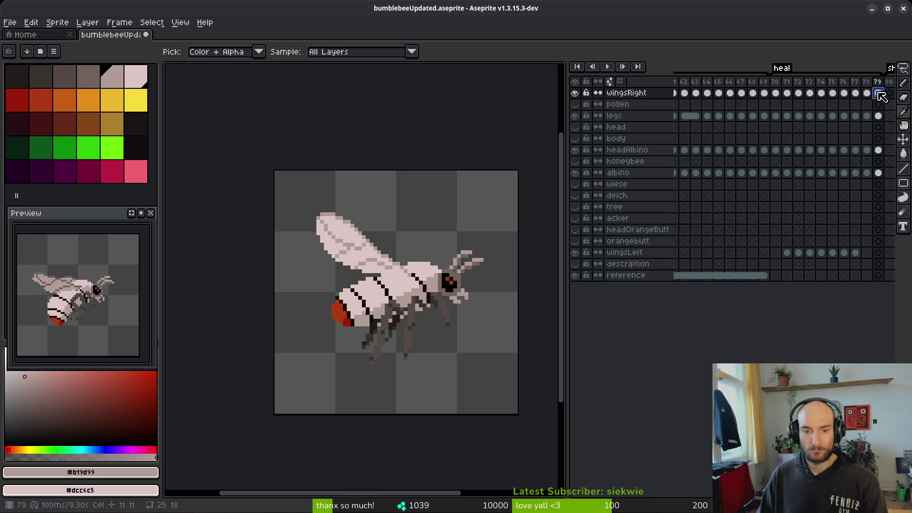
left_click(707, 95)
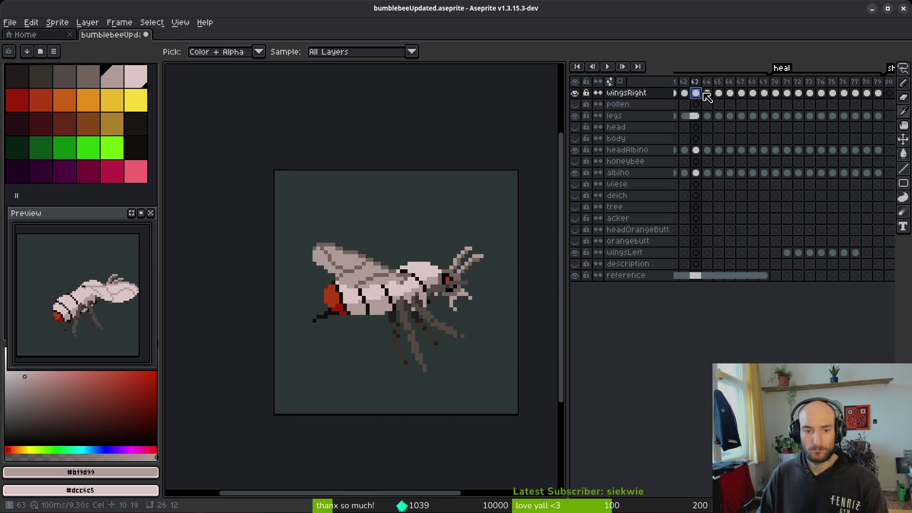
left_click(879, 94)
- Select the wing tip, nudge it one pixel right, and deselect
key("b")
scroll(313, 258, "up", 2)
scroll(435, 204, "up", 1)
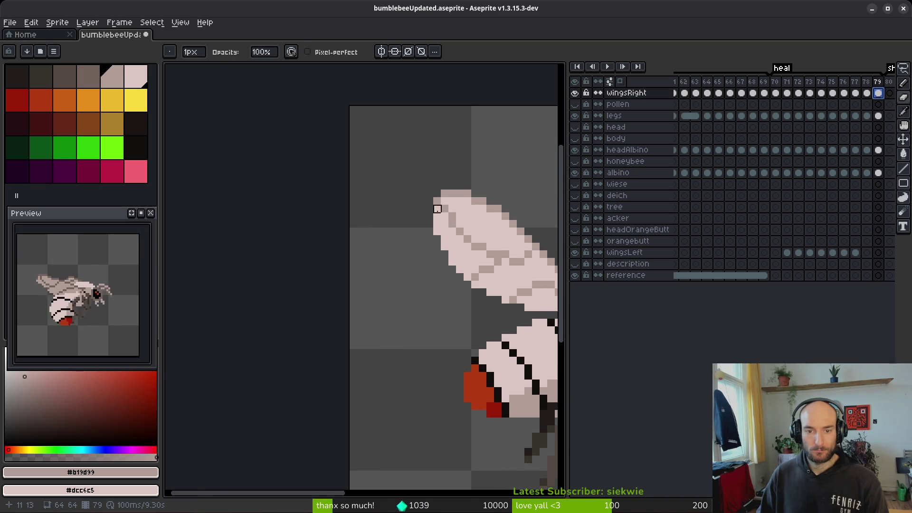
key("m")
scroll(366, 199, "down", 1)
mouse_move(307, 154)
left_mouse_down()
mouse_move(418, 264)
mouse_move(433, 250)
left_mouse_up()
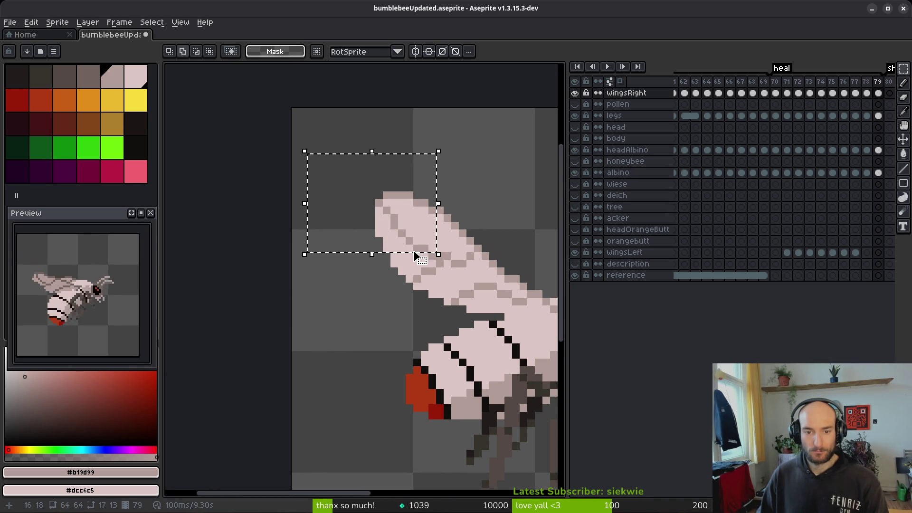
key("Right")
key("ctrl+d")
- Sample the wing colours #dcc6c5 and #b19d99 from the canvas with the pencil active
key("b")
scroll(413, 287, "up", 2)
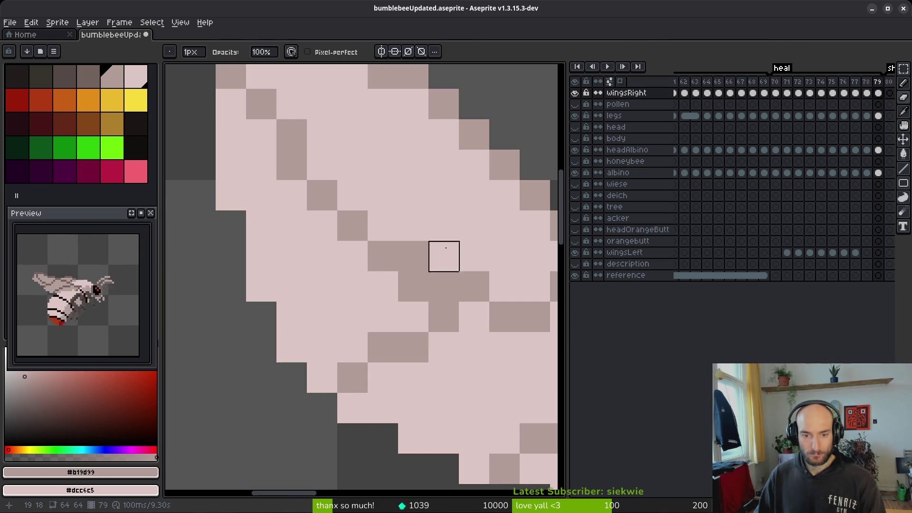
left_click(414, 287, "alt")
scroll(431, 259, "down", 2)
scroll(433, 224, "up", 1)
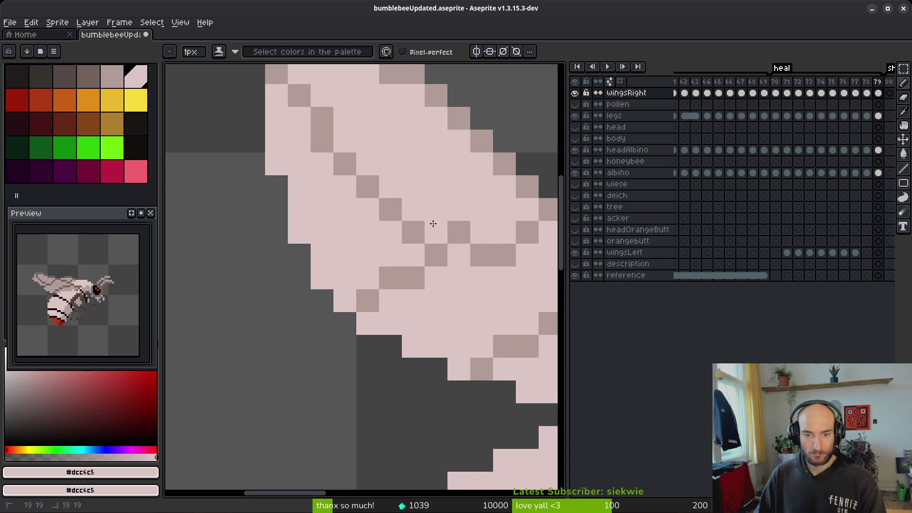
scroll(433, 223, "down", 2)
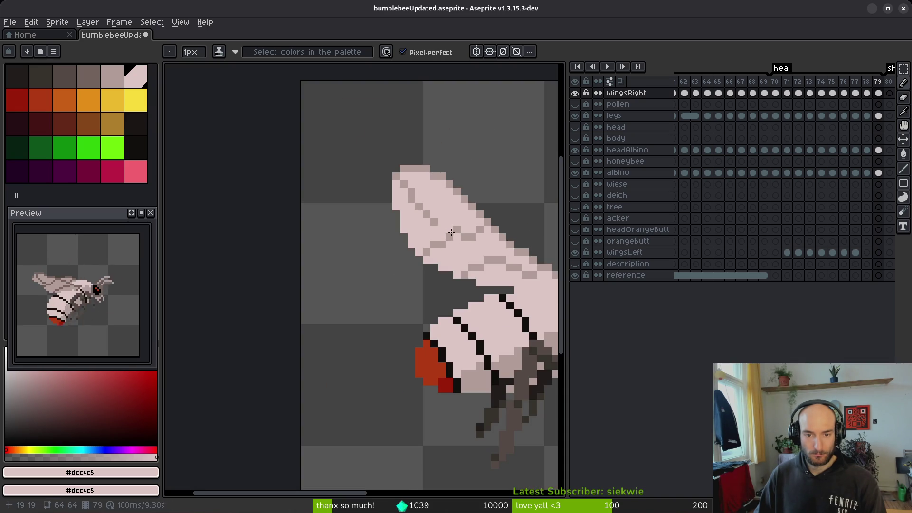
left_click(449, 229, "alt")
scroll(479, 261, "down", 2)
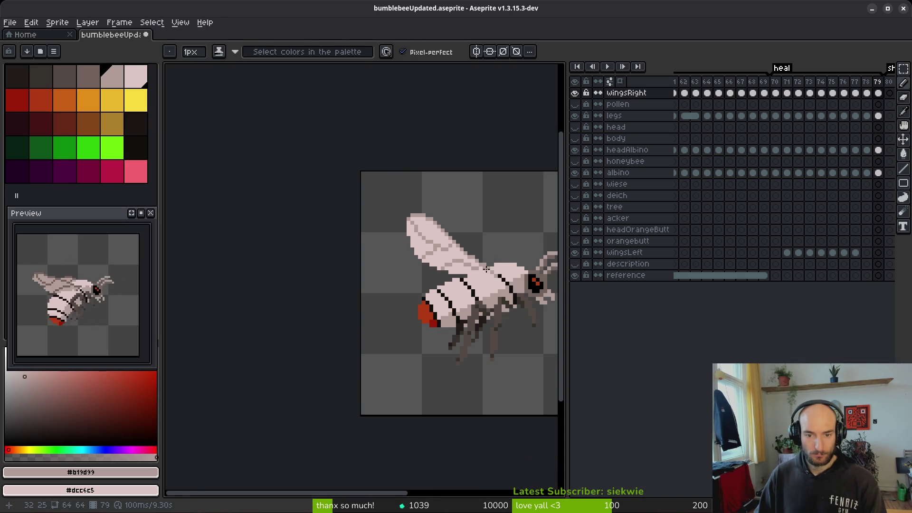
scroll(369, 233, "up", 3)
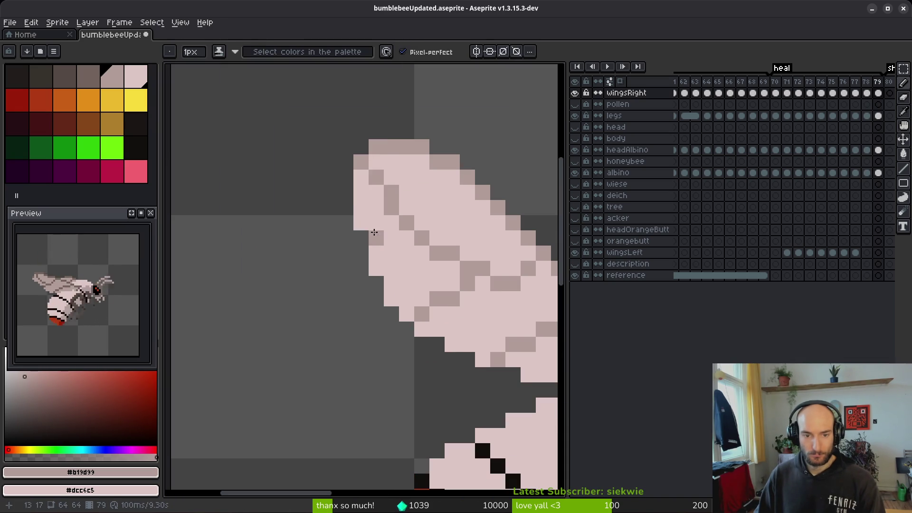
- Paint light pink pixels to extend and fill the wing's left edge
right_click(345, 177)
left_click(348, 185, "alt")
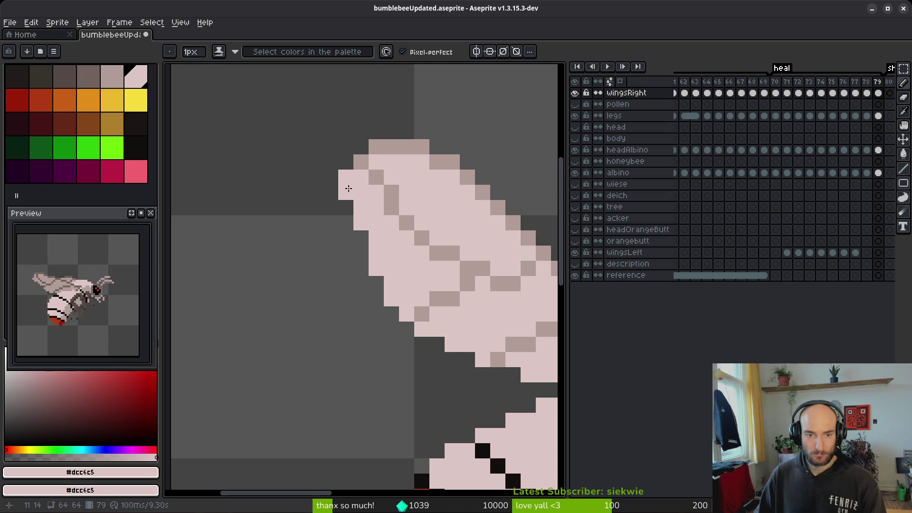
left_click(361, 238)
scroll(368, 259, "down", 2)
scroll(428, 283, "up", 2)
left_click(356, 261)
left_click(361, 284)
scroll(361, 284, "down", 3)
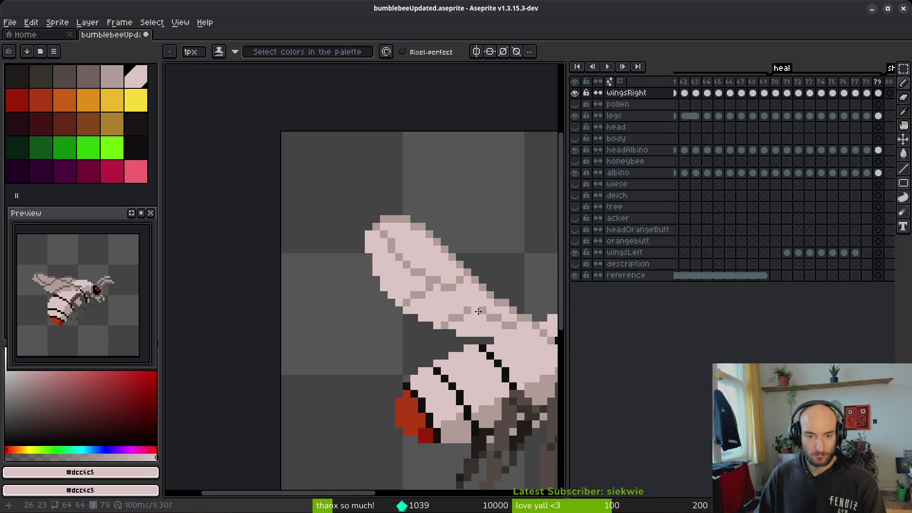
scroll(349, 240, "up", 3)
left_click(304, 235)
left_click(373, 258)
scroll(462, 327, "down", 3)
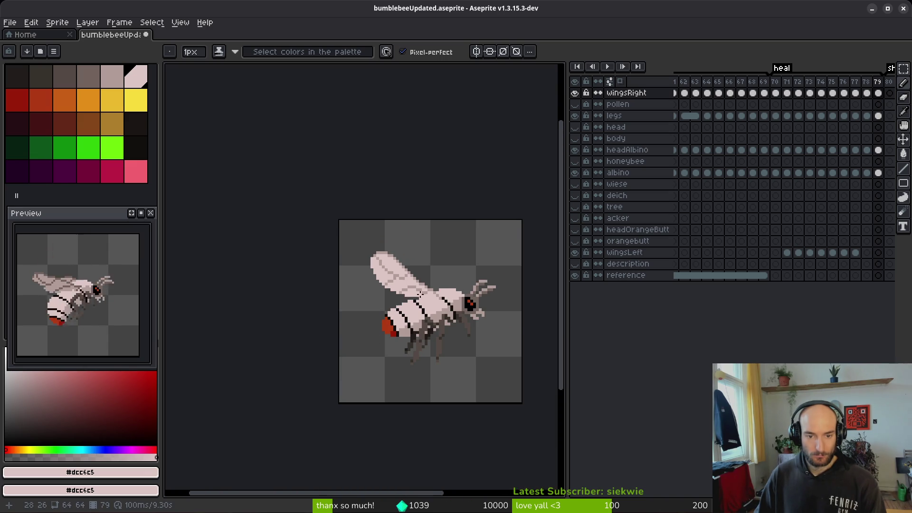
- Undo the last pencil stroke and pick the darker wing shade #b19d99
key("alt")
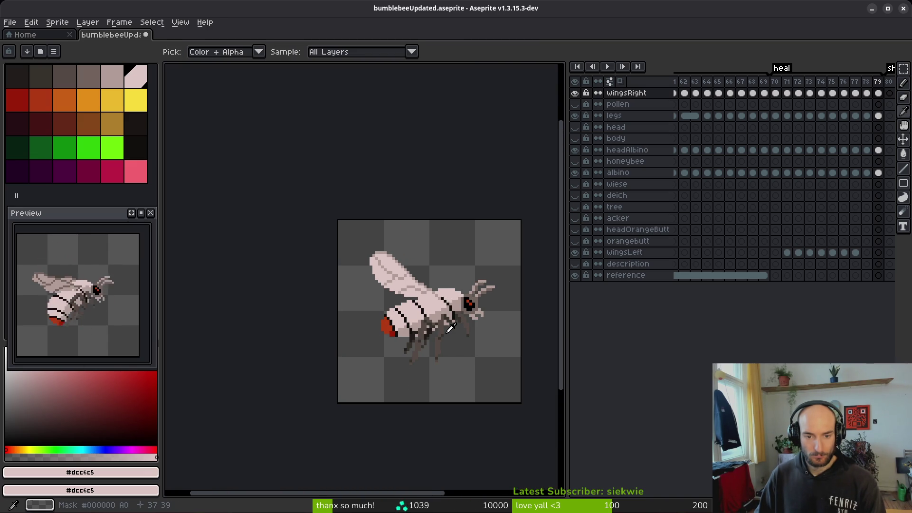
key("ctrl+z")
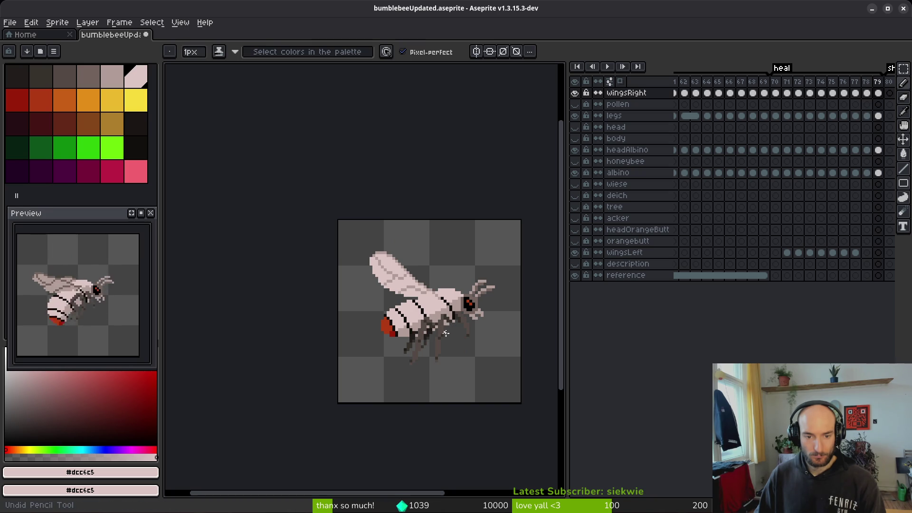
key("alt")
key("Left")
key("Right")
key("Right")
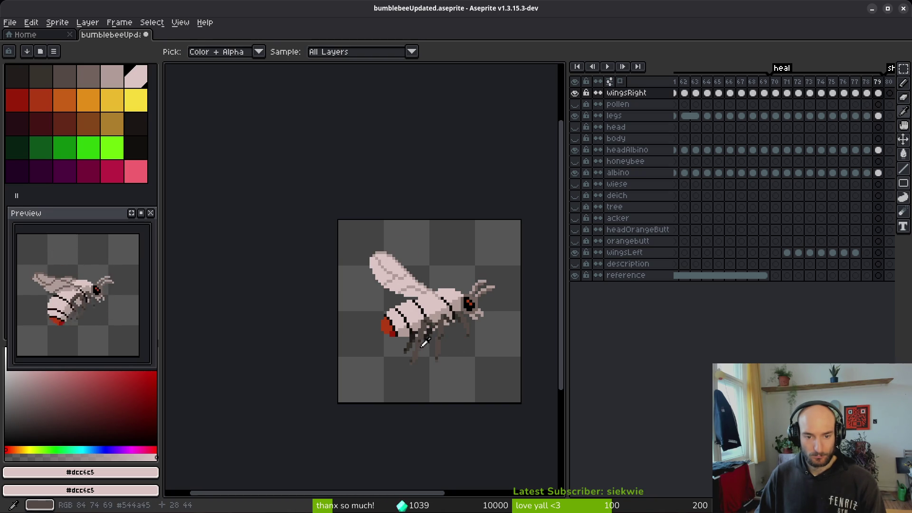
key("Left")
scroll(378, 205, "up", 6)
left_click(380, 209, "alt")
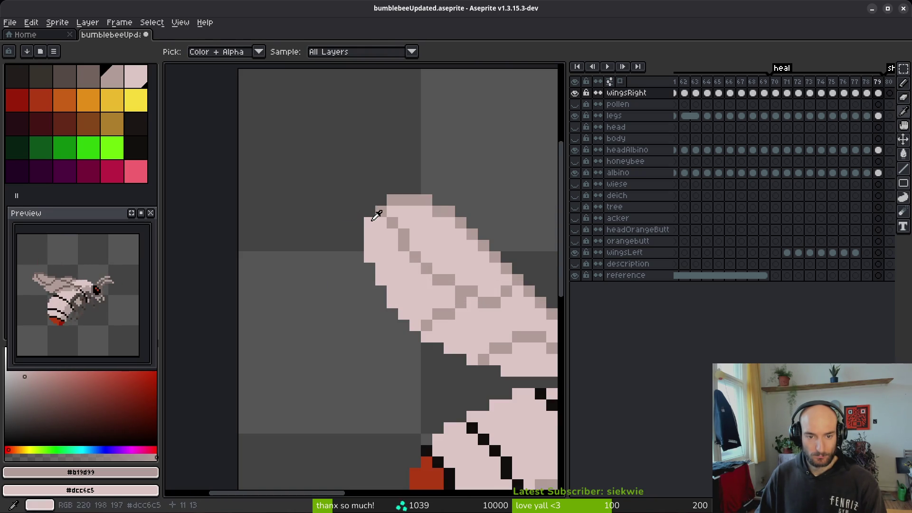
scroll(384, 233, "down", 3)
- Flip between frames 78 and 79 to compare the wings, settling on frame 78
key("alt")
key("Right")
key("Left")
key("Left")
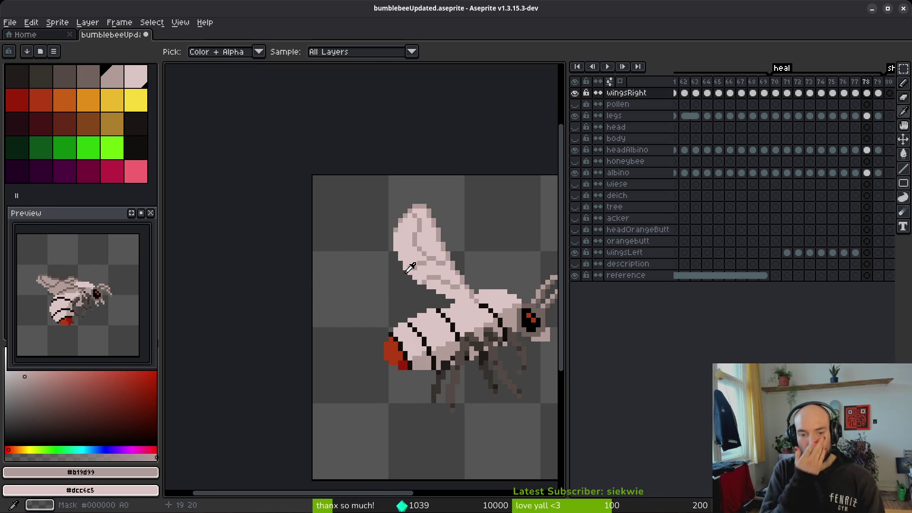
key("Right")
key("Left")
key("Right")
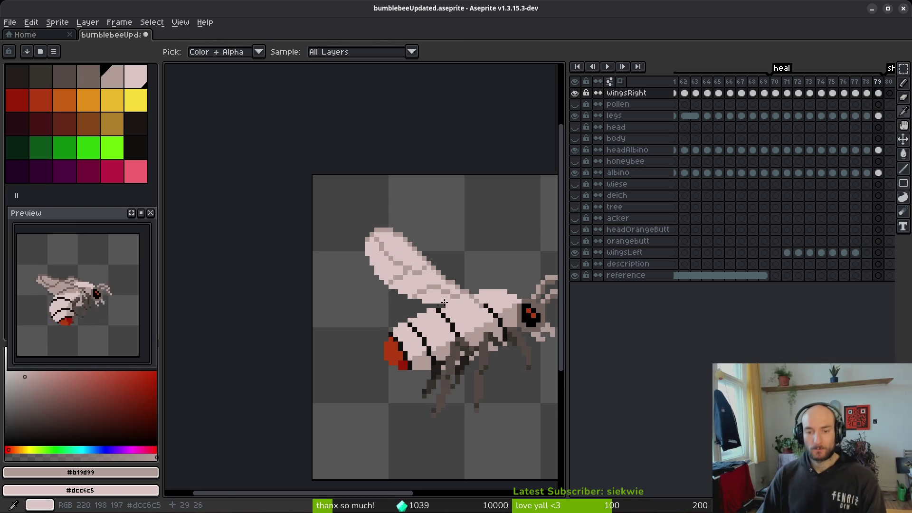
scroll(379, 289, "right", 2)
key("Left")
key("alt")
key("Left")
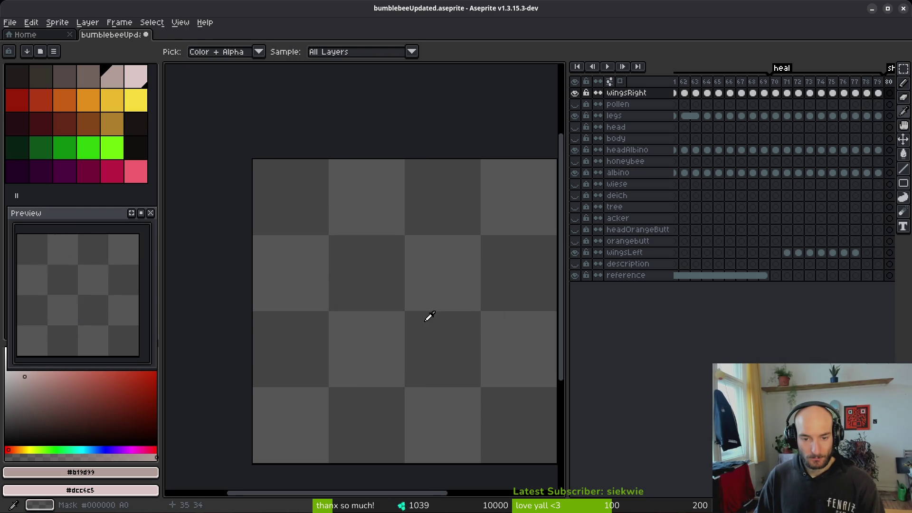
key("Right")
key("Right")
key("Left")
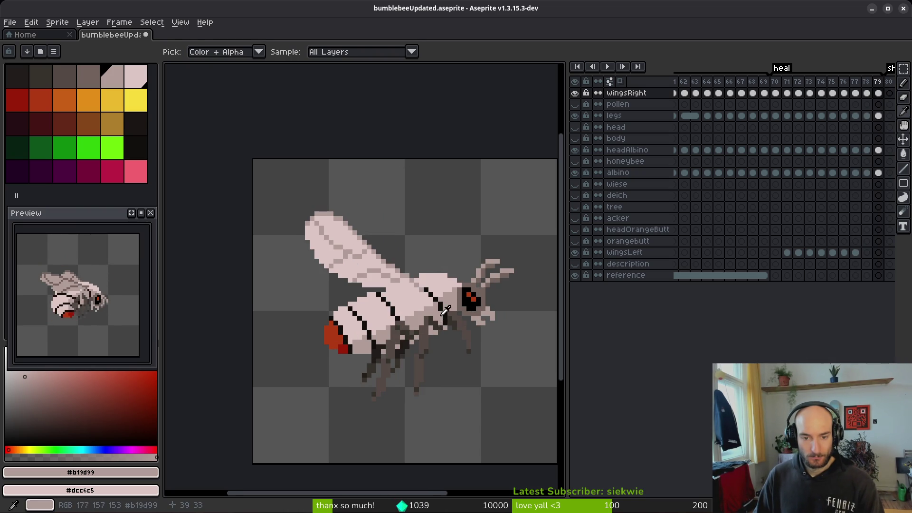
- Paint over the dark pixel at the wing base with pale pink #dcc6c5
scroll(445, 314, "up", 5)
left_click(399, 288)
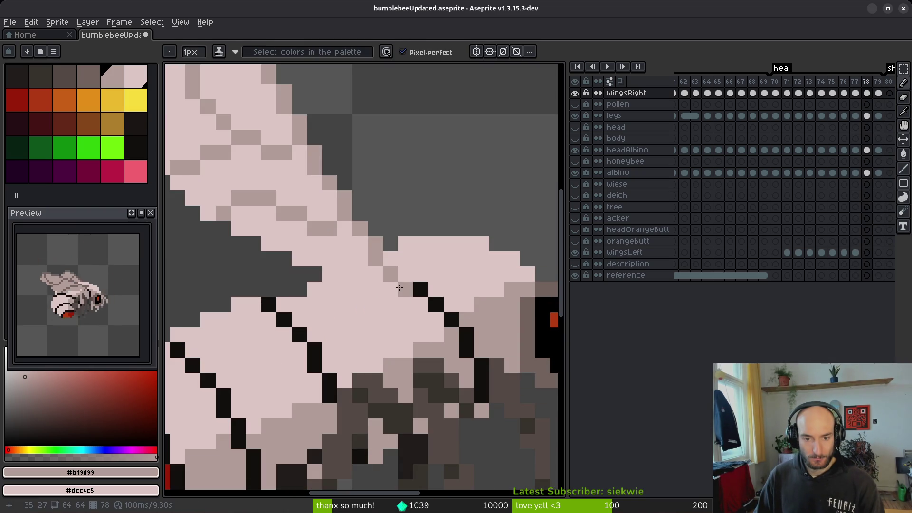
scroll(438, 296, "down", 4)
scroll(458, 300, "up", 3)
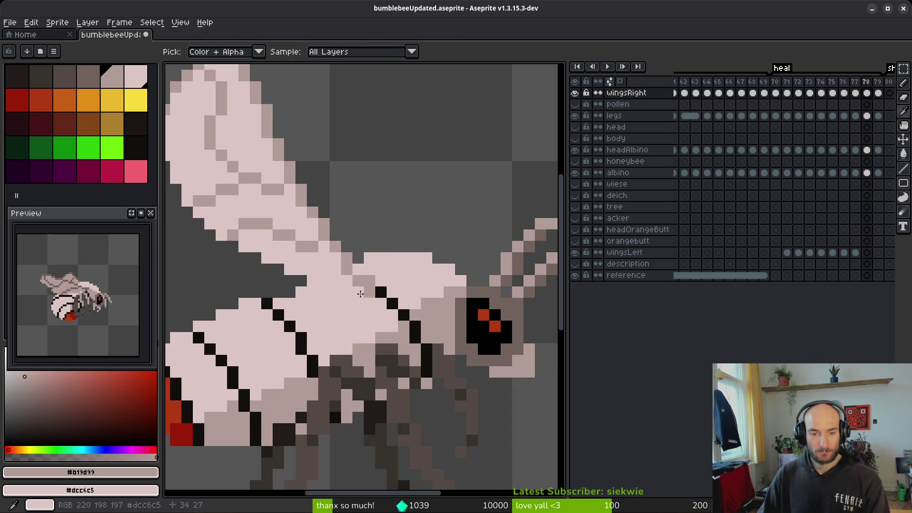
left_click(360, 295, "alt")
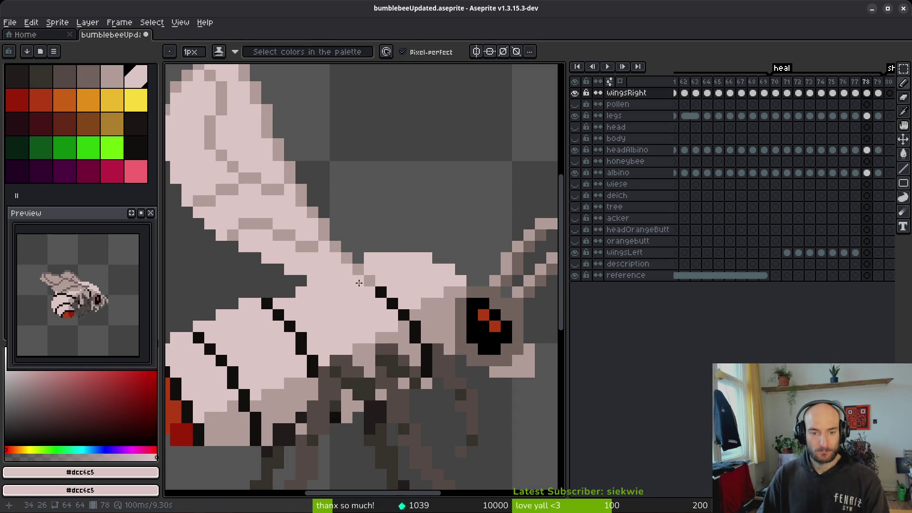
scroll(358, 280, "down", 4)
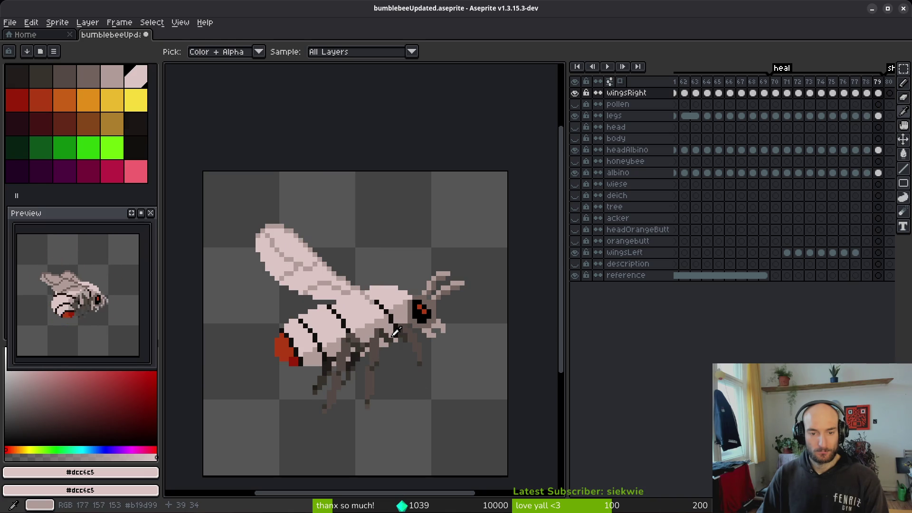
scroll(384, 321, "up", 3)
left_click(338, 292, "alt")
left_click(323, 296, "alt")
scroll(330, 297, "down", 4)
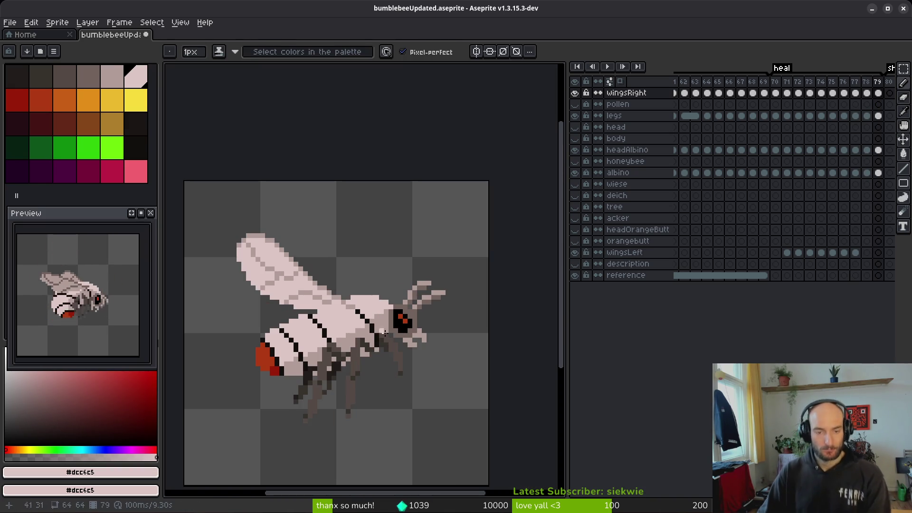
- Check frame 77, return to the pencil, and re-centre the view on the wing tip
key("Left")
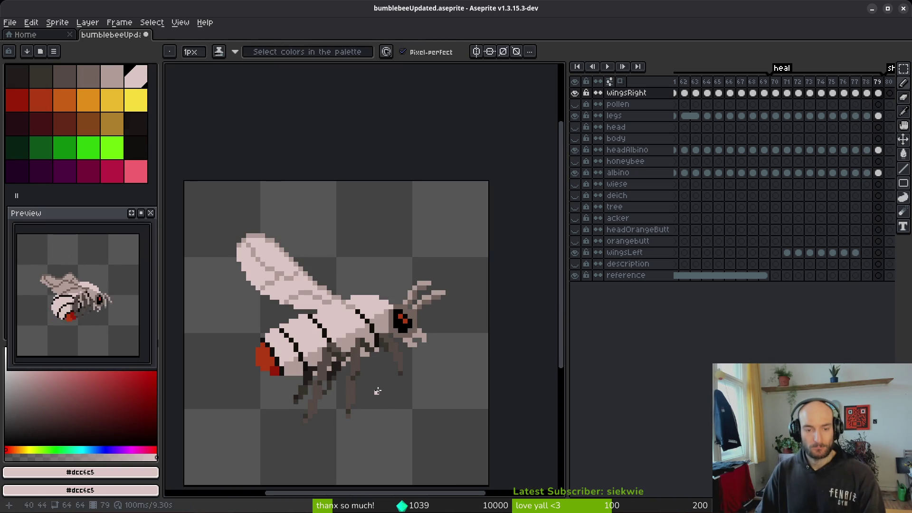
key("Left")
key("Left")
key("b")
left_click_drag(367, 316, 388, 331)
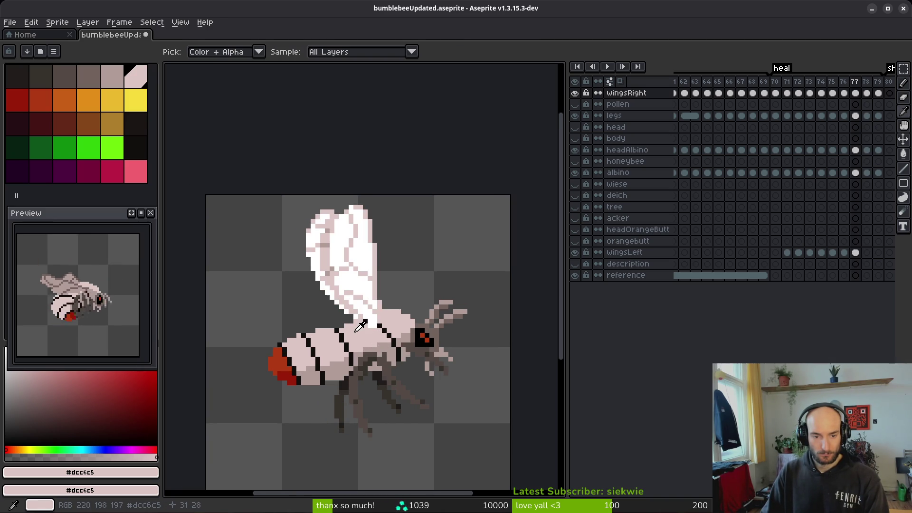
scroll(324, 290, "up", 1)
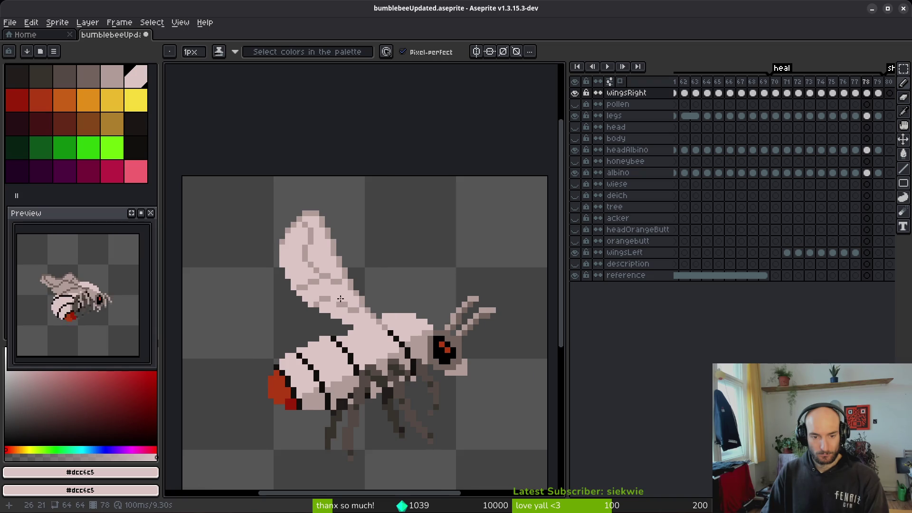
left_click_drag(336, 303, 372, 306)
scroll(355, 308, "up", 2)
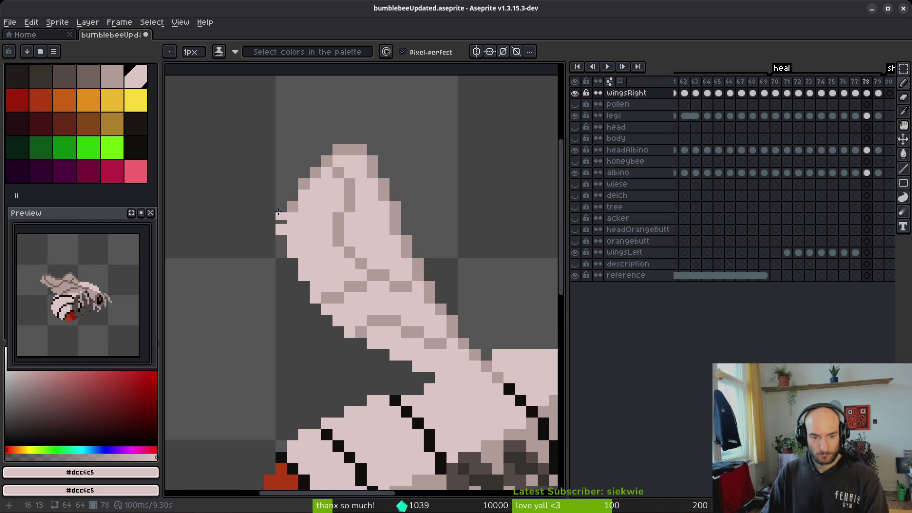
- Draw a curved wing-tip line left of the wing, darken part of it, and lasso-adjust it
mouse_move(282, 161)
left_mouse_down()
mouse_move(242, 161)
mouse_move(263, 159)
mouse_move(232, 176)
mouse_move(223, 228)
mouse_move(252, 290)
mouse_move(364, 355)
left_mouse_up()
left_click(314, 171, "alt")
key("shift+w")
mouse_move(292, 164)
left_mouse_down()
mouse_move(225, 241)
mouse_move(285, 165)
mouse_move(284, 199)
left_mouse_up()
key("Return")
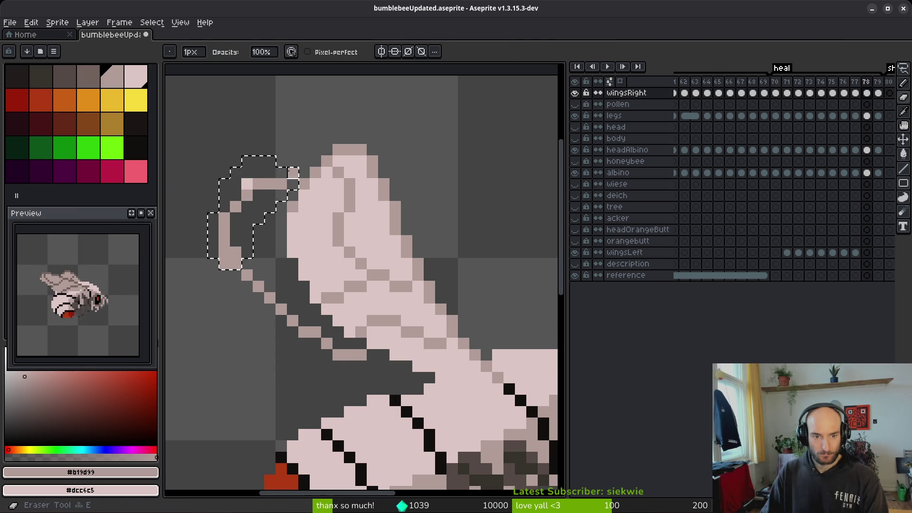
key("b")
- Erase stray outline pixels, add a missing one, and deselect the wing-tip outline
key("e")
left_click(281, 184)
key("b")
left_click(236, 195)
key("e")
left_click(247, 184)
key("ctrl+d")
left_click(224, 264)
left_click(298, 327)
- Redraw the wing tip's diagonal lower edge and vertical side, then patch the dark edge with pink
key("b")
mouse_move(269, 309)
left_mouse_down()
mouse_move(384, 368)
mouse_move(422, 378)
left_mouse_up()
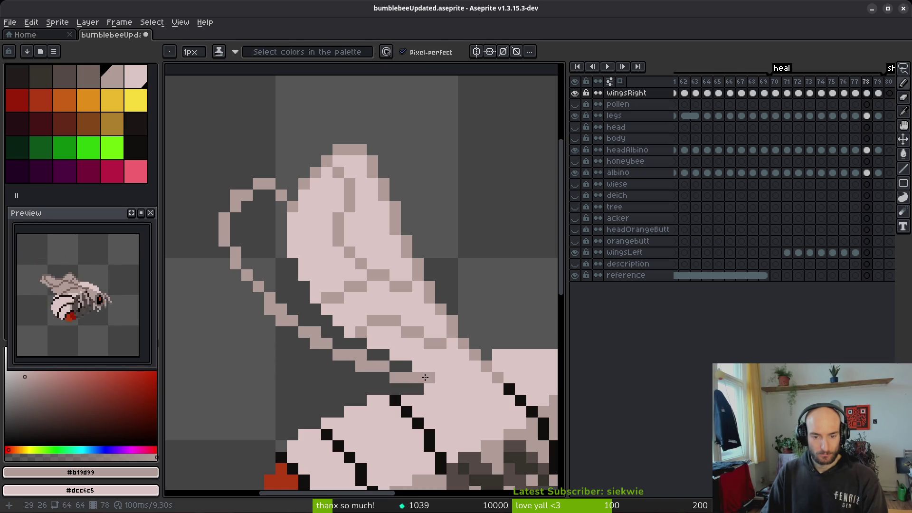
mouse_move(287, 219)
left_mouse_down()
mouse_move(281, 233)
mouse_move(303, 307)
mouse_move(375, 358)
mouse_move(420, 376)
mouse_move(360, 367)
mouse_move(292, 320)
mouse_move(258, 257)
mouse_move(269, 185)
mouse_move(246, 231)
left_mouse_up()
left_click(382, 346, "alt")
right_click(266, 184, "alt")
- Bucket-fill the new wing-tip outline and its dark gaps with pink, undoing one fill
key("g")
left_click(270, 266)
left_click(278, 290)
left_click(281, 289)
key("ctrl+z")
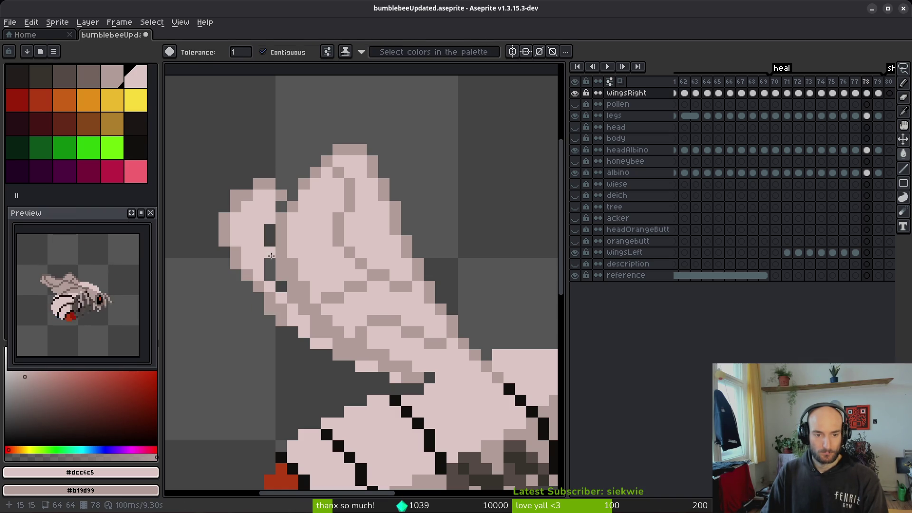
left_click(268, 252)
left_click(283, 286)
- Repaint the wing's left edge and erase a stray light pixel outside it
key("b")
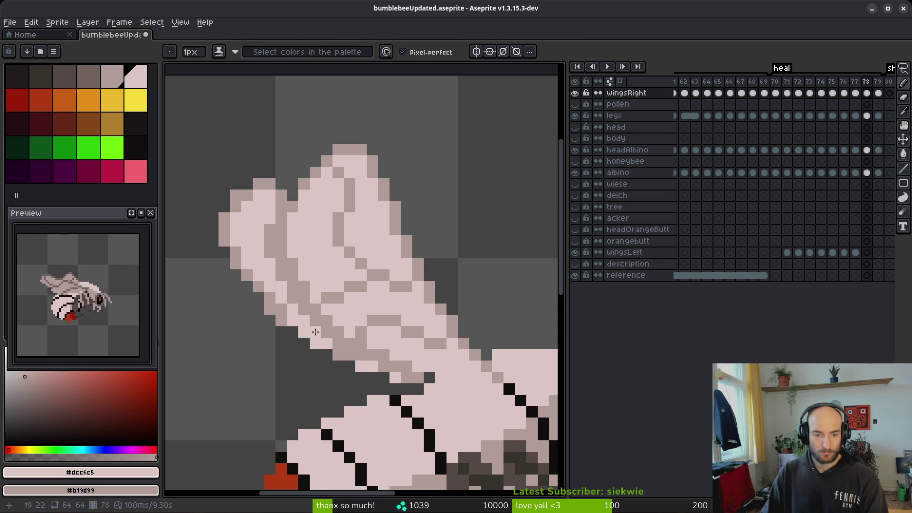
left_click_drag(277, 309, 212, 219)
key("e")
left_click(224, 218)
key("b")
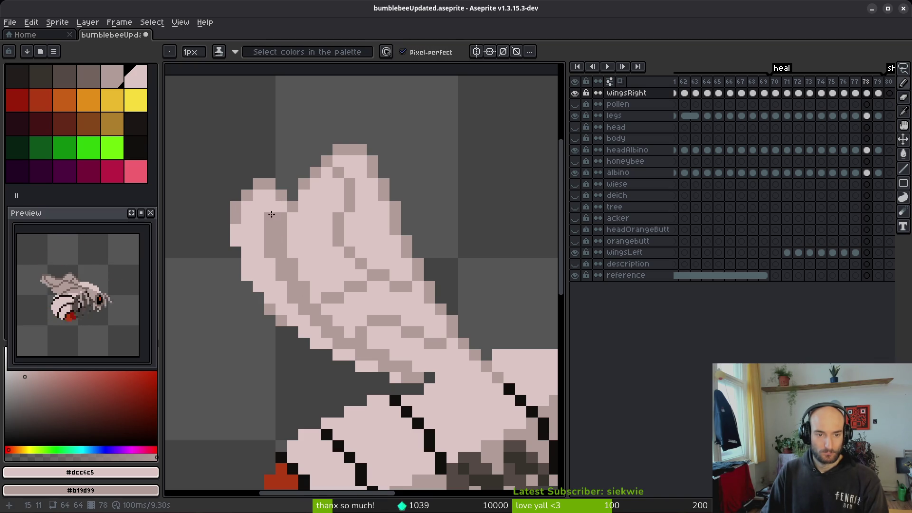
scroll(367, 320, "down", 4)
scroll(348, 306, "up", 4)
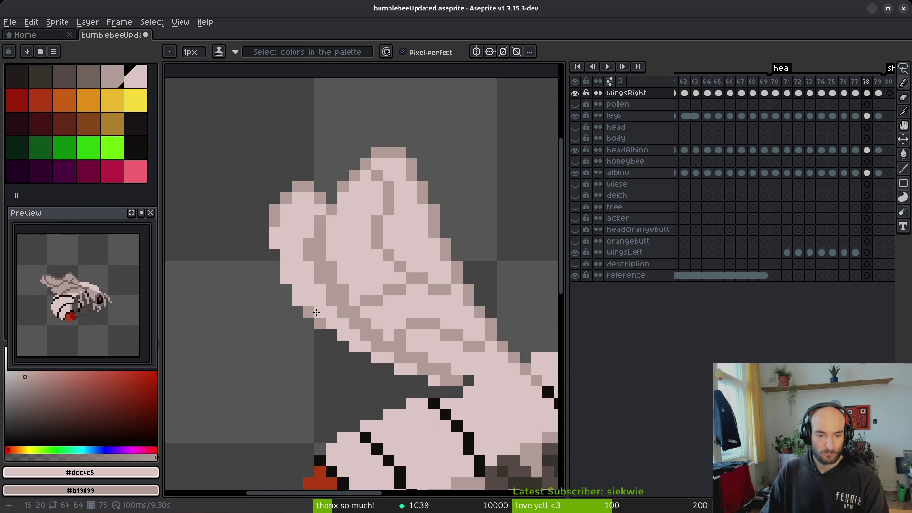
- Compare frame 78's right wing against frame 77, then return to frame 78
key("comma")
scroll(393, 377, "down", 4)
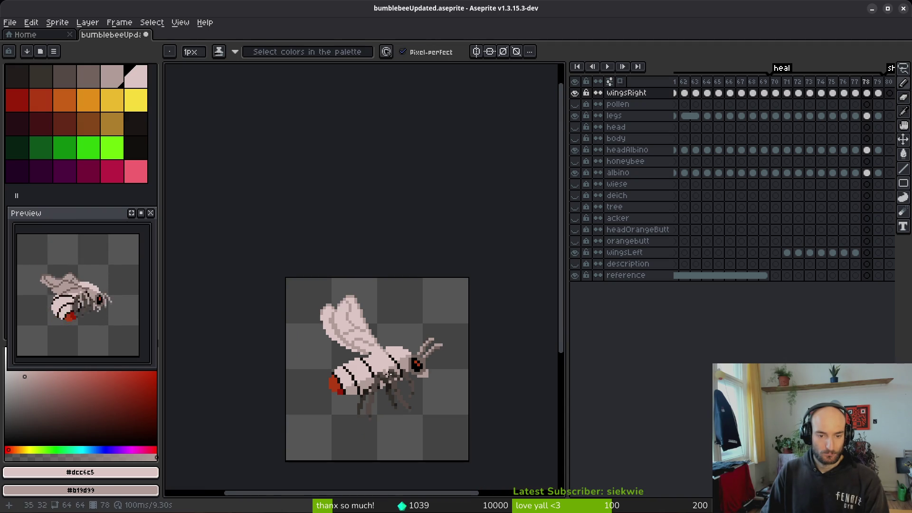
key("alt")
key("period")
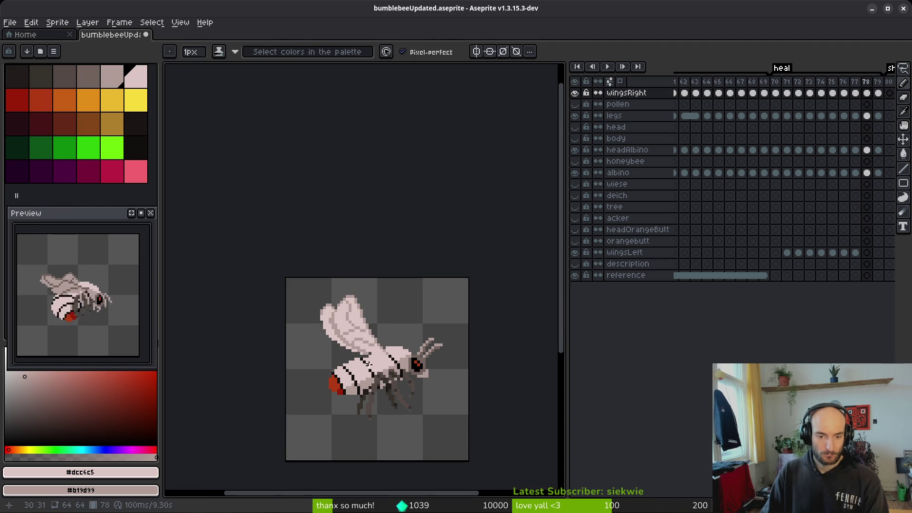
scroll(341, 327, "up", 4)
- Erase the wing's left-edge pixels and trim the wing-tip edge
key("e")
left_click_drag(251, 243, 257, 281)
key("b")
key("e")
left_click_drag(280, 225, 269, 237)
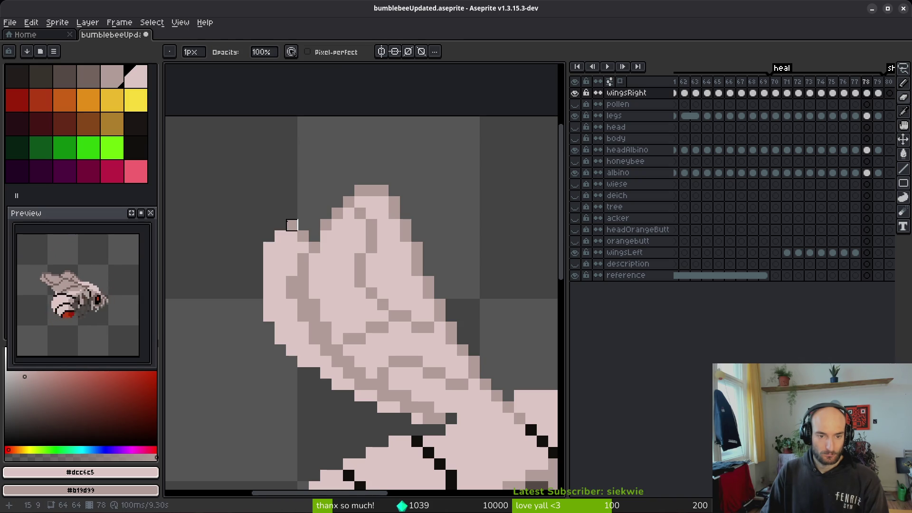
- Add light pixels above the wing tip and shade its outline darker
key("b")
left_click(303, 225)
left_click(291, 225)
left_click(303, 238)
right_click(291, 226)
right_click(303, 226)
right_click(281, 236)
right_click(269, 248)
- Paint light pink and darker pixels on the wing tip and lighten a shade pixel
left_click(303, 236)
left_click(292, 293)
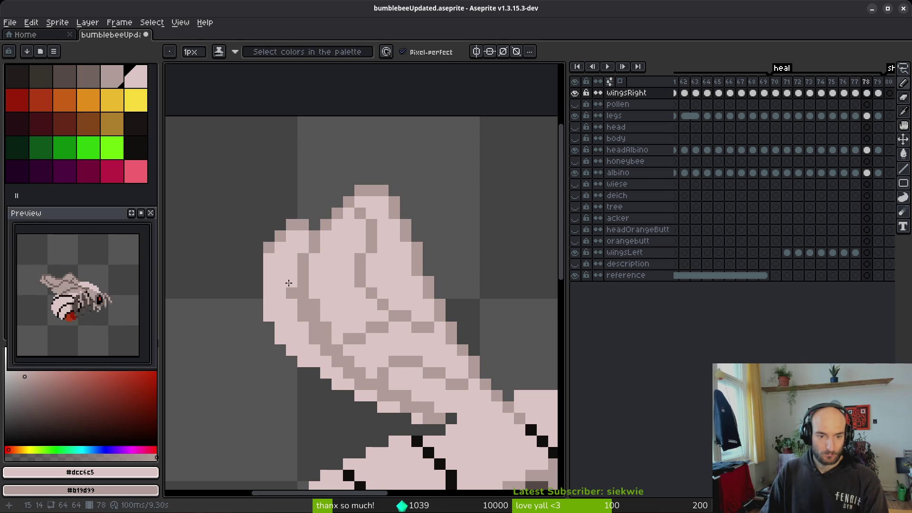
right_click(313, 238)
right_click(303, 248)
left_click(355, 286)
- Flip between frames 78 and 79 to compare the wings, settling back on frame 78
scroll(354, 286, "down", 5)
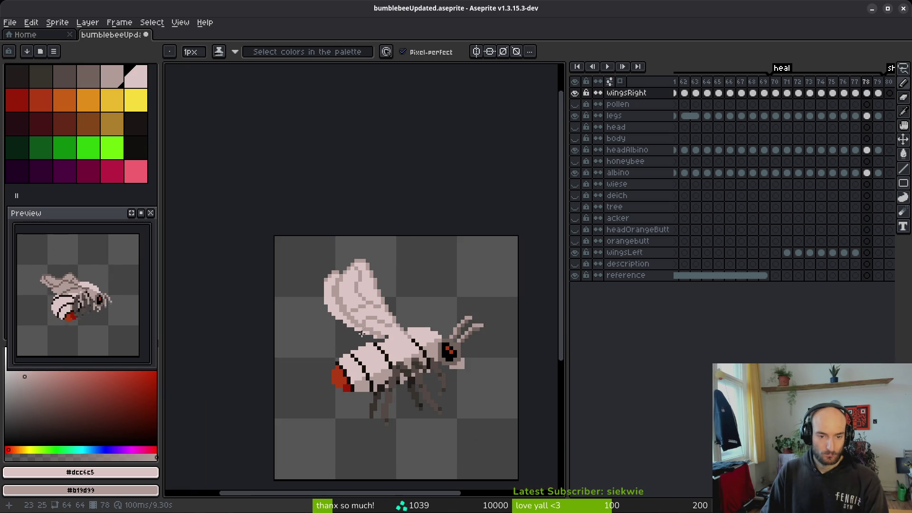
scroll(350, 322, "up", 3)
key("e")
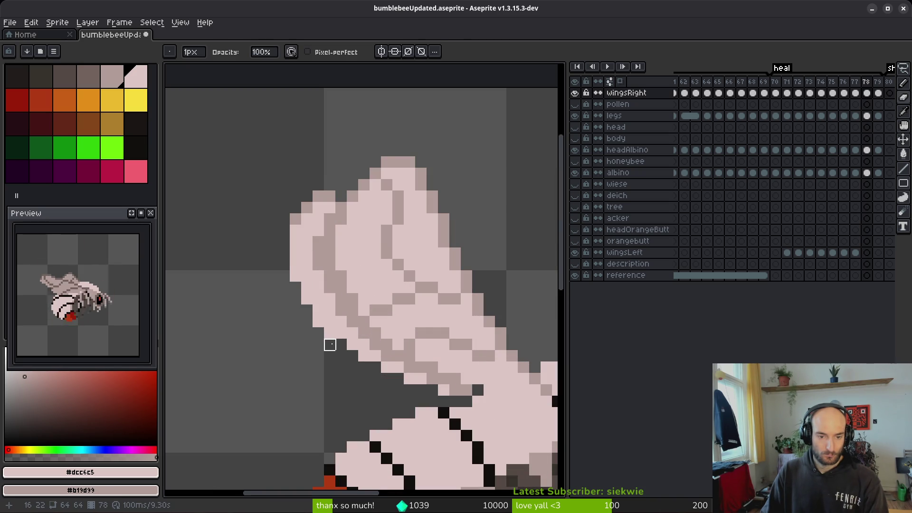
scroll(353, 378, "down", 3)
scroll(340, 373, "up", 3)
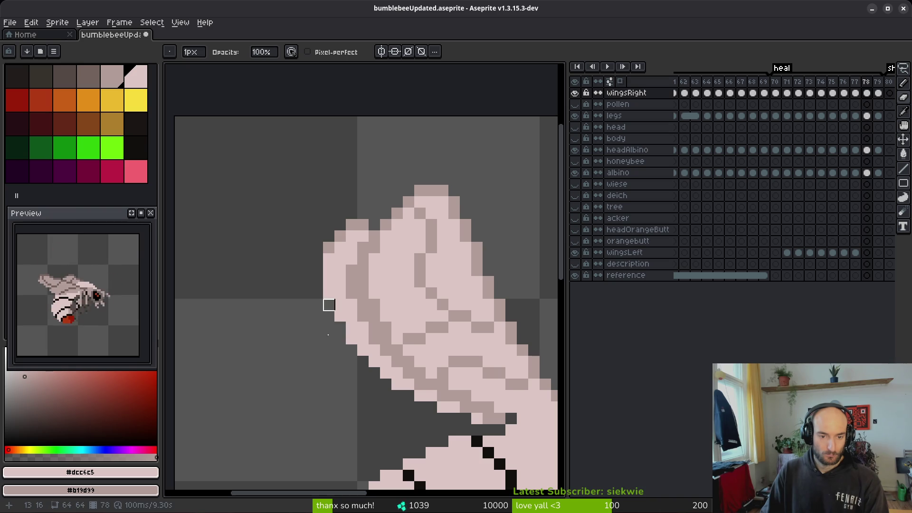
scroll(326, 306, "down", 4)
left_click_drag(353, 372, 349, 366)
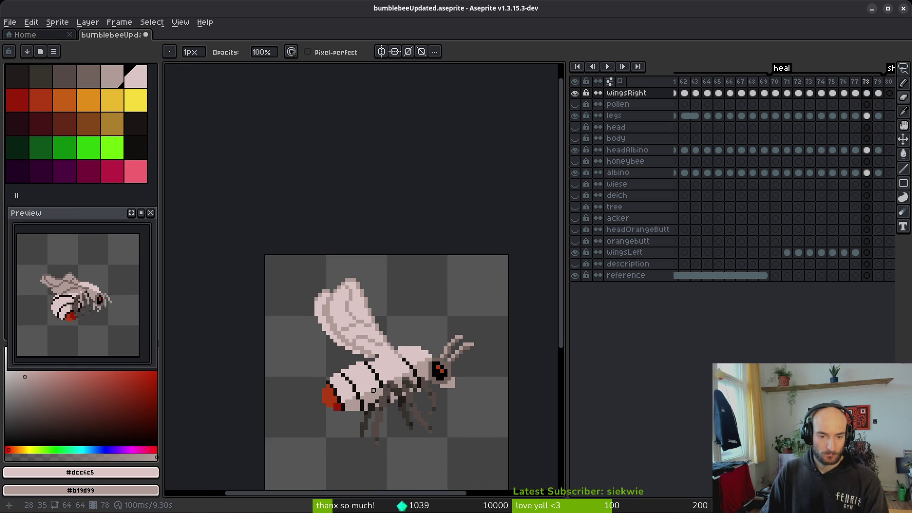
key("i")
key("Right")
key("Left")
key("Right")
key("Left")
key("Right")
key("Left")
key("Right")
key("Left")
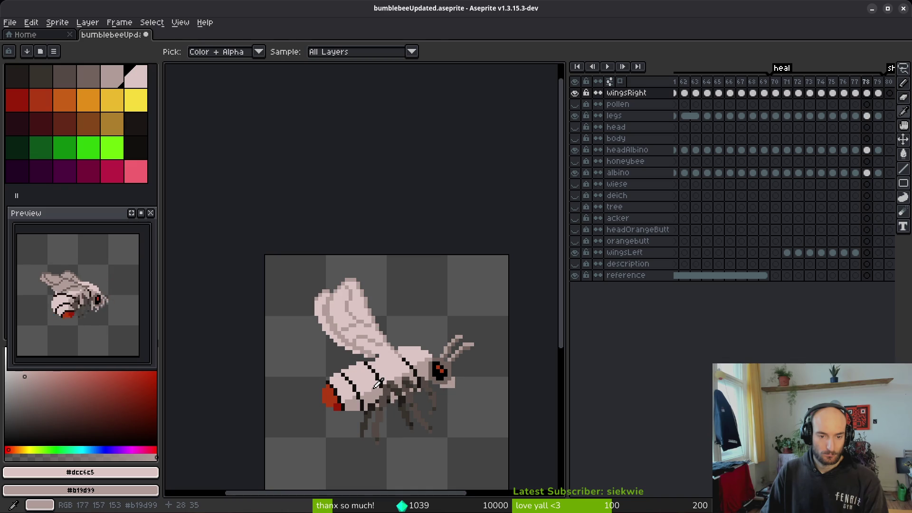
key("Right")
key("Left")
scroll(354, 342, "up", 4)
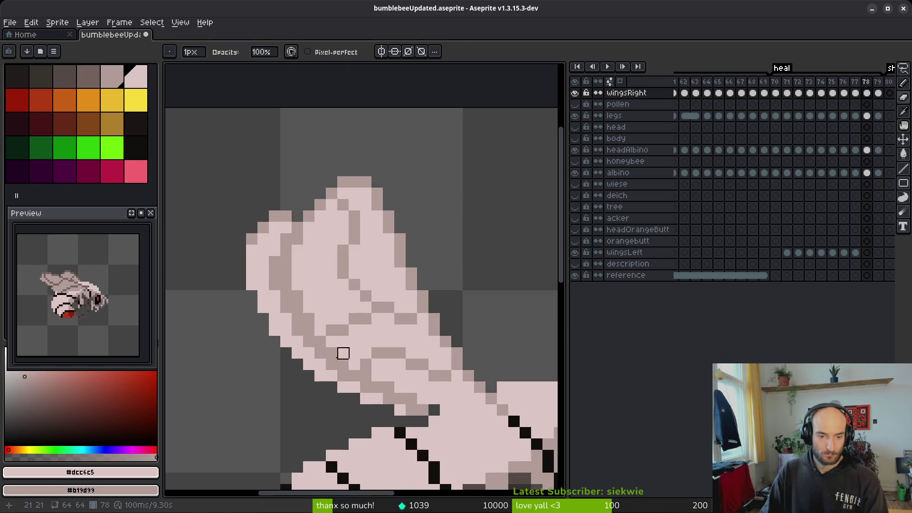
- Erase light and stray pixels along the wing's lower edge, undoing the last erase
left_click_drag(274, 330, 320, 377)
left_click(343, 387)
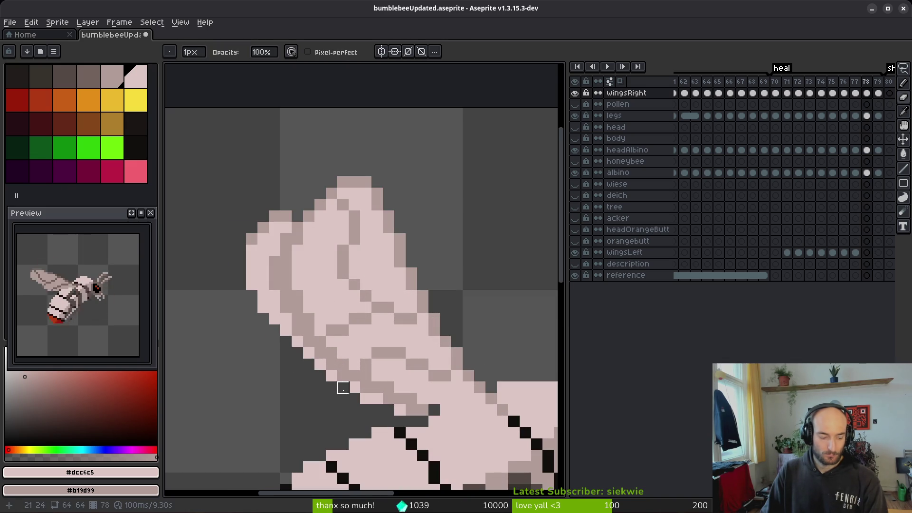
left_click(308, 353)
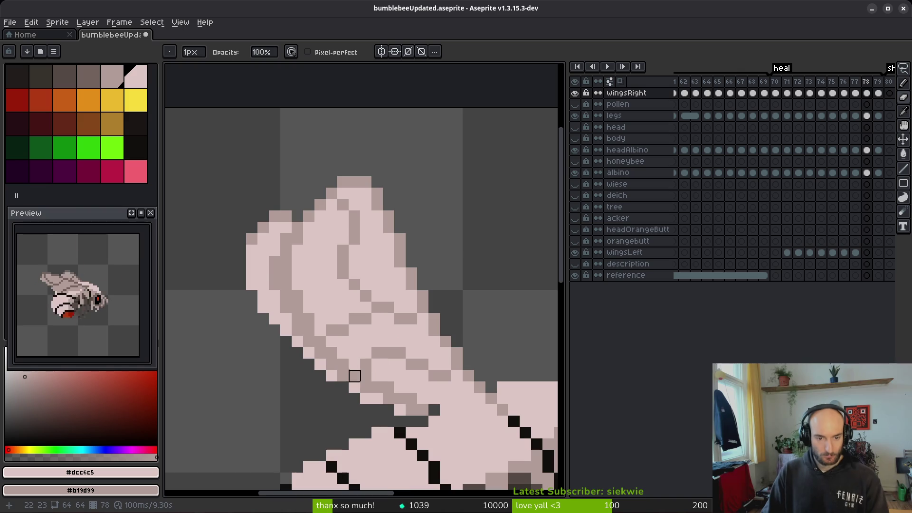
key("ctrl+z")
key("ctrl+z")
key("ctrl+z")
key("ctrl+z")
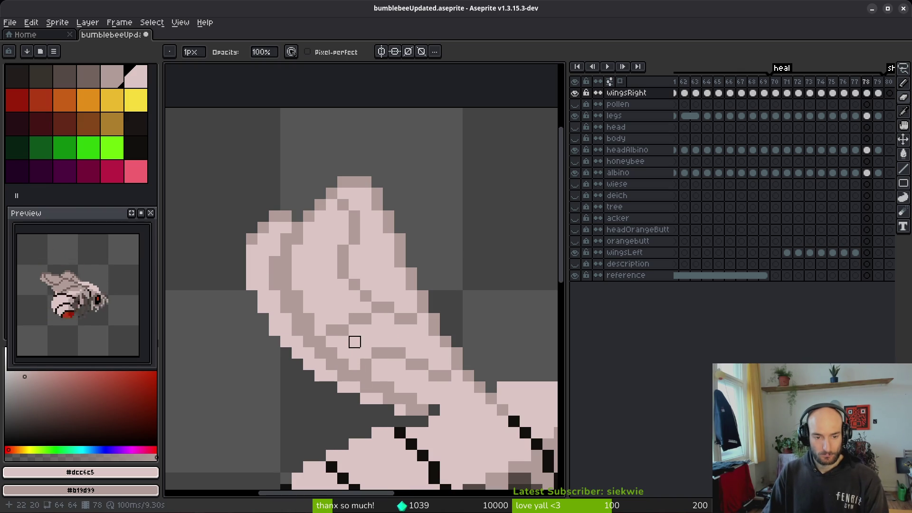
scroll(343, 340, "down", 3)
key("b")
scroll(353, 334, "down", 1)
left_click(320, 392, "alt")
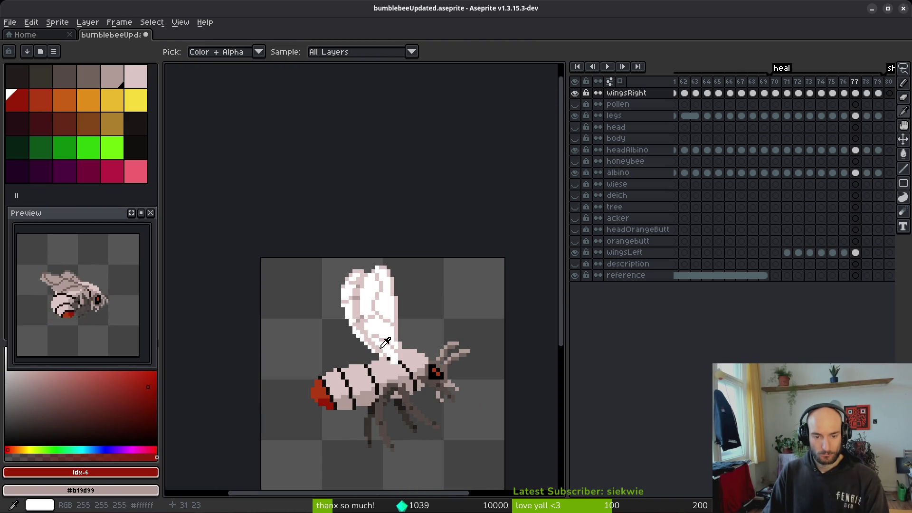
- Remove a stray red pixel and pick the wing's mid-tone, checking against frame 77
scroll(354, 334, "up", 2)
left_click(353, 334)
key("ctrl+z")
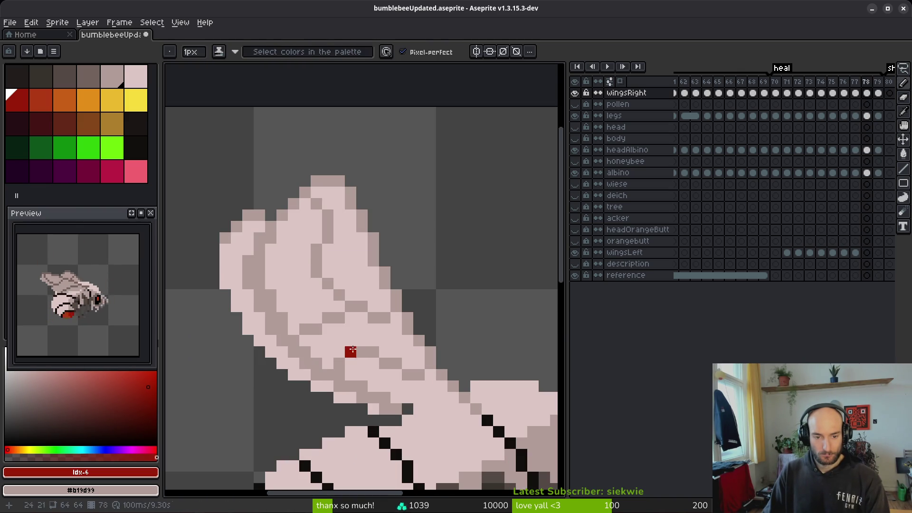
left_click(320, 257, "alt")
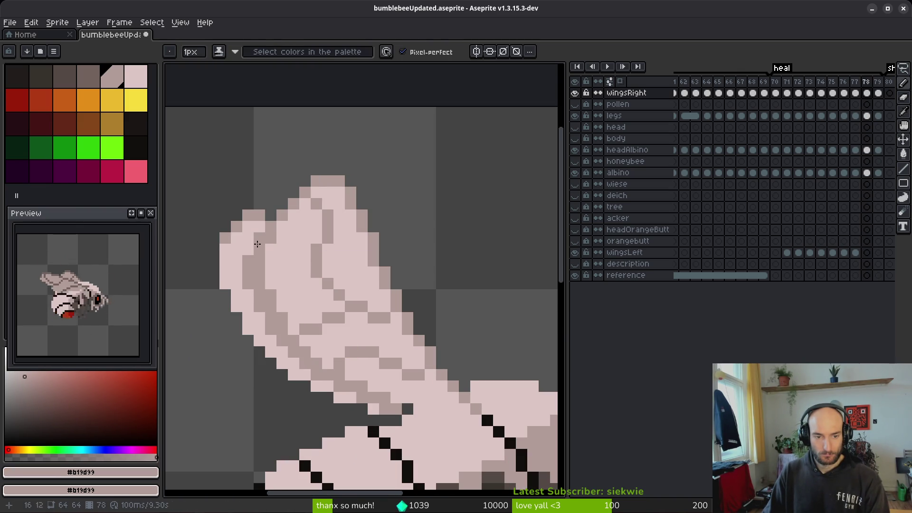
scroll(340, 304, "down", 2)
key("Left")
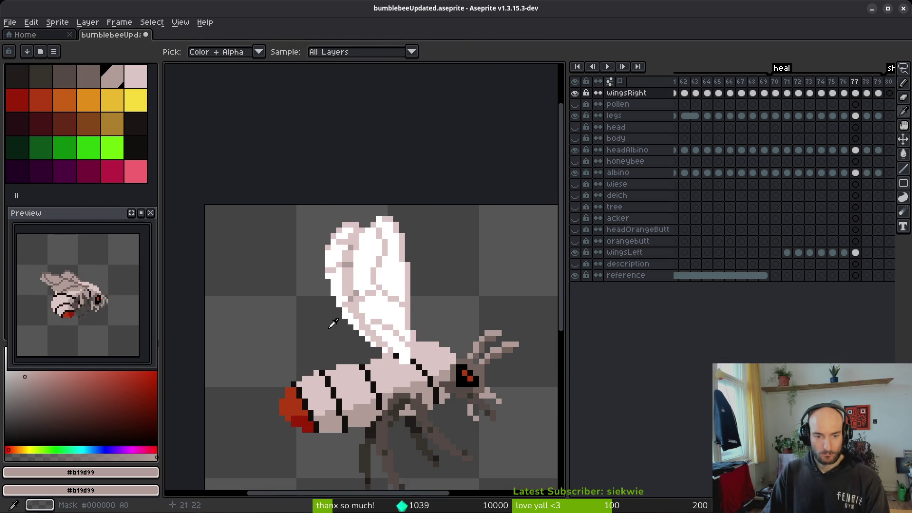
key("Right")
scroll(263, 267, "up", 3)
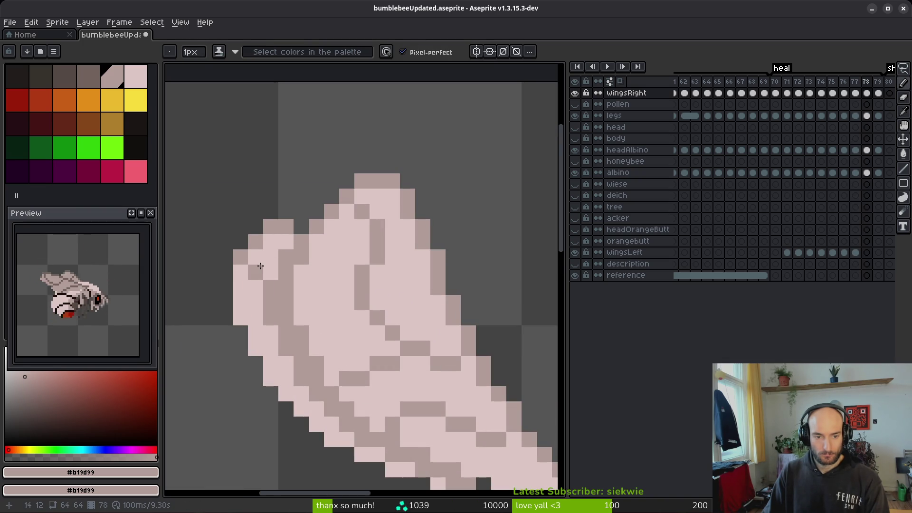
- Paint dark grey #71625d shading pixels on the wing and clear a stray edge pixel
left_click(88, 80)
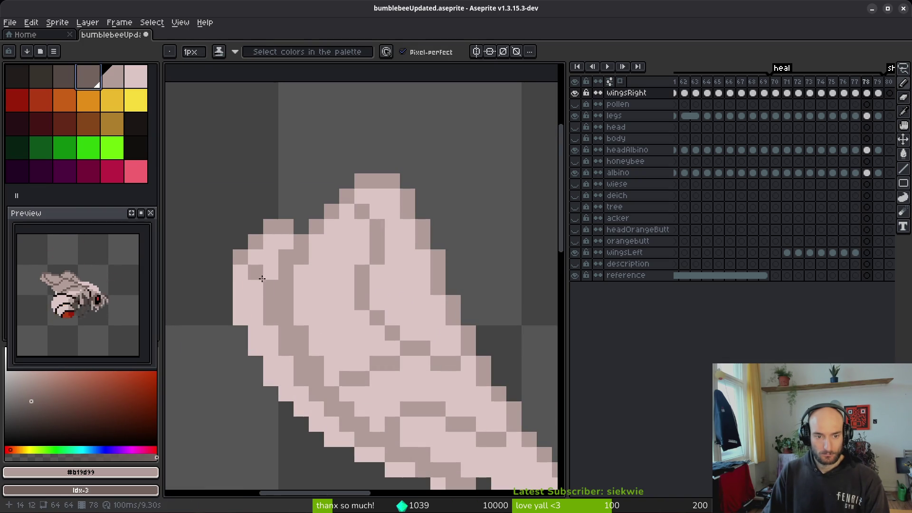
left_click(275, 283)
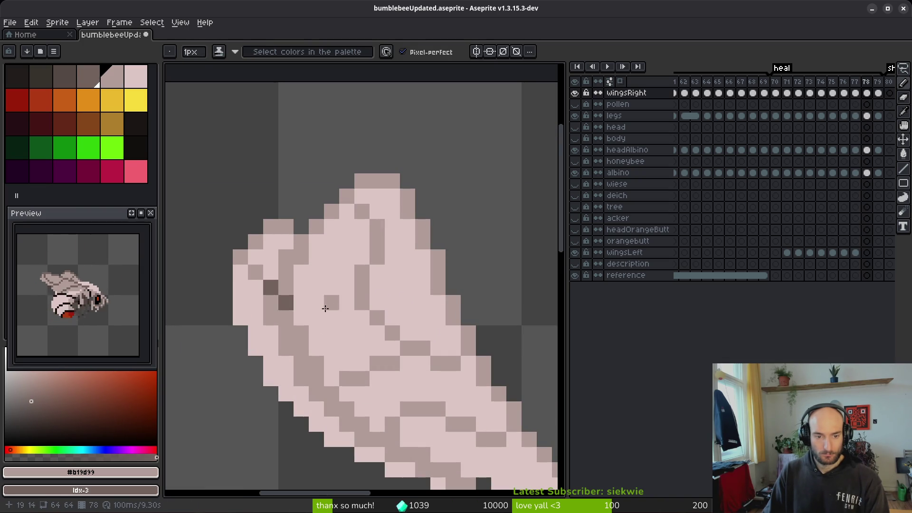
scroll(309, 306, "down", 5)
scroll(348, 327, "up", 3)
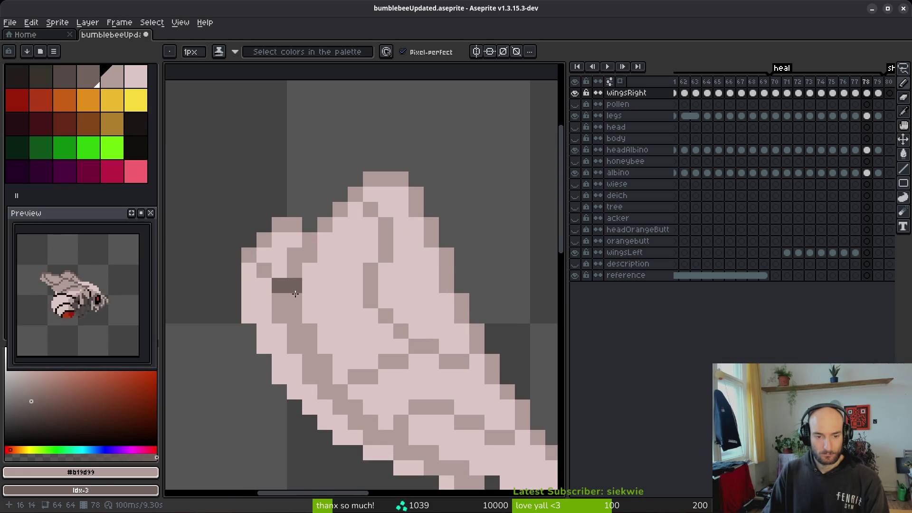
scroll(355, 311, "down", 3)
key("i")
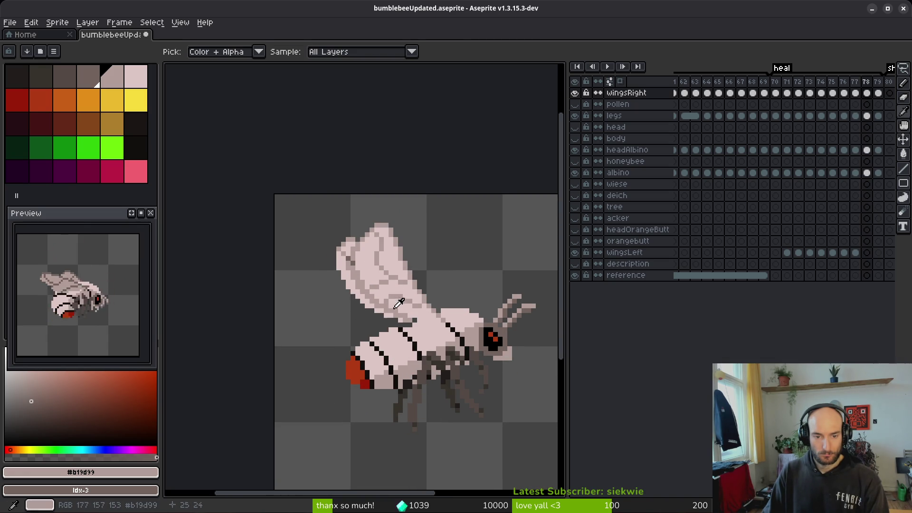
key("b")
scroll(297, 286, "up", 3)
right_click(297, 287)
right_click(318, 250)
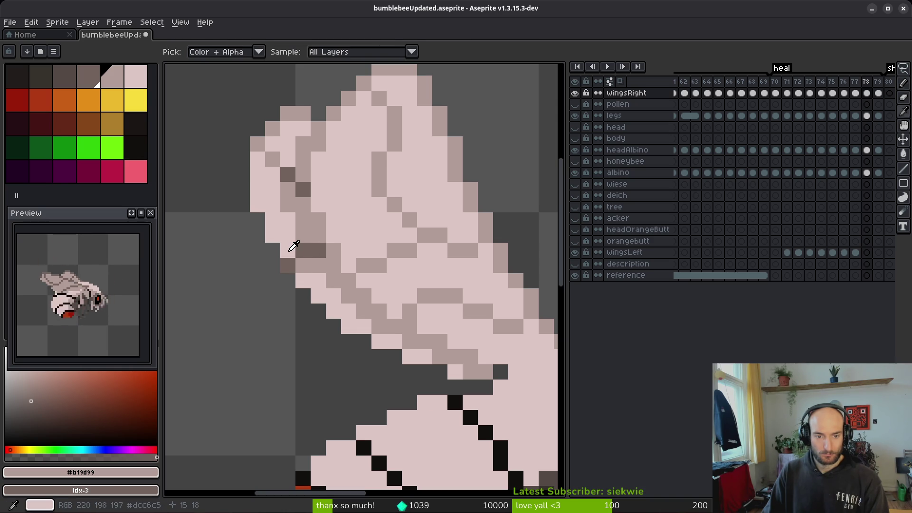
- Repaint wing-edge pixels using the light pink #dcc6c5 and mid-tone #b19d99
left_click(306, 250, "alt")
left_click(288, 264)
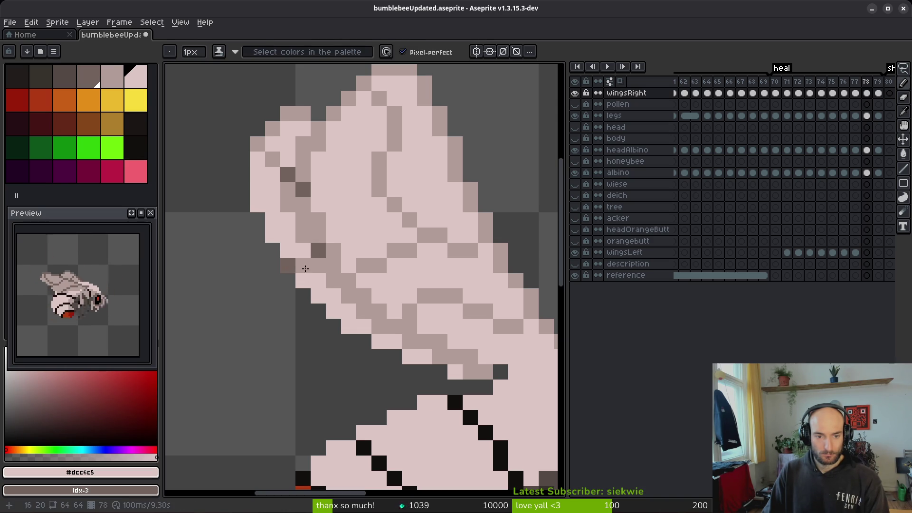
left_click(303, 266, "alt")
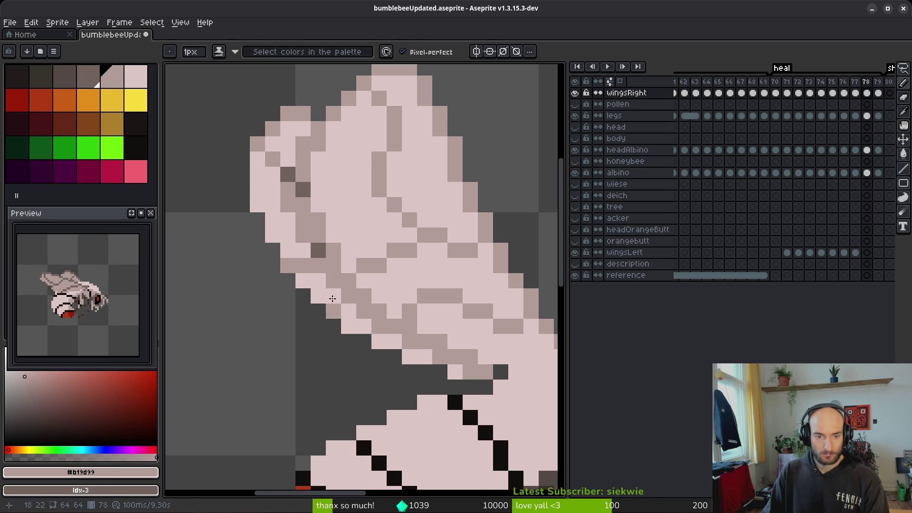
scroll(349, 311, "down", 5)
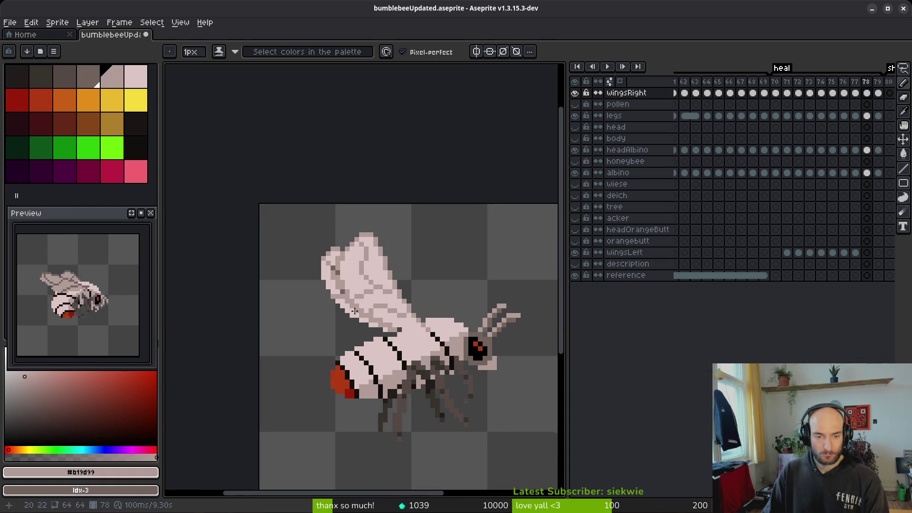
scroll(356, 310, "up", 5)
key("e")
left_click(329, 284, "alt")
key("b")
scroll(372, 332, "down", 5)
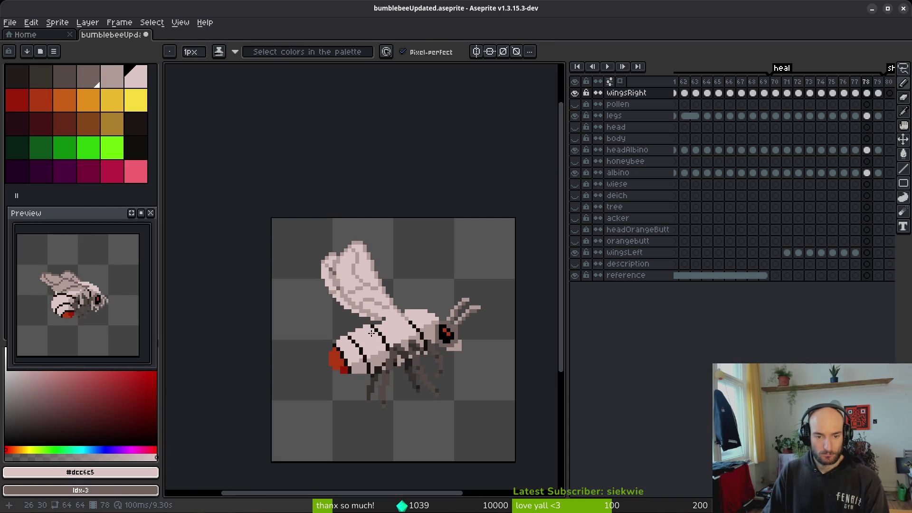
scroll(371, 321, "up", 5)
- After comparing with frame 77, add dark shading and light pink pixels on the wing's left side
key("Left")
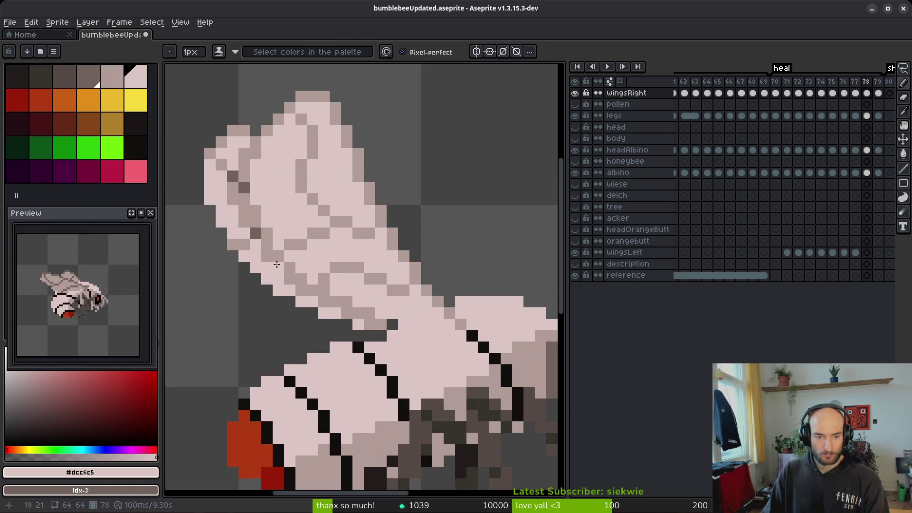
scroll(404, 332, "up", 1)
scroll(384, 342, "down", 1)
key("Right")
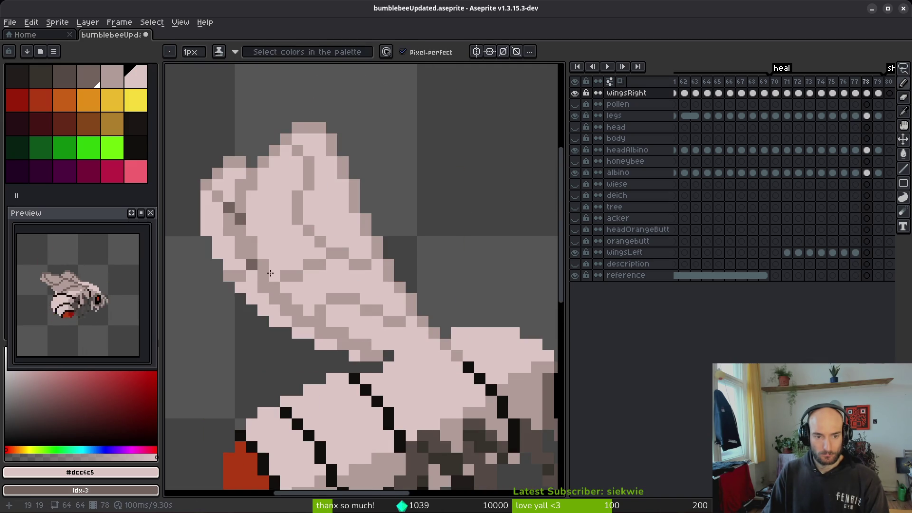
left_click(242, 248, "alt")
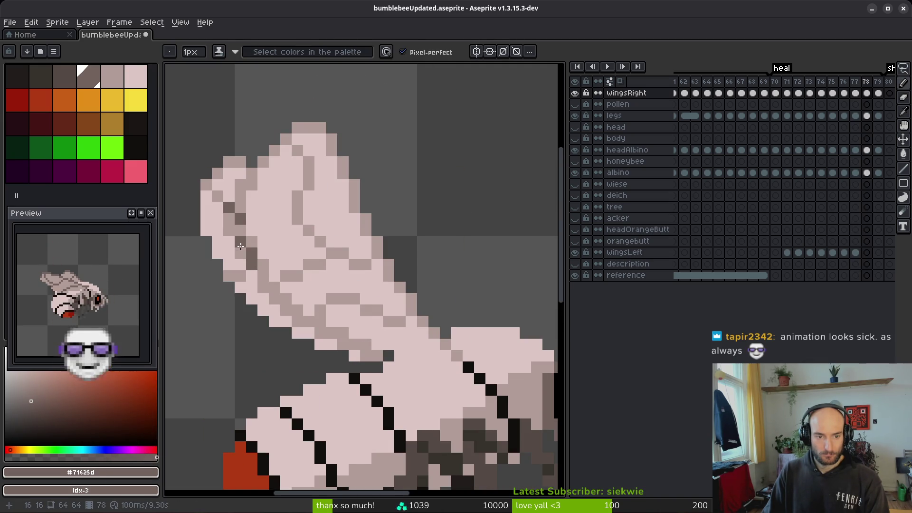
left_click(230, 251, "alt")
key("alt")
left_click(256, 248, "alt")
left_click(240, 253)
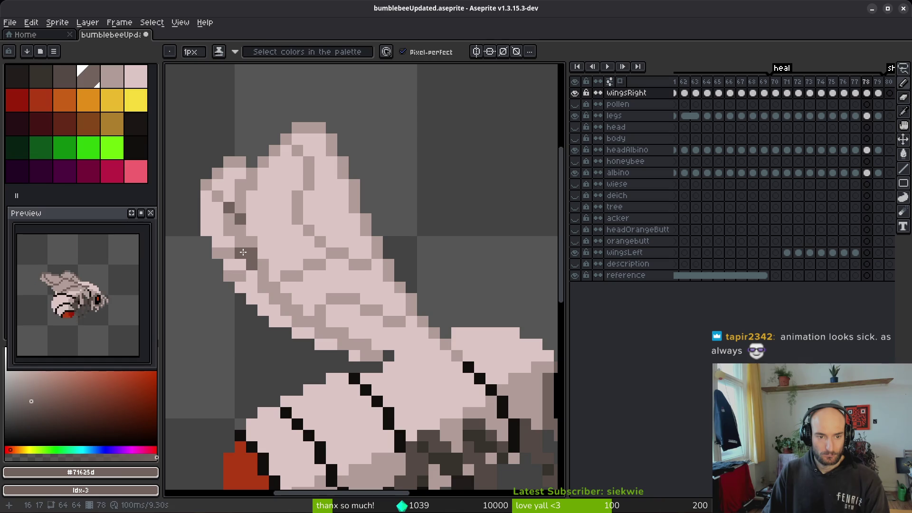
left_click(253, 259, "alt")
left_click(243, 277, "alt")
left_click(228, 275)
- Paint a dark shading pixel on the wing's lower edge and pick the mid-tone
scroll(259, 301, "down", 3)
scroll(258, 301, "up", 4)
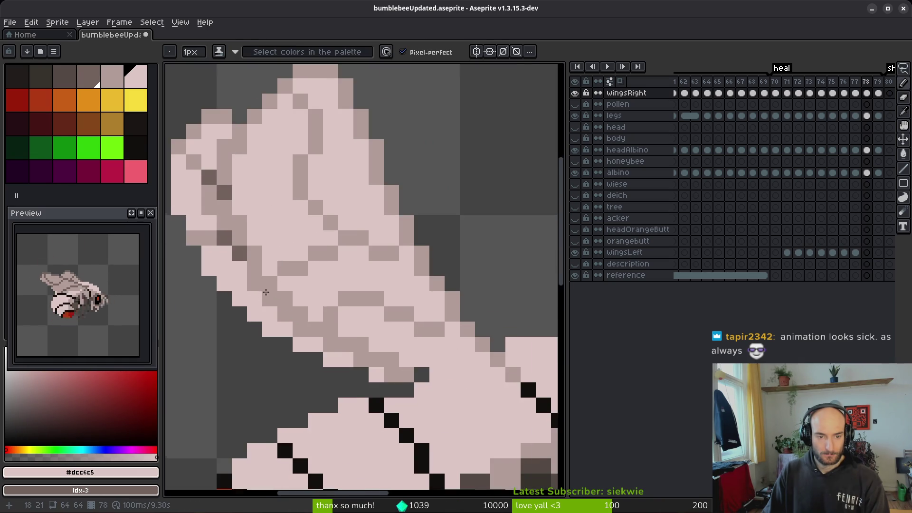
left_click(315, 226, "alt")
left_click(358, 291)
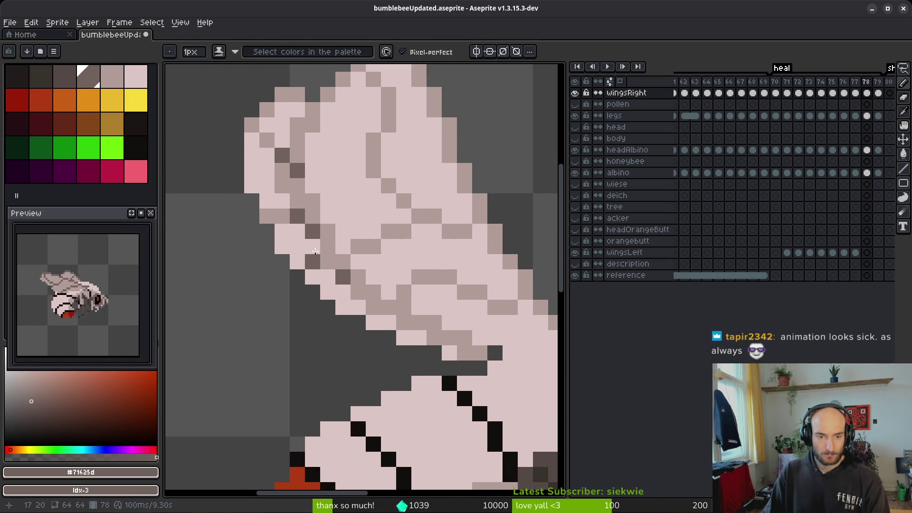
left_click(332, 229, "alt")
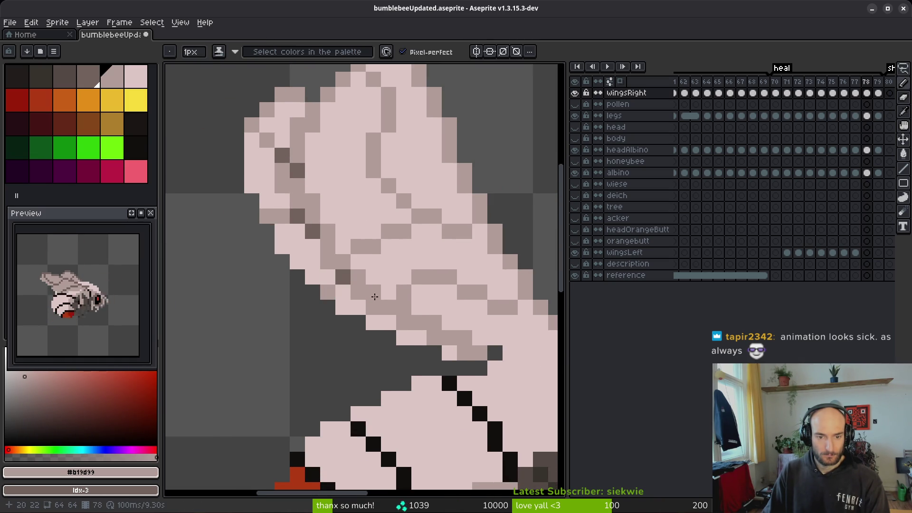
scroll(345, 291, "down", 4)
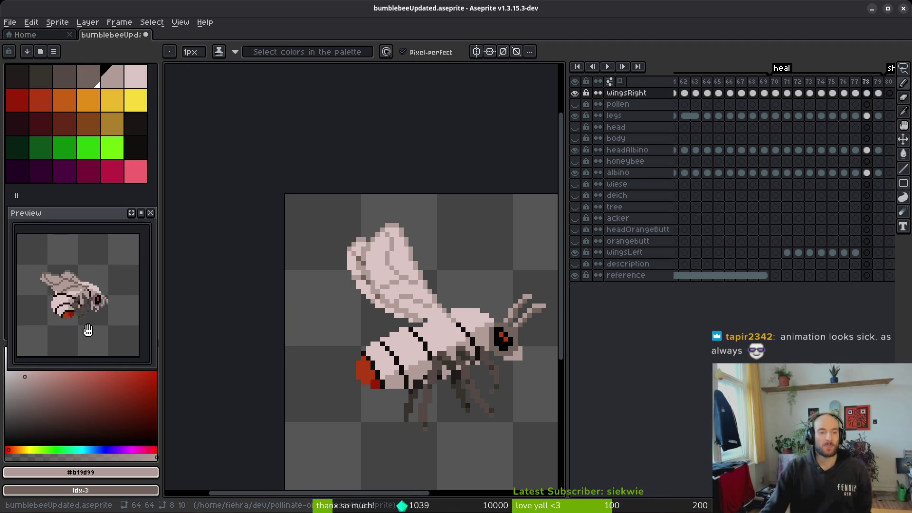
left_click_drag(101, 329, 91, 322)
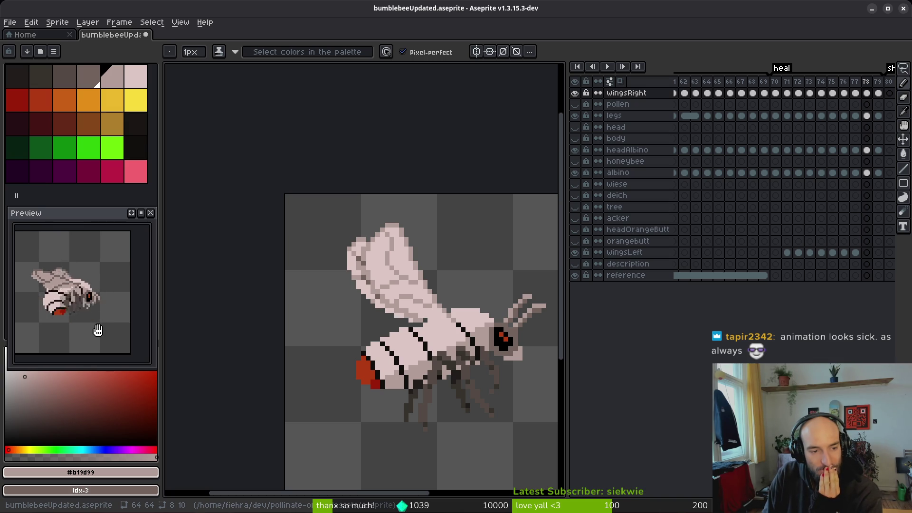
scroll(532, 413, "right", 1)
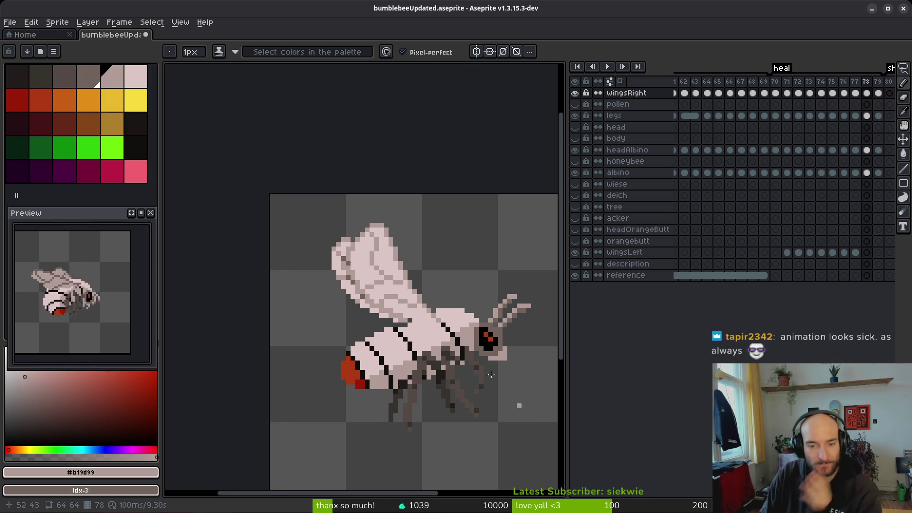
scroll(460, 329, "right", 1)
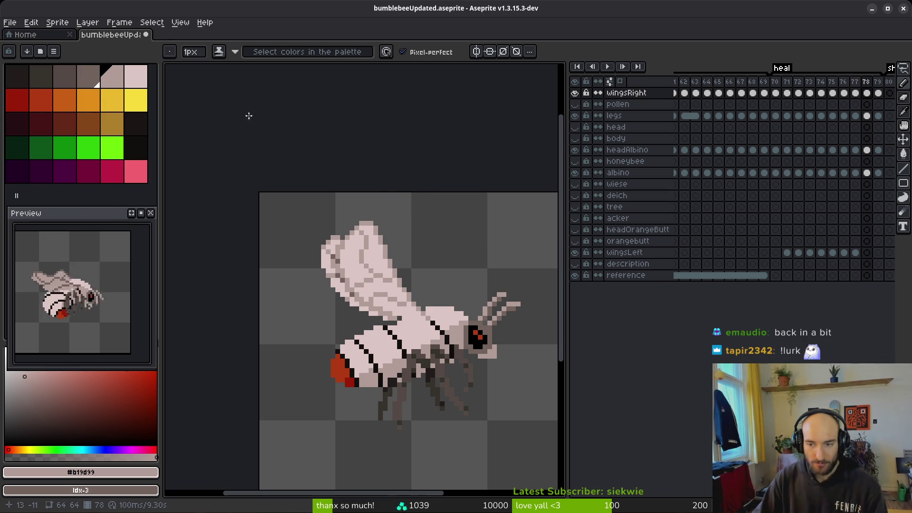
- Scroll the timeline back and jump to frame 59 on the legs layer
scroll(853, 123, "right", 2)
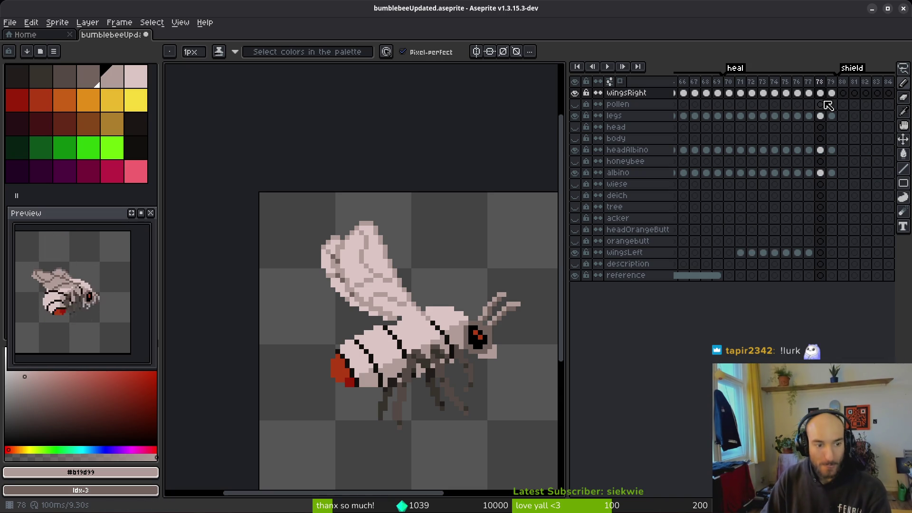
scroll(716, 136, "left", 4)
left_click(697, 116)
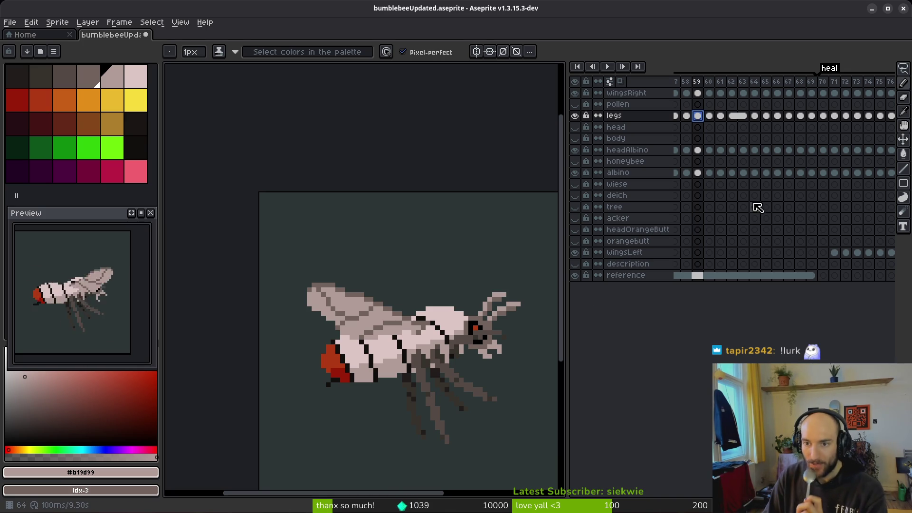
scroll(783, 174, "left", 4)
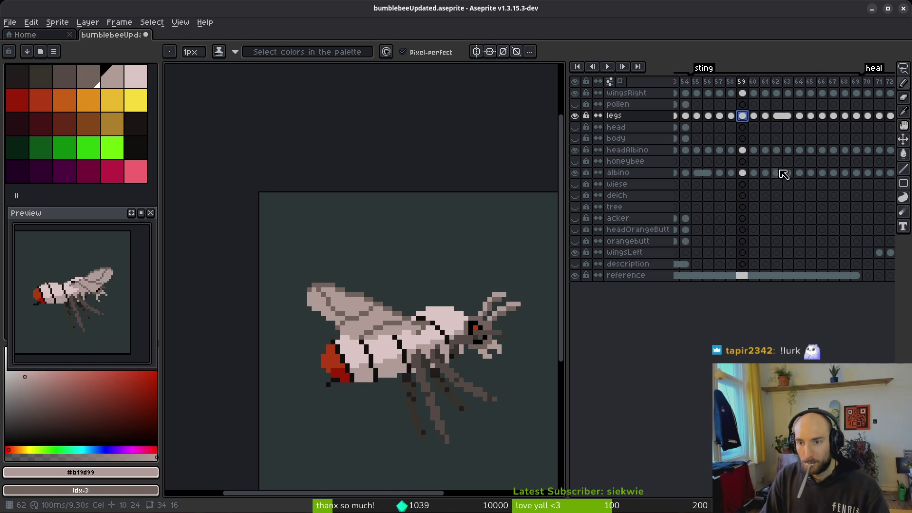
- Sample the stinger's yellow and replace it with red-orange using Replace Color
left_click(753, 173)
key("Right")
key("Right")
key("Right")
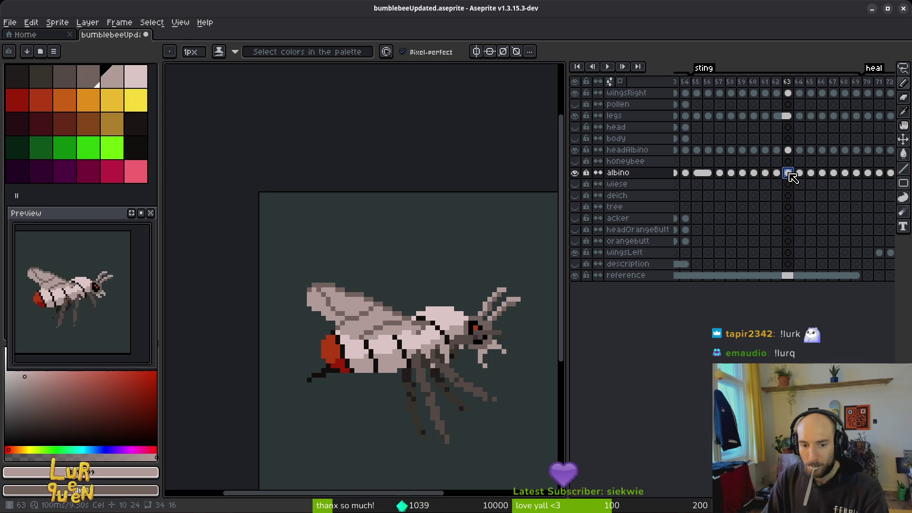
key("alt")
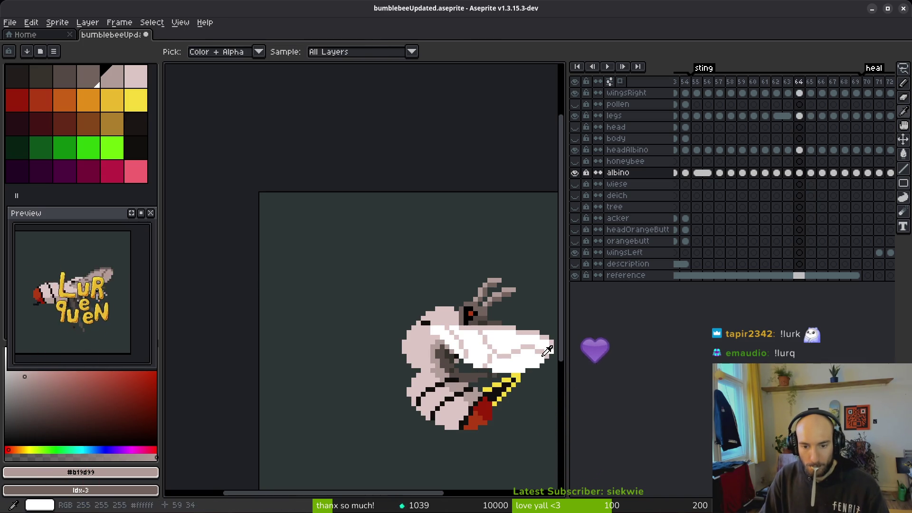
scroll(494, 375, "up", 3)
left_click(464, 318)
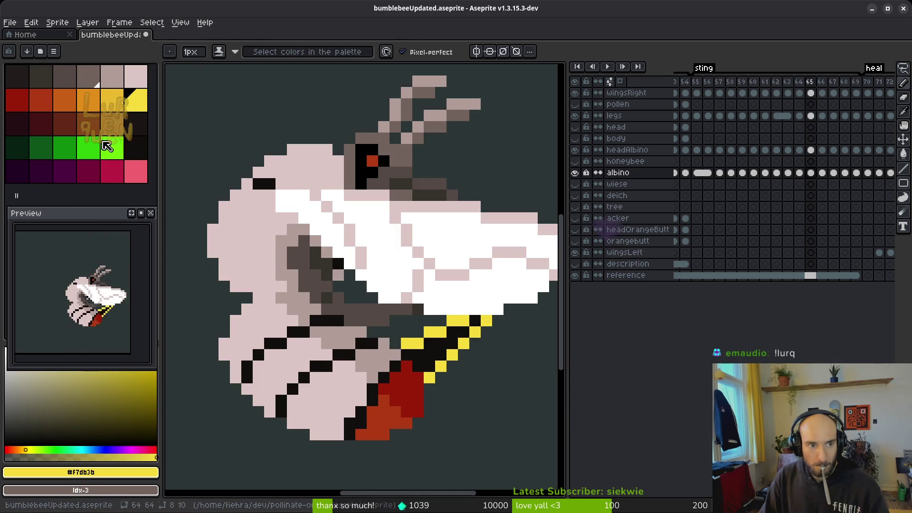
right_click(41, 100)
key("shift+r")
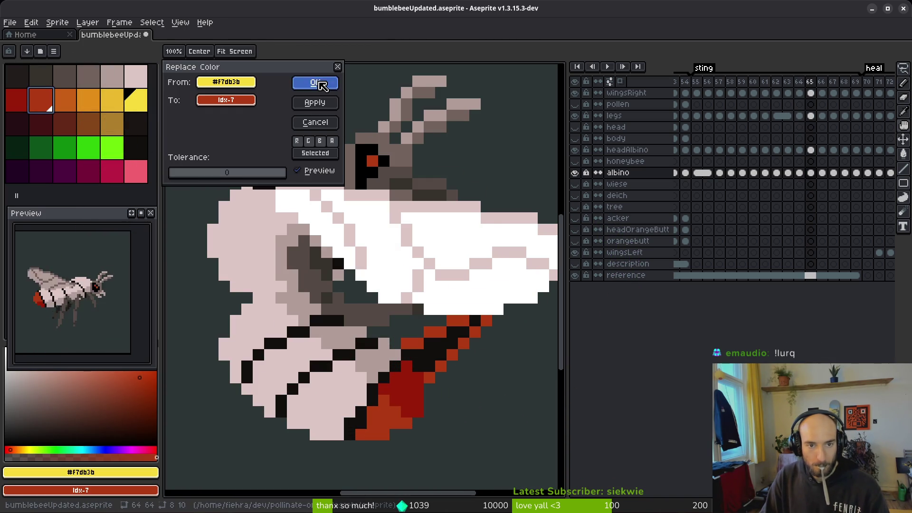
left_click(315, 82)
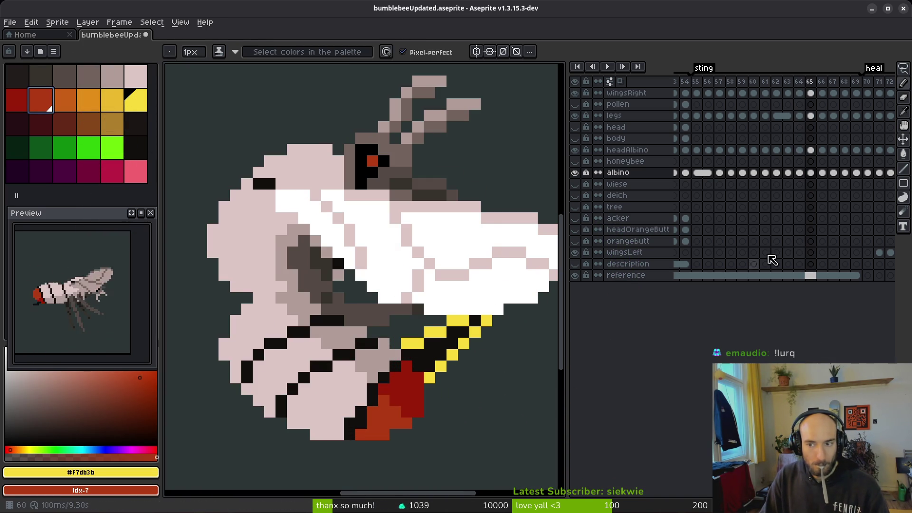
- Select the albino layer and reapply the yellow-to-red replacement on it
key("shift+r")
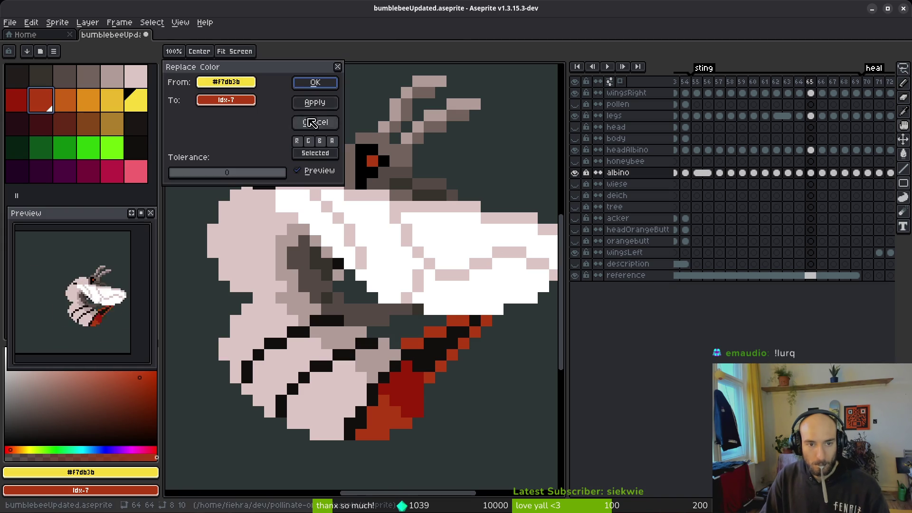
left_click(315, 82)
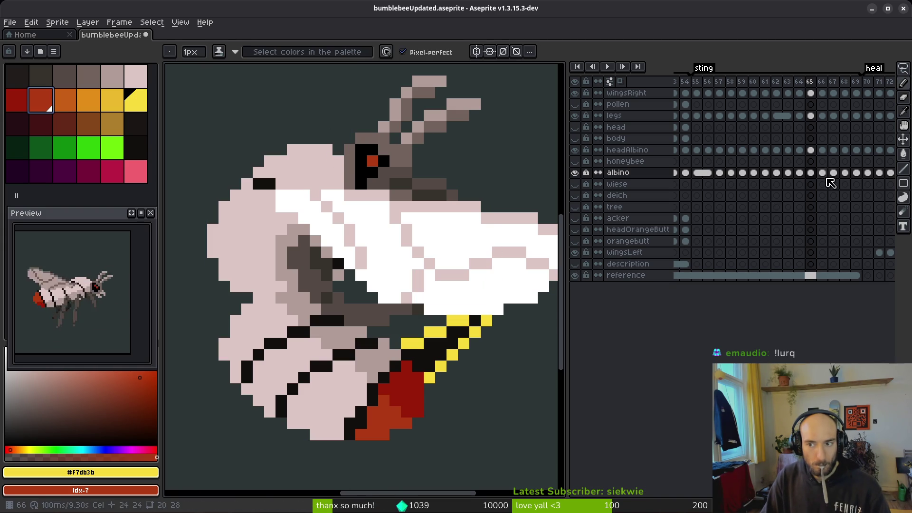
left_click(592, 177)
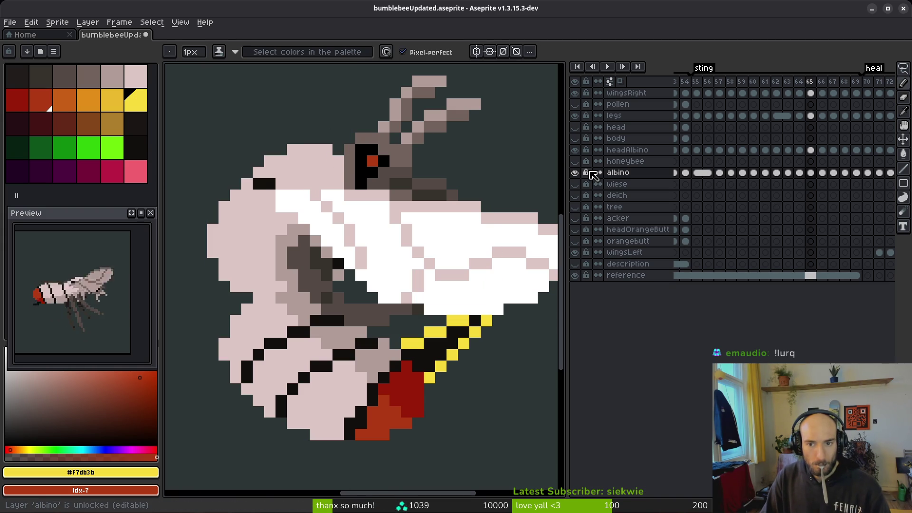
key("shift+r")
left_click(315, 82)
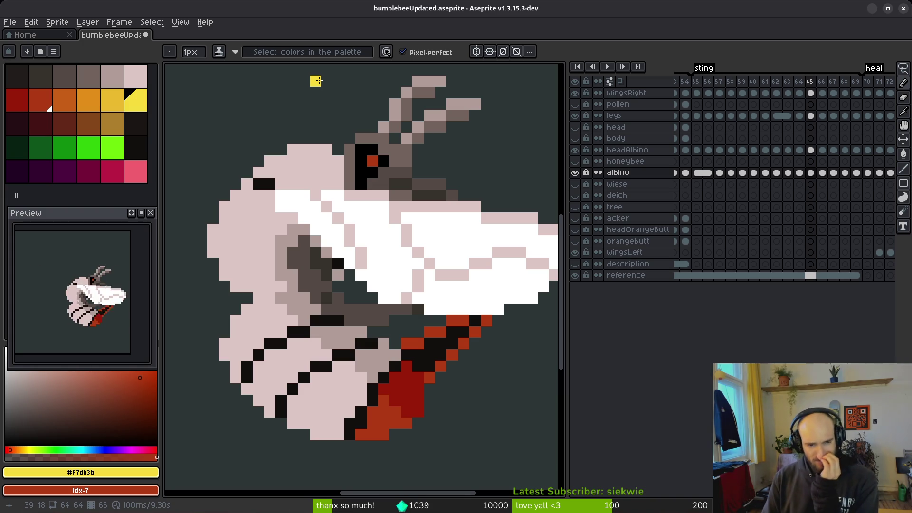
scroll(397, 296, "down", 6)
left_click_drag(397, 295, 409, 288)
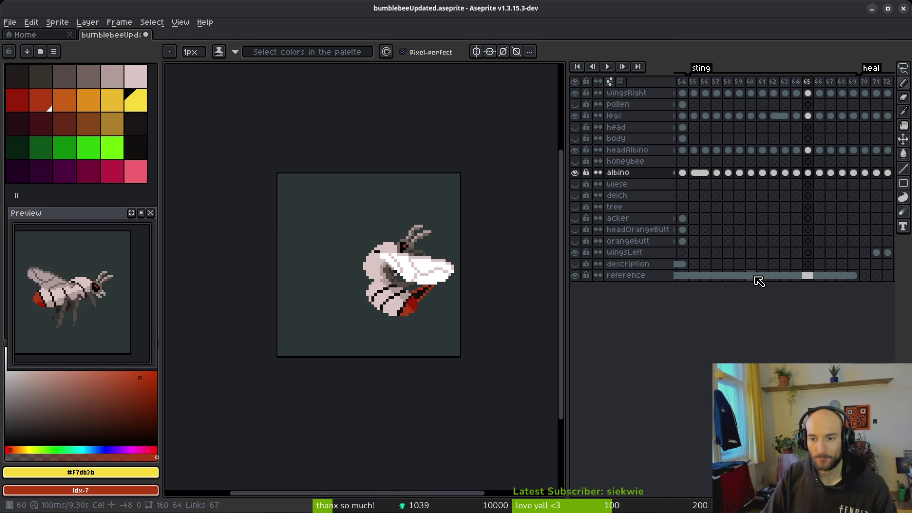
- Hide the reference layer and widen the timeline to reach the later frames
left_click(574, 275)
scroll(731, 295, "right", 2)
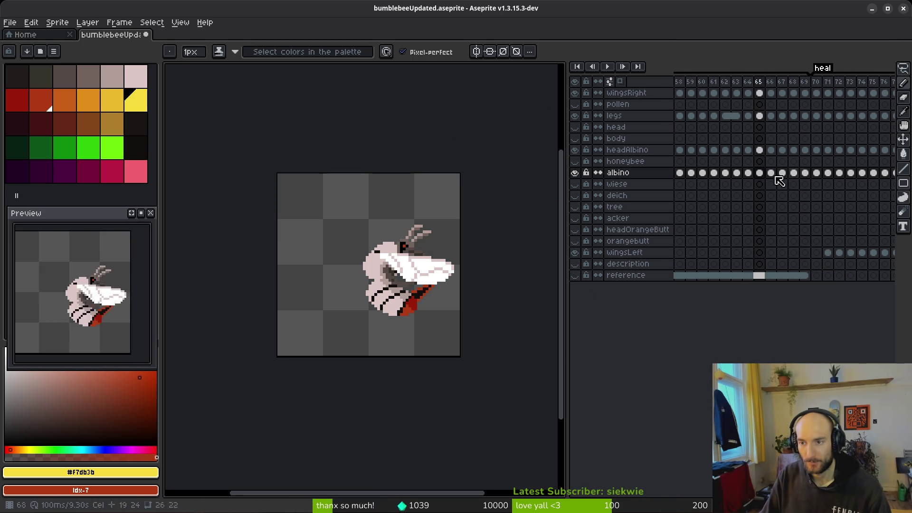
key("ctrl+e")
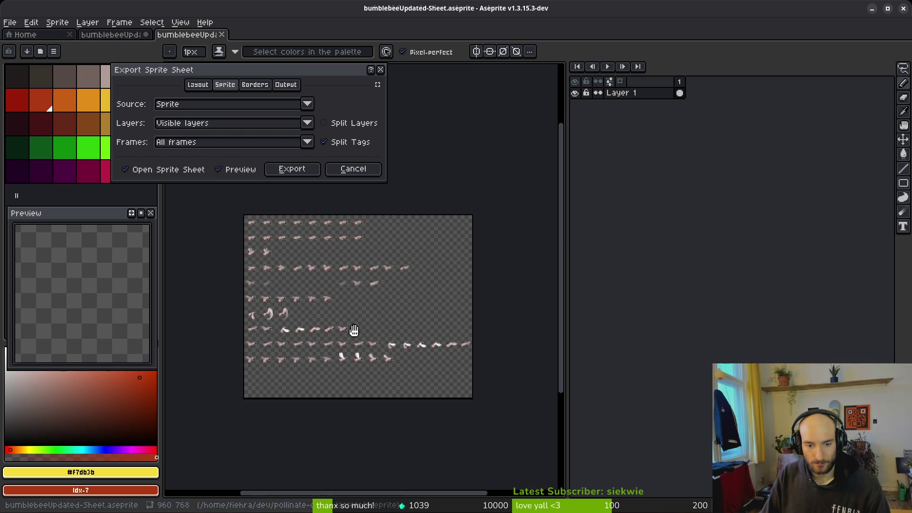
left_click(353, 169)
scroll(733, 197, "right", 5)
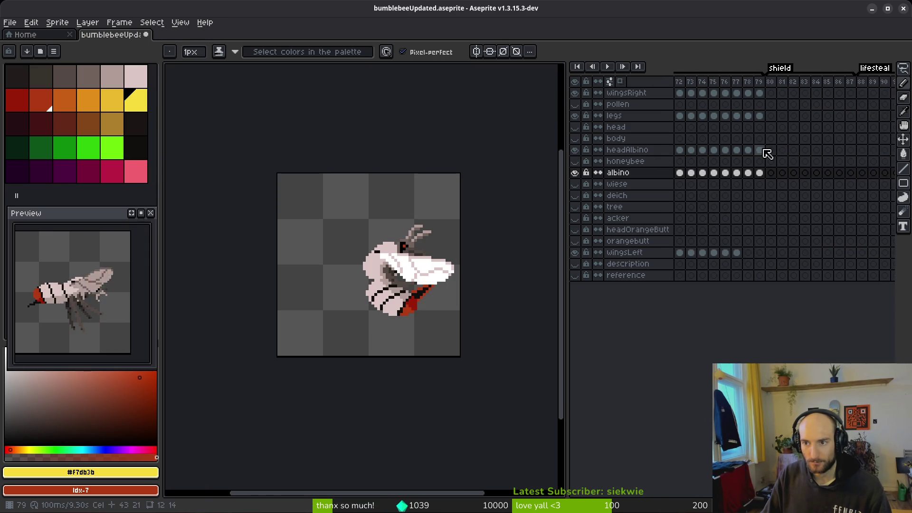
scroll(768, 154, "right", 2)
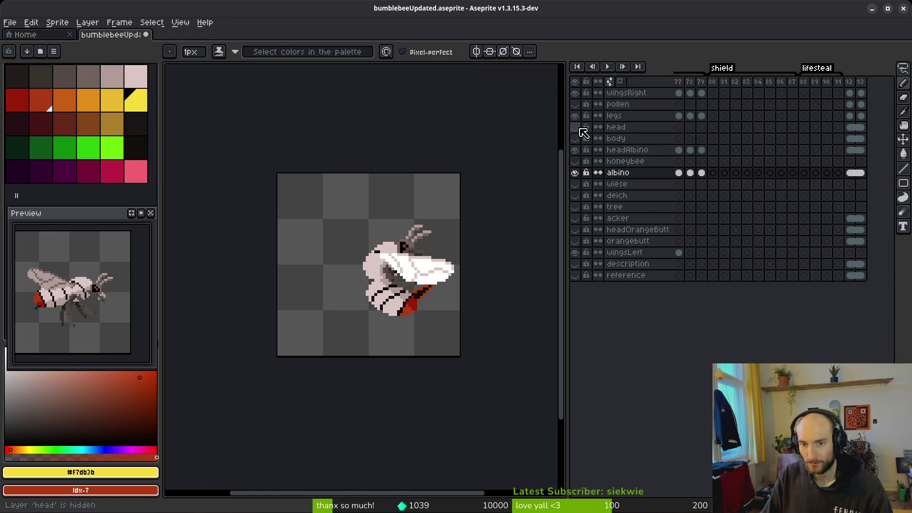
left_click_drag(564, 134, 444, 134)
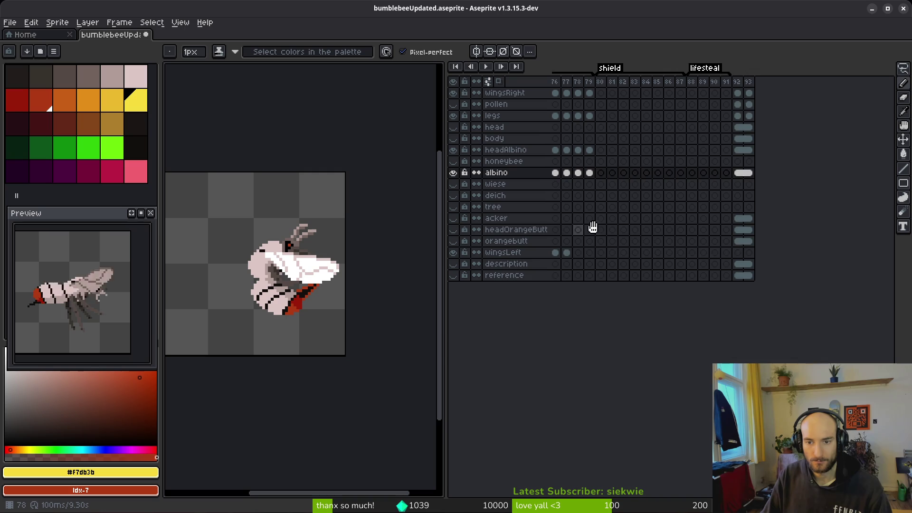
- Select cels 70–79 from wingsRight to albino and paste them at frame 80
left_click(605, 174)
mouse_move(611, 178)
left_mouse_down()
mouse_move(612, 116)
mouse_move(707, 93)
left_mouse_up()
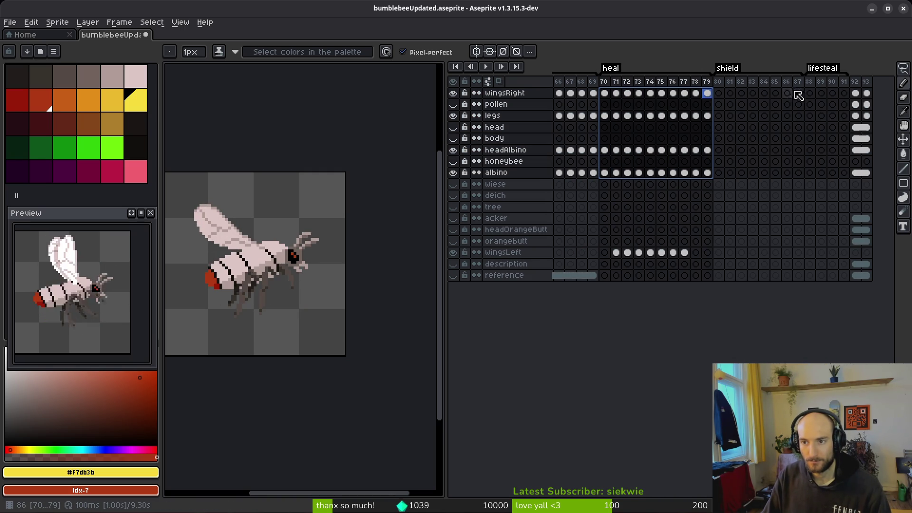
left_click(789, 102)
mouse_move(603, 98)
left_mouse_down()
mouse_move(700, 153)
mouse_move(708, 175)
left_mouse_up()
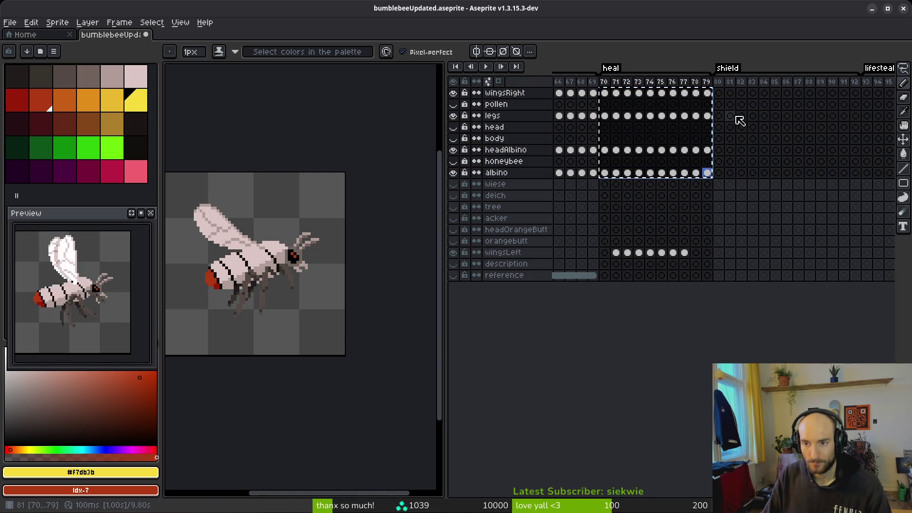
left_click(718, 93)
key("ctrl+v")
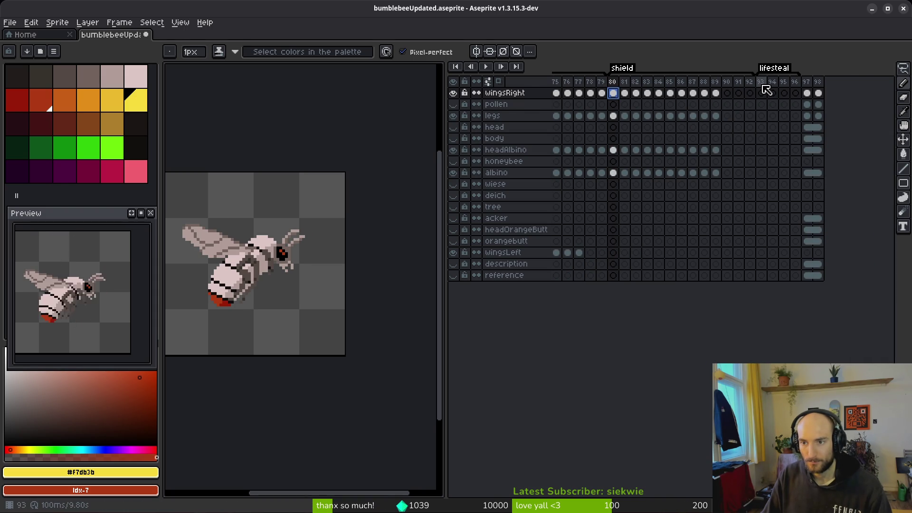
- Delete frames 90–96 along with the lifesteal tag
left_click(760, 82)
left_click_drag(726, 83, 795, 83)
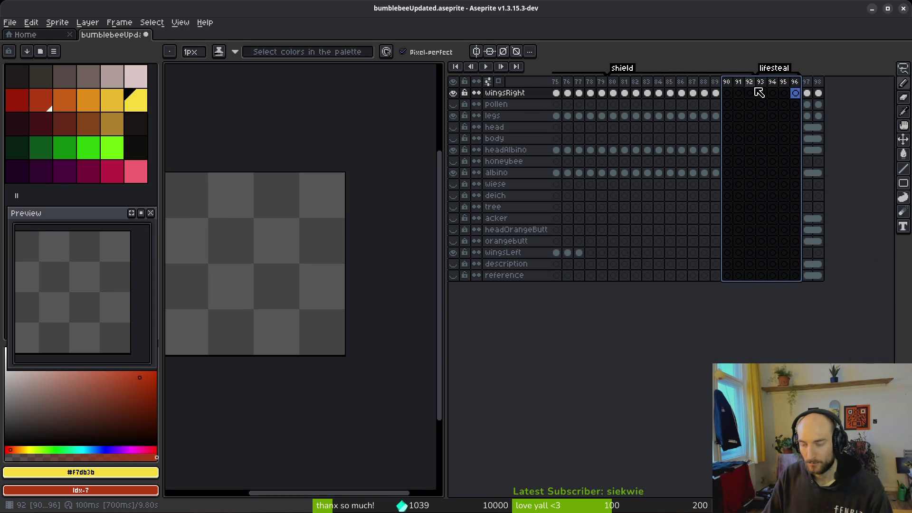
key("Delete")
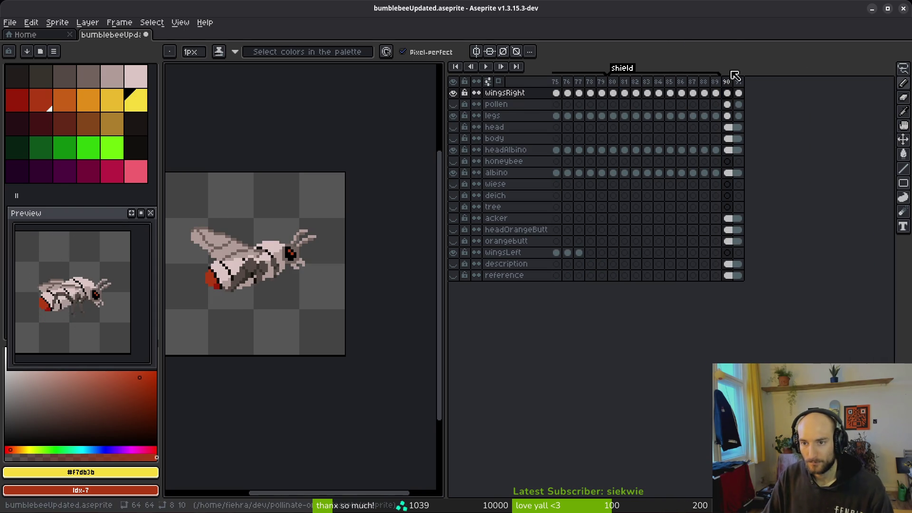
left_click(738, 93)
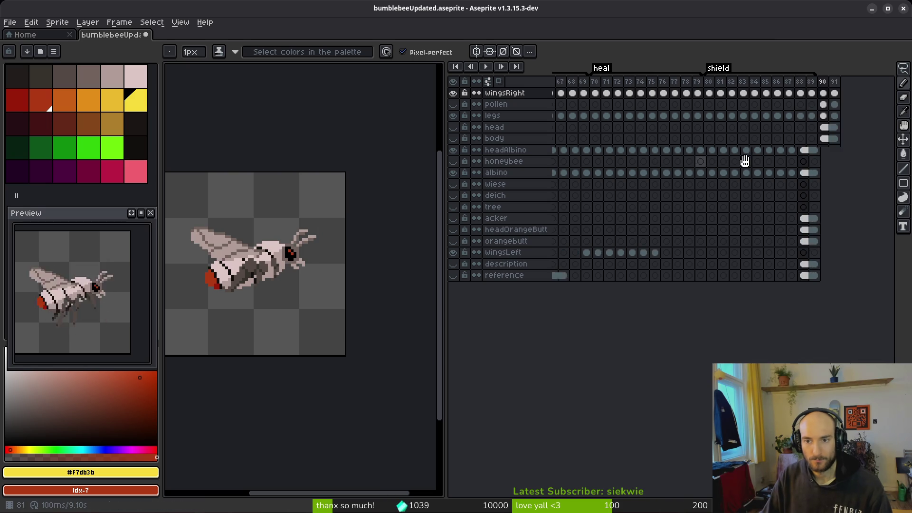
- Generate the bumblebeeUpdated-Sheet sprite sheet and set up exporting it to bumblebeeUpdated-Sheet.png at 100%
key("ctrl+e")
scroll(443, 239, "down", 3)
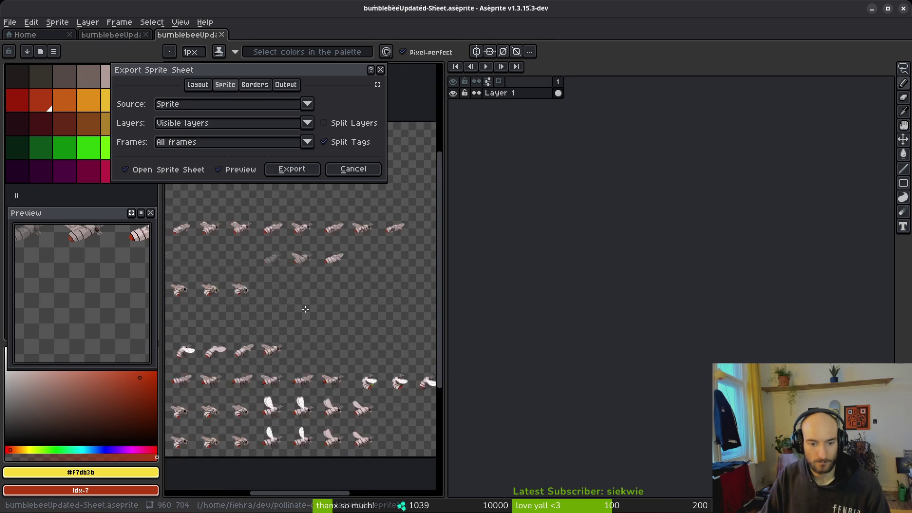
scroll(319, 375, "up", 4)
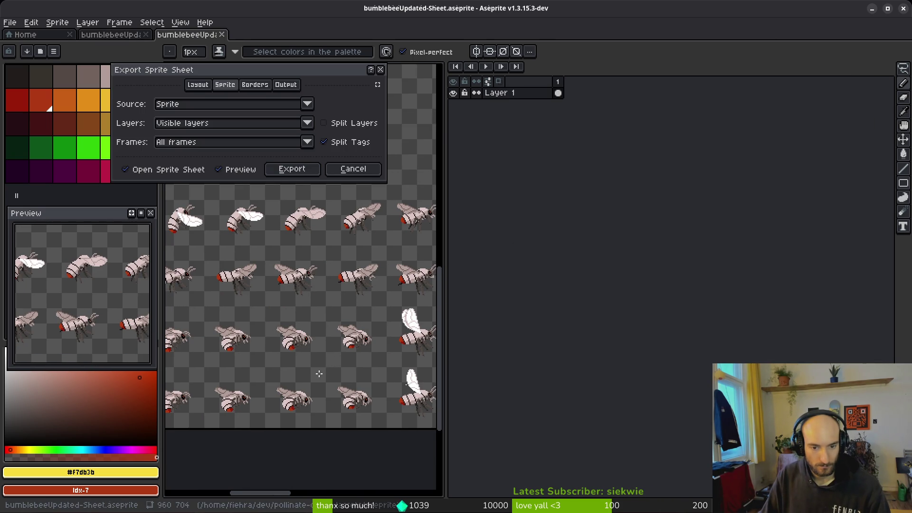
left_click(299, 177)
scroll(326, 249, "down", 2)
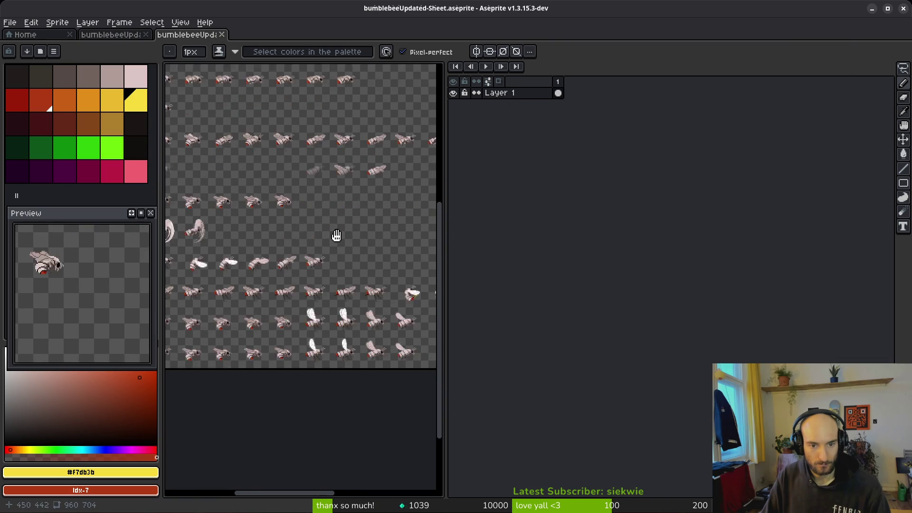
left_click_drag(365, 295, 345, 317)
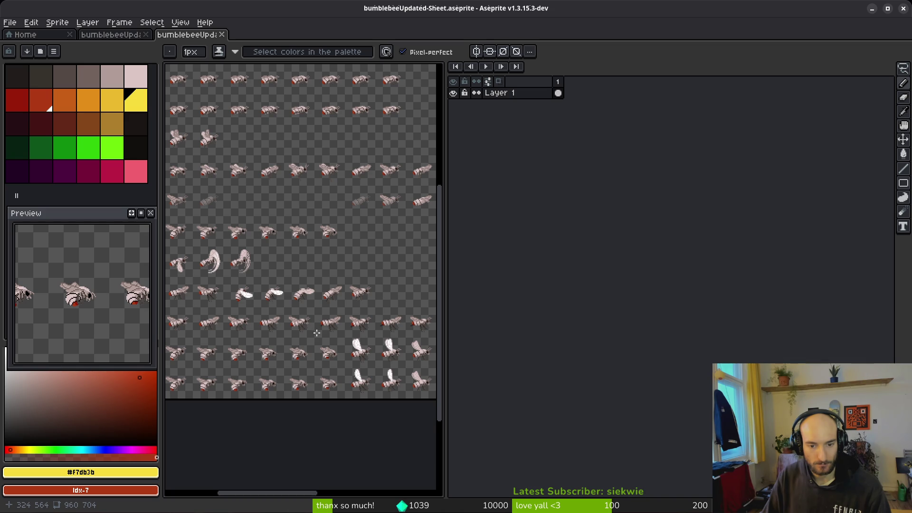
key("ctrl+alt+shift+s")
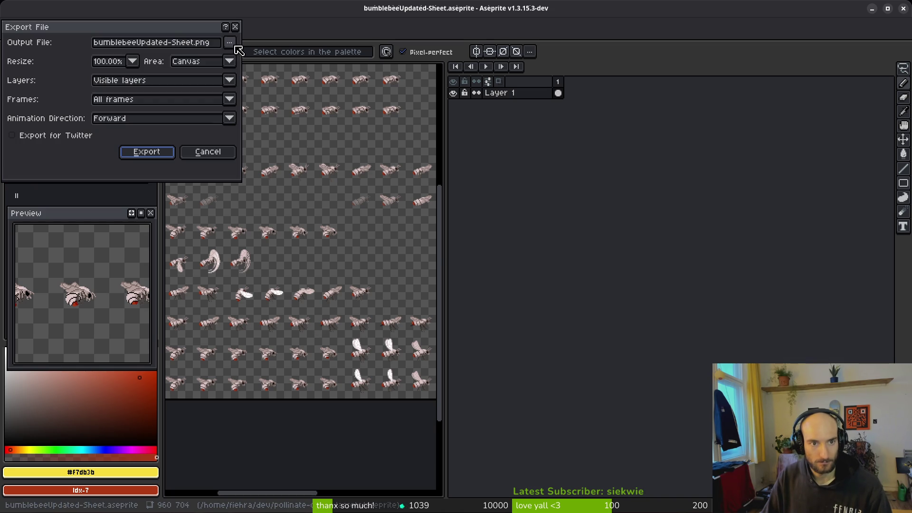
- Set the output file to art/player/ghostBee-Sheet.png, approve the overwrite, and export the sheet
left_click(237, 49)
left_click(247, 61)
left_click(47, 42)
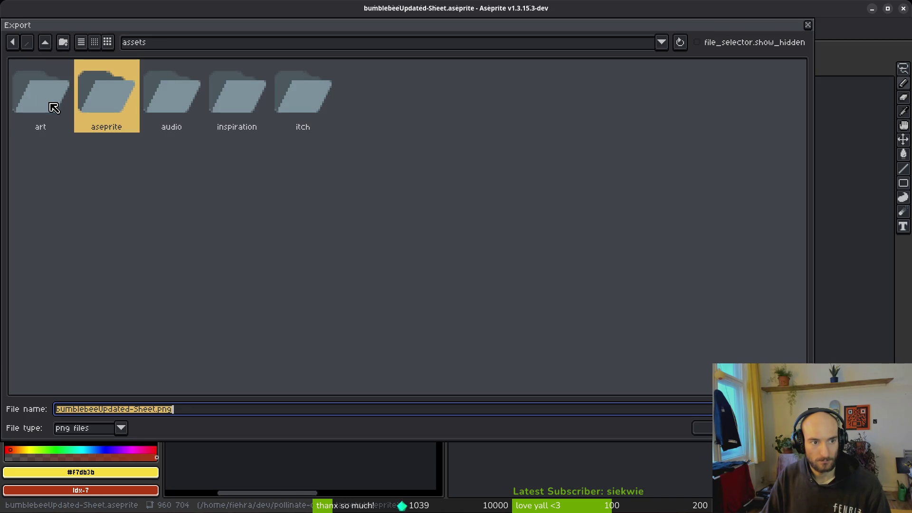
double_click(46, 102)
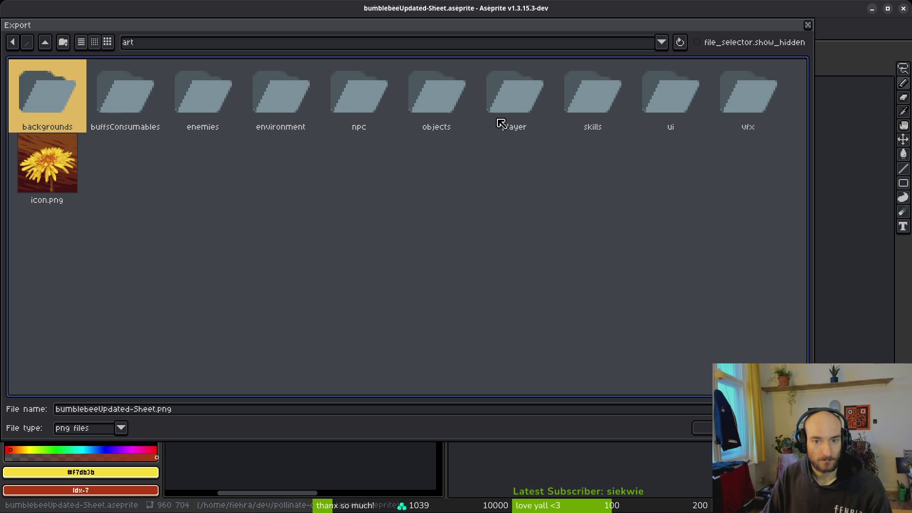
double_click(519, 101)
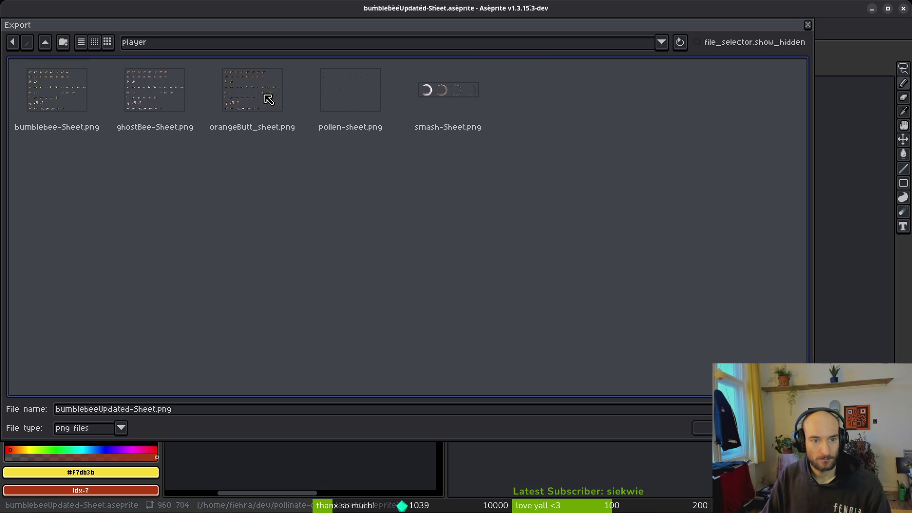
left_click(161, 95)
key("Return")
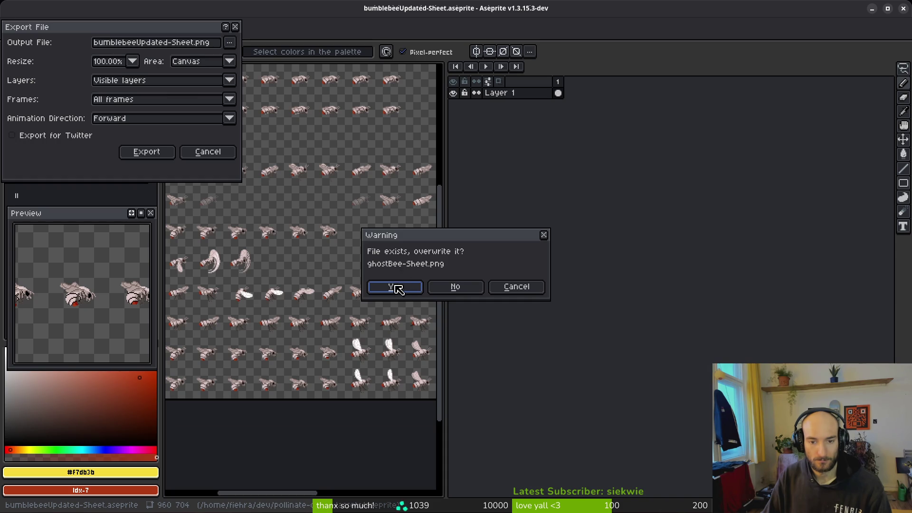
left_click(395, 287)
left_click(142, 151)
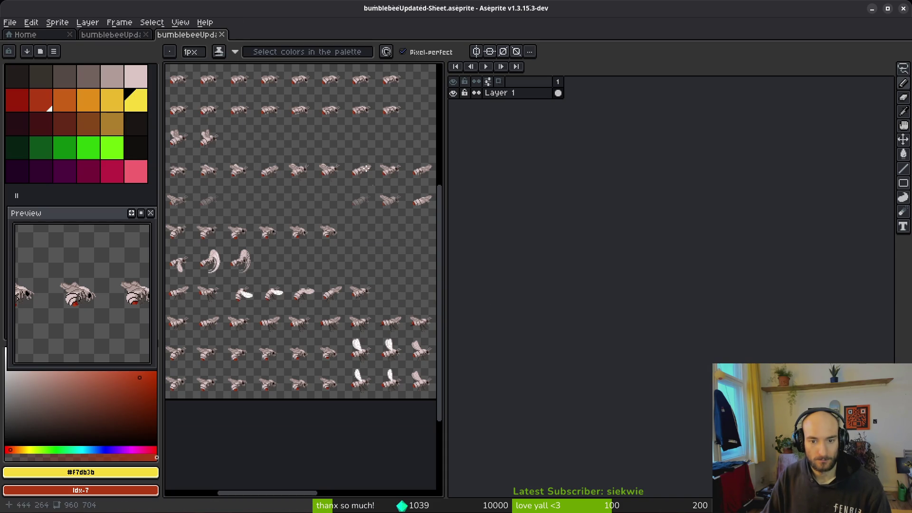
- Switch to the bumblebeeUpdated document and select the albino-layer frames starting at 55
left_click(111, 33)
mouse_move(755, 209)
left_mouse_down()
mouse_move(716, 214)
mouse_move(781, 198)
left_mouse_up()
scroll(781, 199, "left", 5)
scroll(637, 212, "right", 5)
scroll(591, 209, "left", 4)
mouse_move(600, 173)
left_mouse_down()
mouse_move(883, 177)
mouse_move(867, 177)
left_mouse_up()
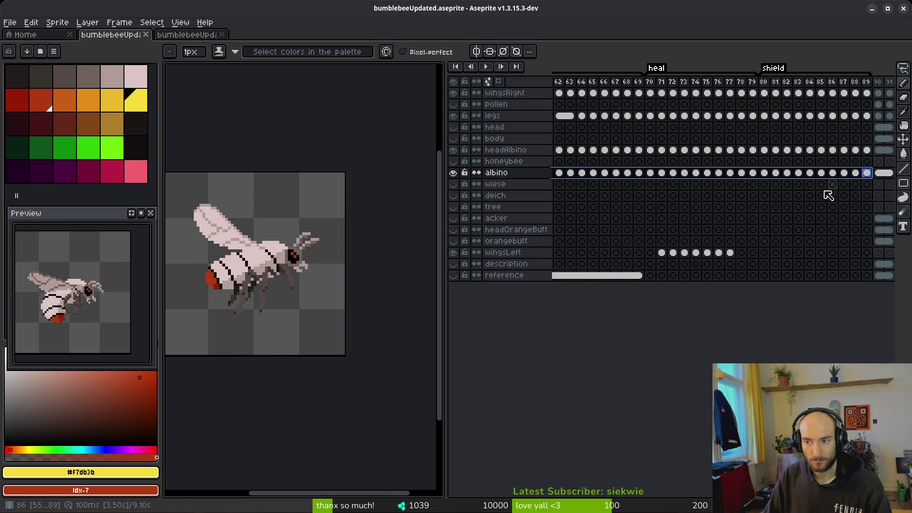
key("Escape")
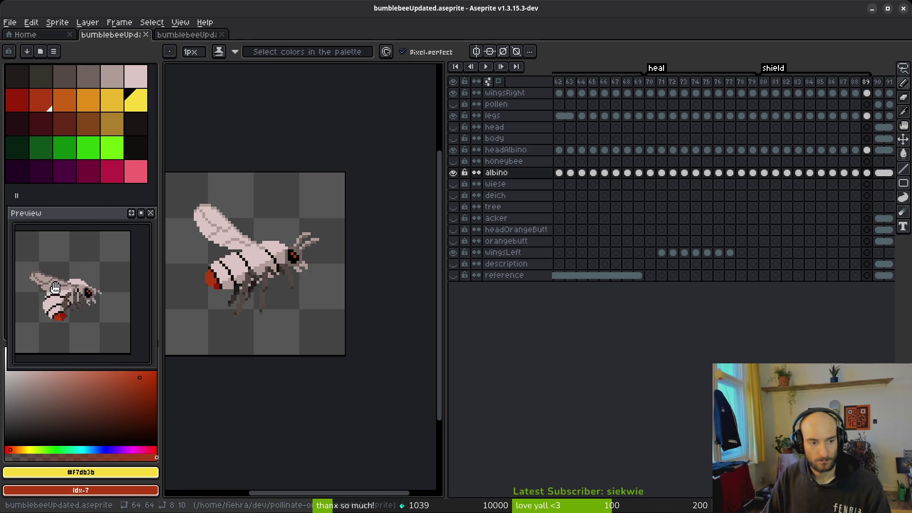
- Step back to frame 86 to view the albino bee's raised white wing
scroll(713, 231, "right", 2)
key("Left")
key("Left")
key("Left")
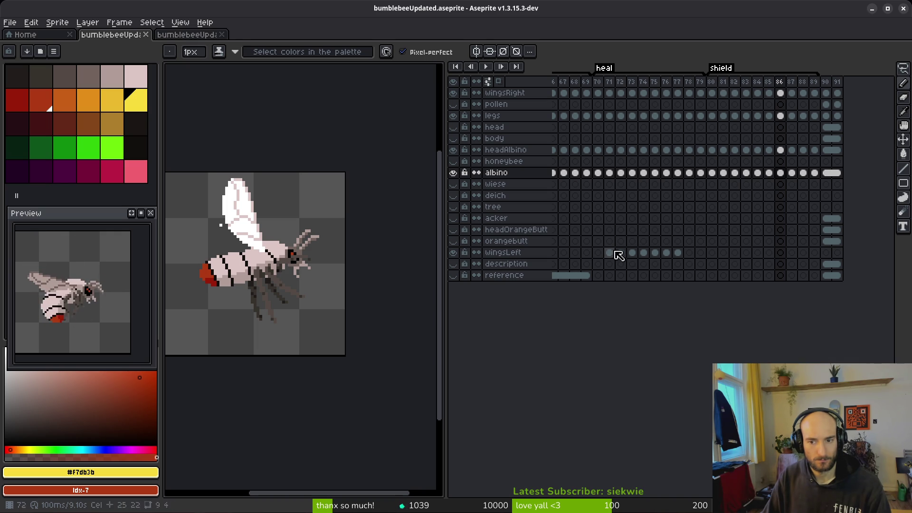
scroll(223, 229, "up", 2)
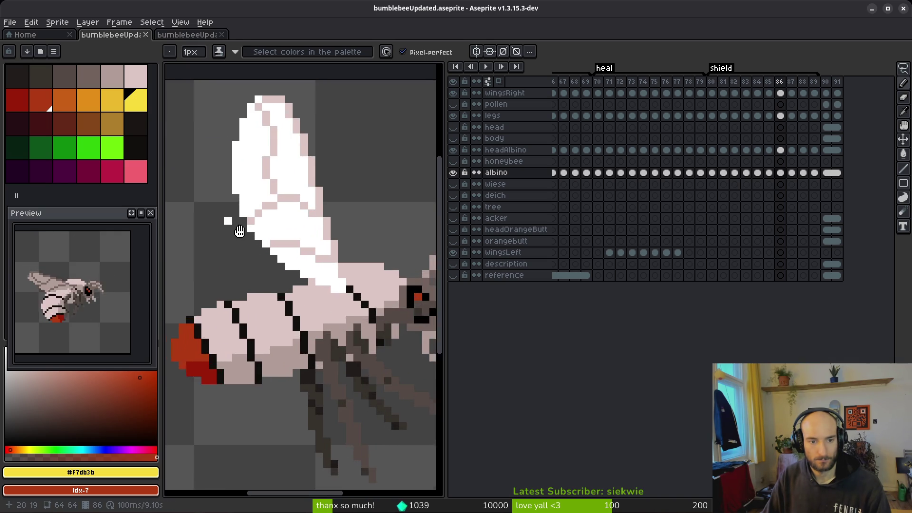
- Compare the wings by stepping between frames 77, 81 and 86 from the wingsRight cel
left_click(780, 93)
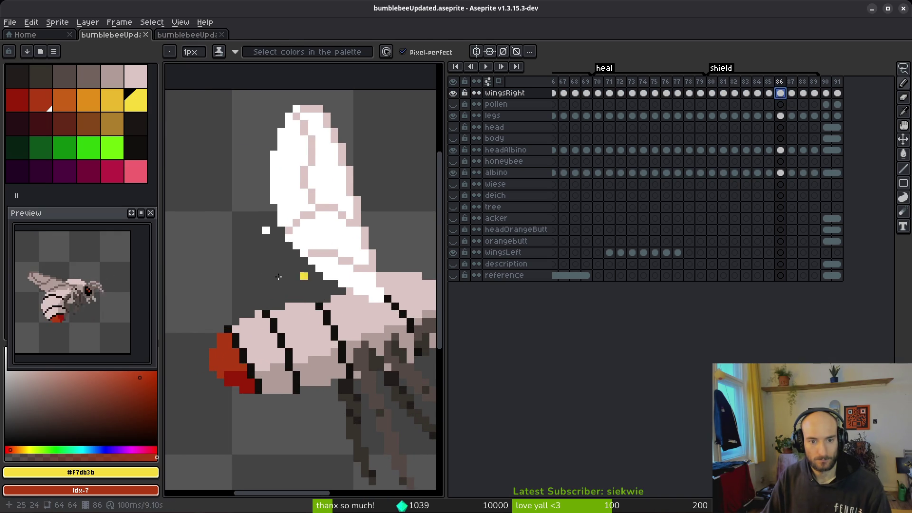
key("e")
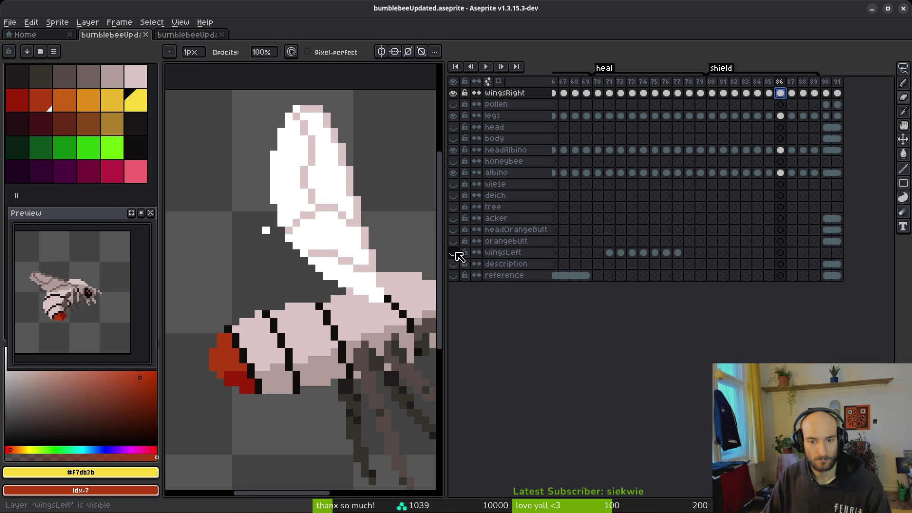
left_click(646, 94)
key("Right")
key("Right")
key("Right")
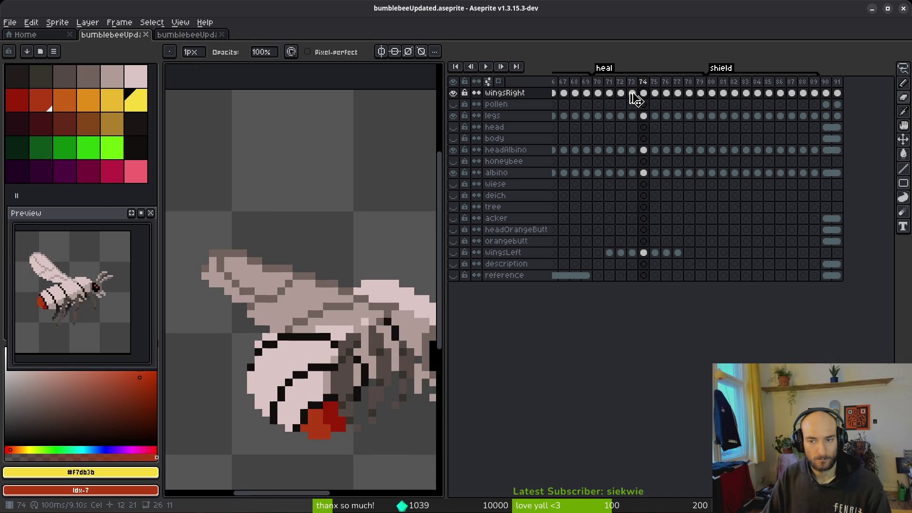
key("alt")
key("Right")
key("Right")
key("Right")
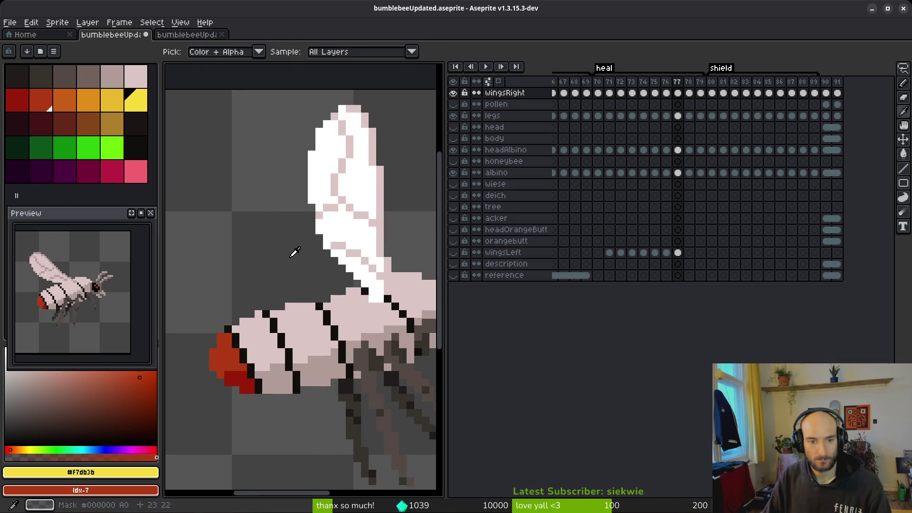
key("Right")
key("Right")
key("Right")
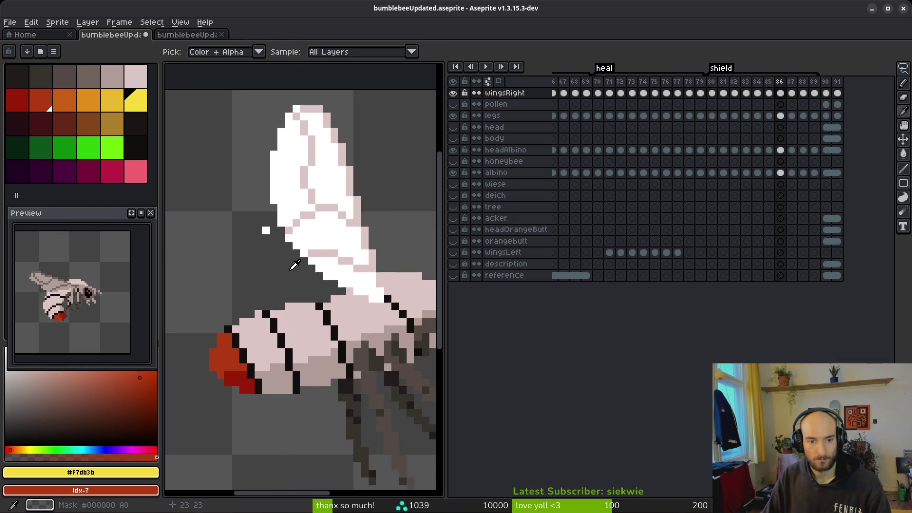
key("Return")
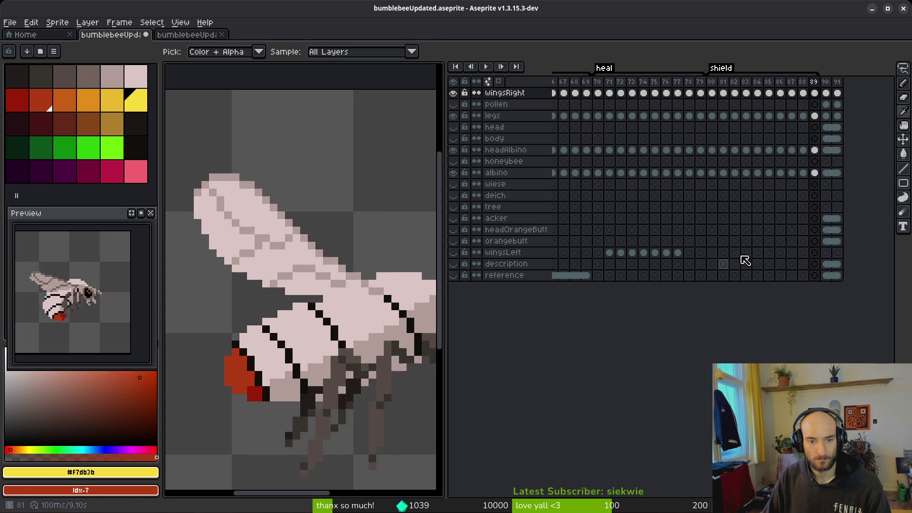
key("Return")
- Paste the wingsLeft cels from frames 71–77 into frames 81–87 and make wingsLeft visible
left_click_drag(614, 255, 677, 253)
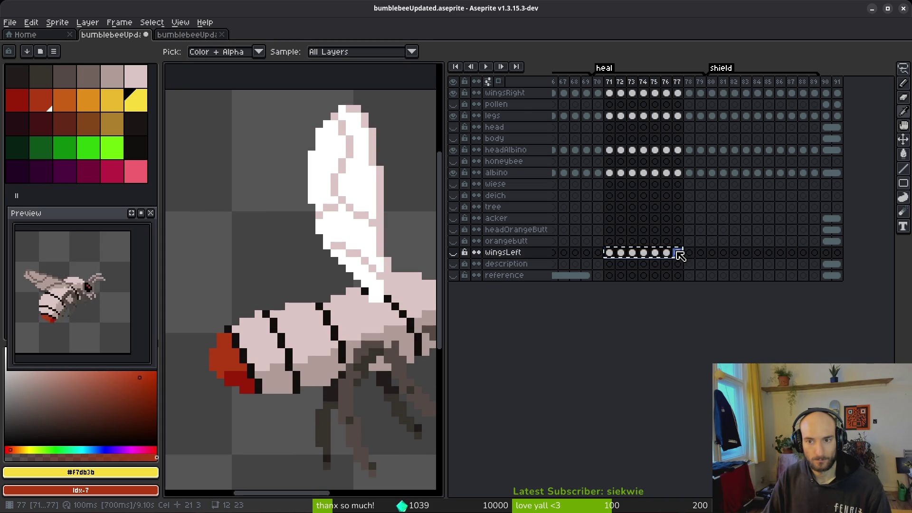
left_click(723, 253)
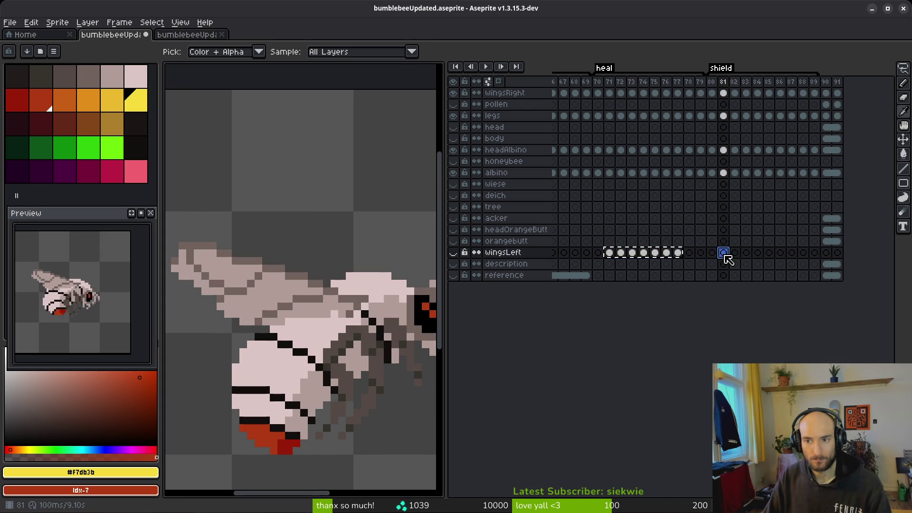
key("ctrl+v")
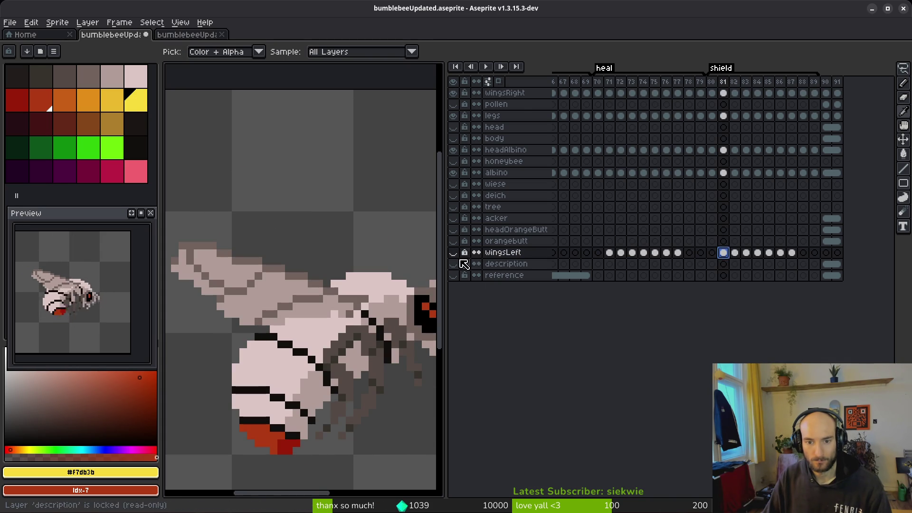
left_click(456, 254)
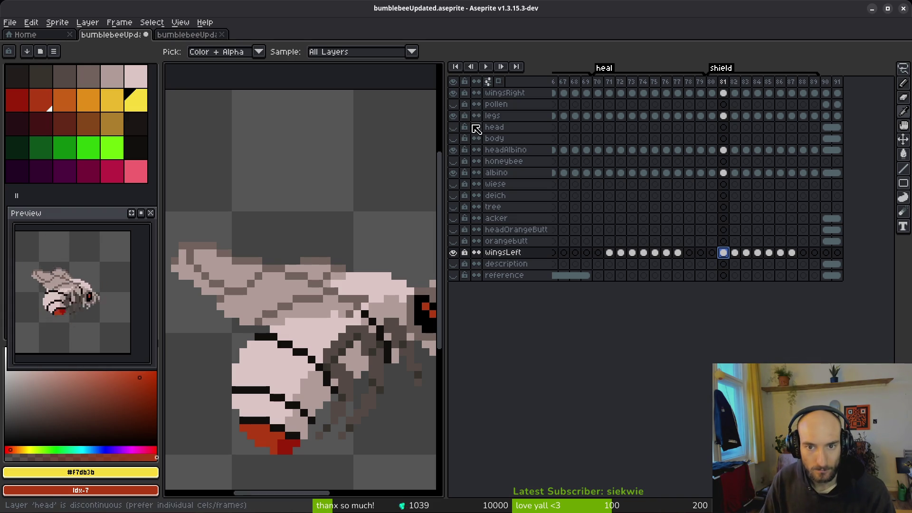
- Check the head, body and albino cels around frames 69–71, then save bumblebeeUpdated.aseprite
left_click(586, 150)
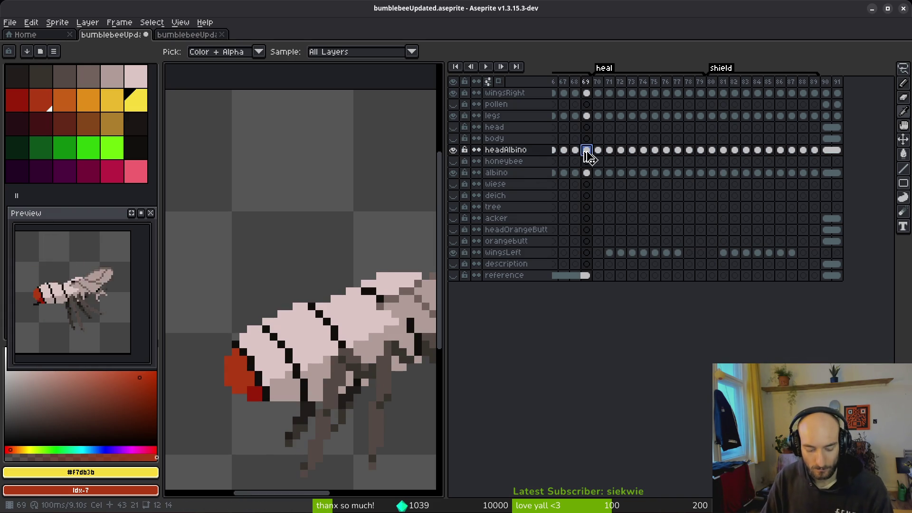
left_click(609, 138)
left_click(610, 128)
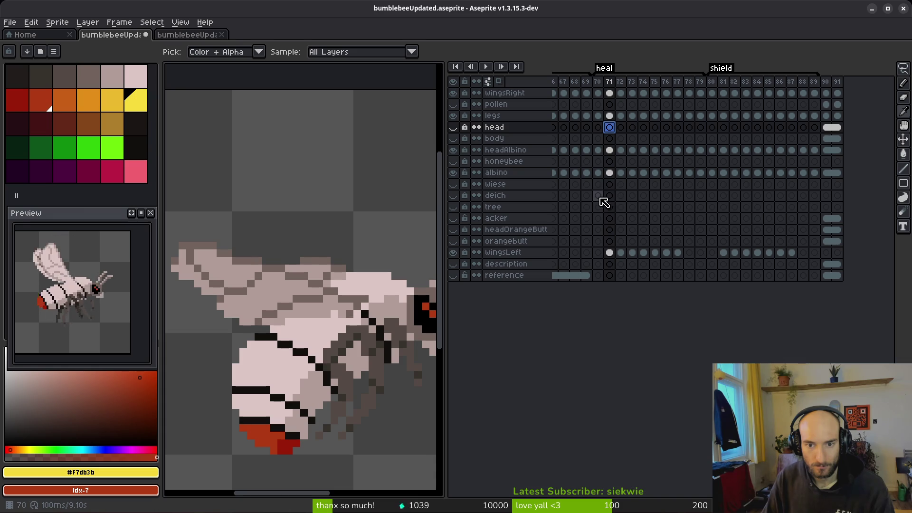
left_click(610, 173)
left_click(598, 218)
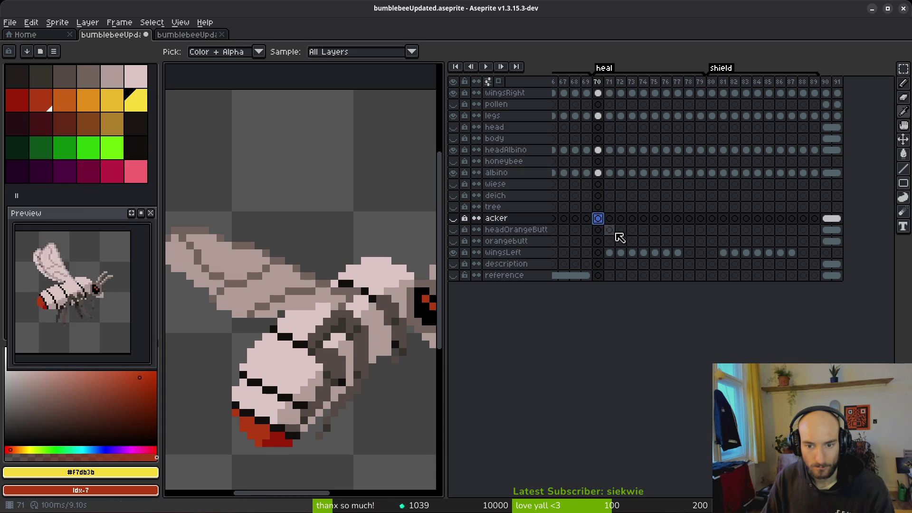
left_click(613, 232)
key("ctrl+s")
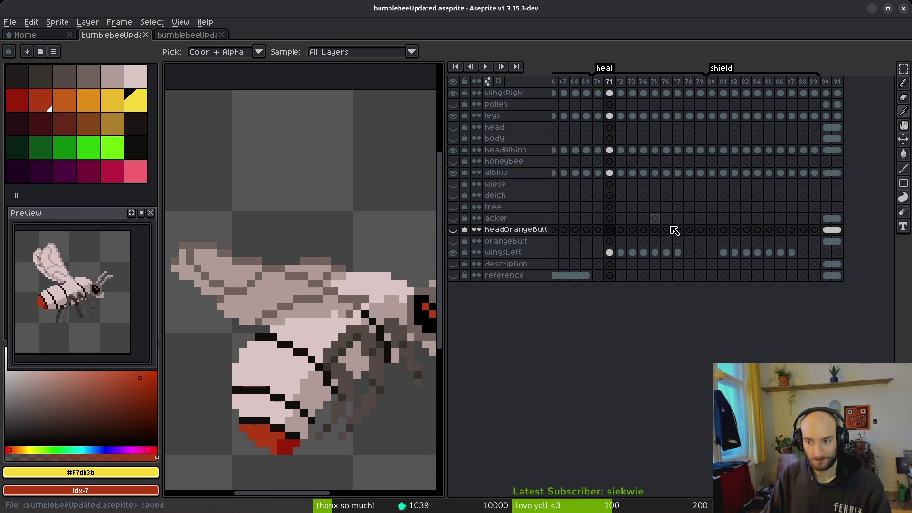
left_click(712, 93)
key("ctrl+e")
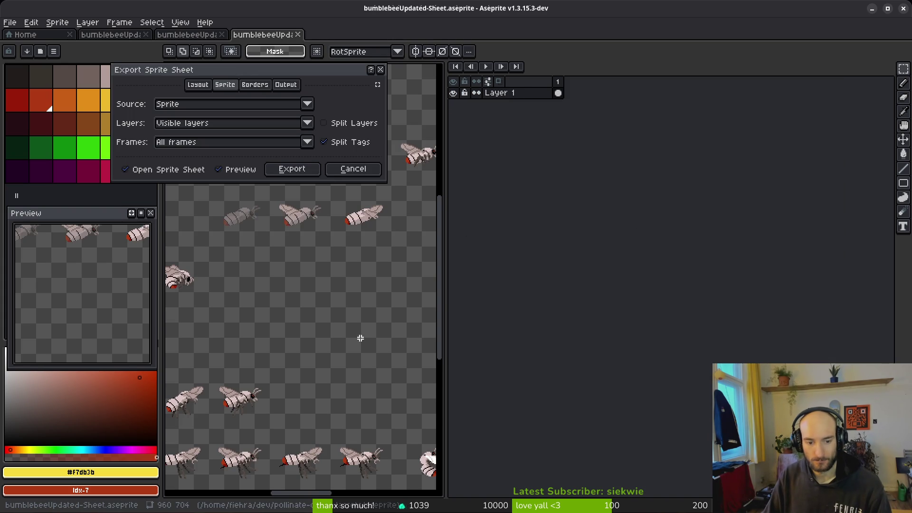
- Generate the bee sprite sheet and export it over art/player/ghostBee-Sheet.png, approving the overwrite
left_click(292, 169)
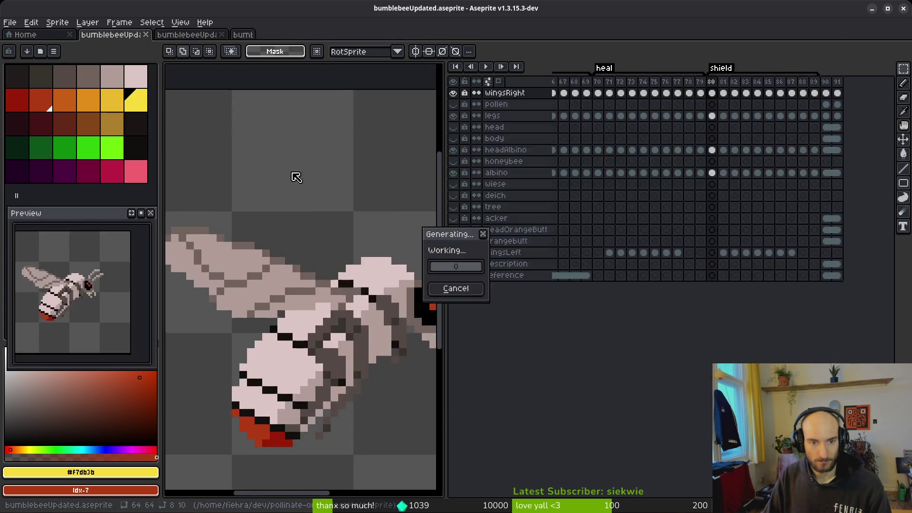
key("ctrl+alt+shift+s")
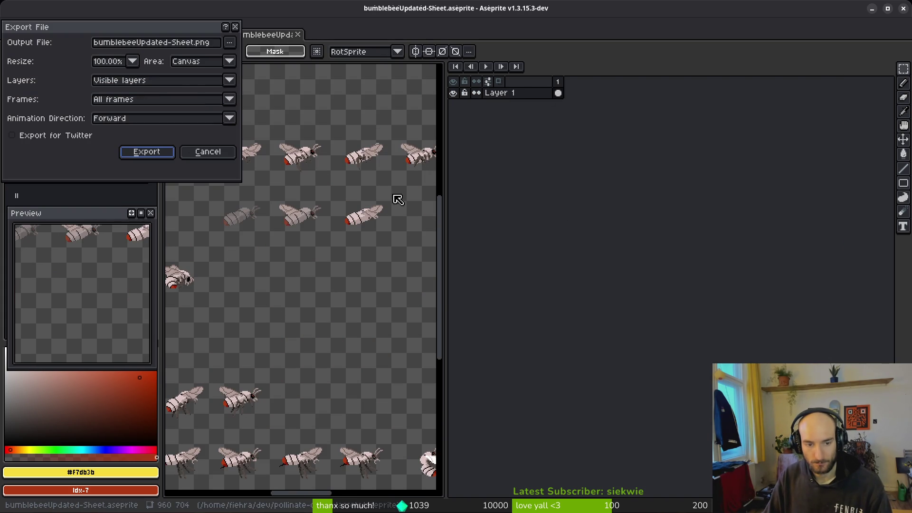
left_click(230, 42)
left_click(251, 57)
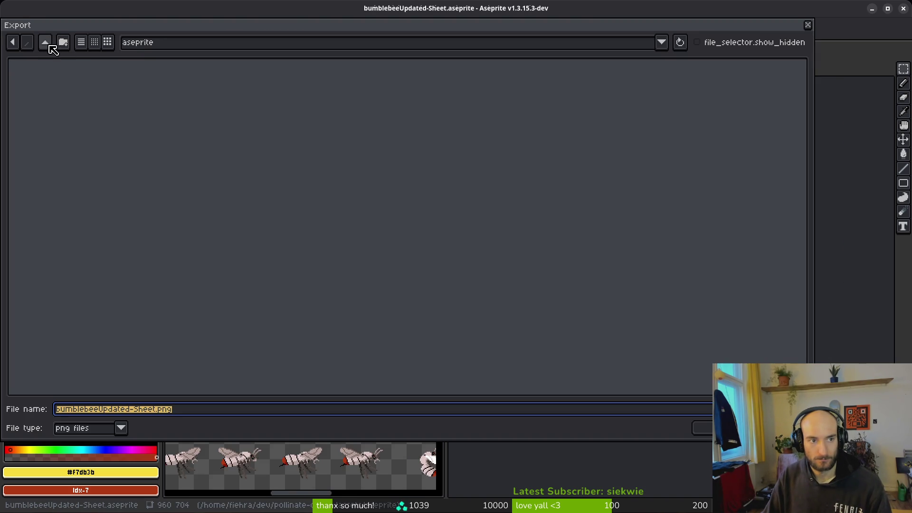
double_click(57, 102)
left_click(498, 102)
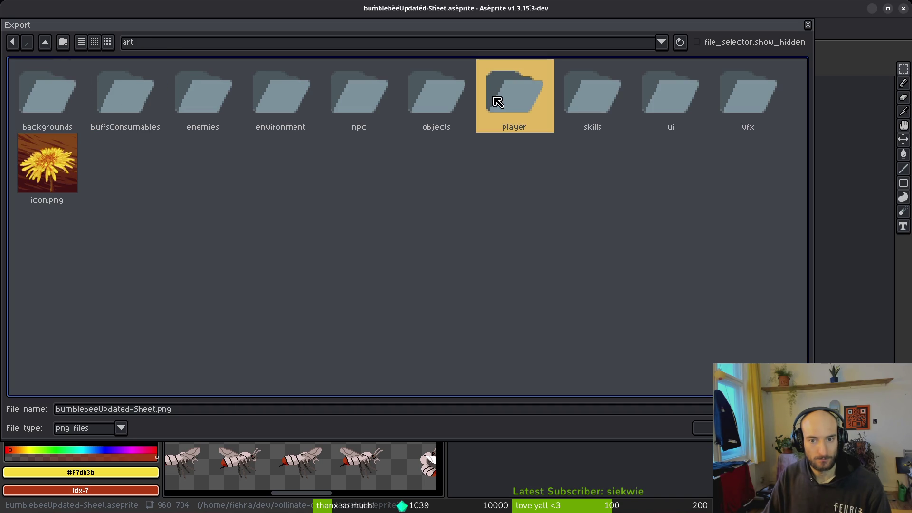
double_click(498, 102)
left_click(139, 93)
key("Return")
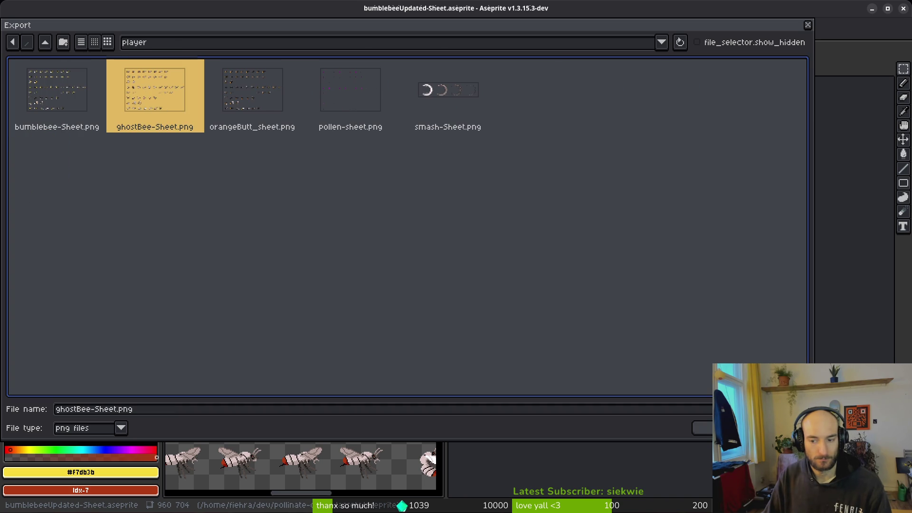
left_click(401, 285)
left_click(146, 151)
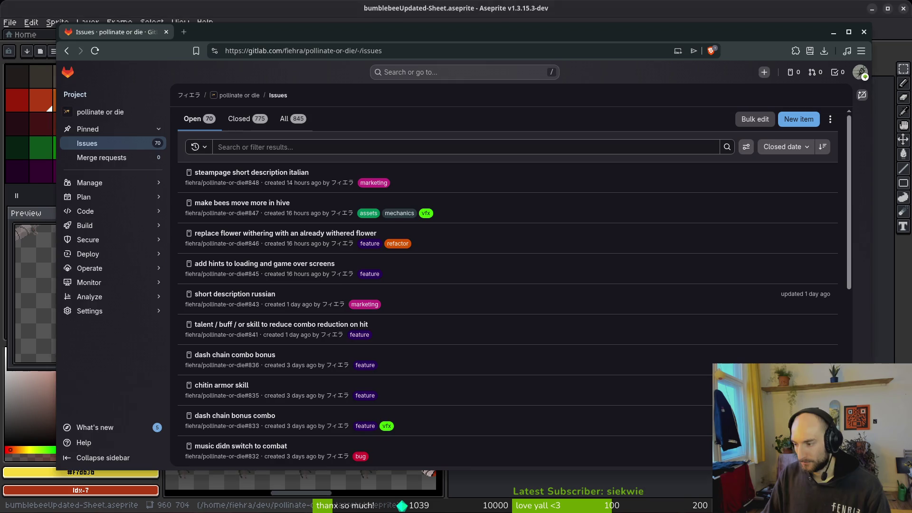
key("alt+Tab")
key("alt+Tab")
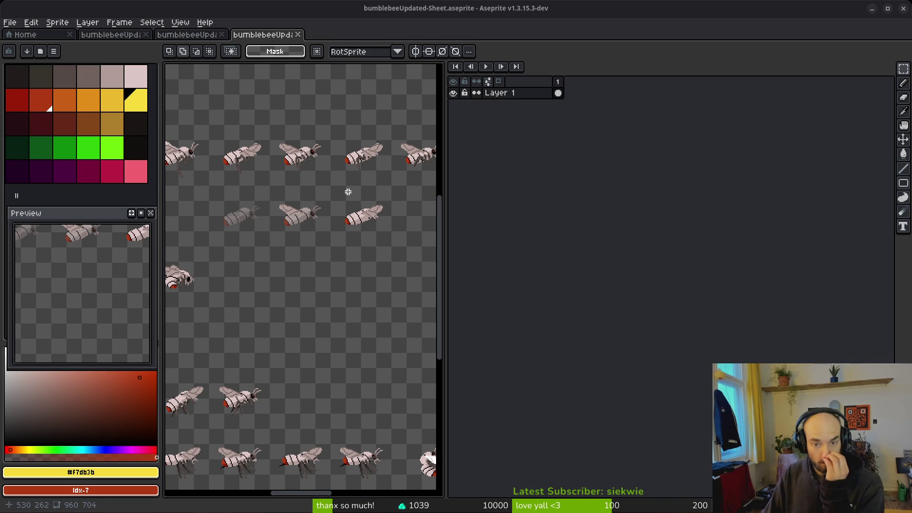
scroll(322, 224, "down", 1)
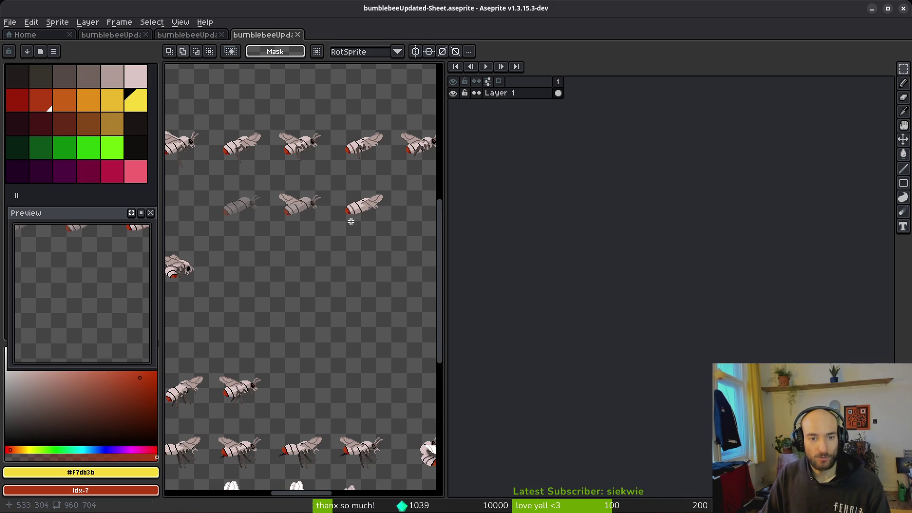
key("super")
key("super")
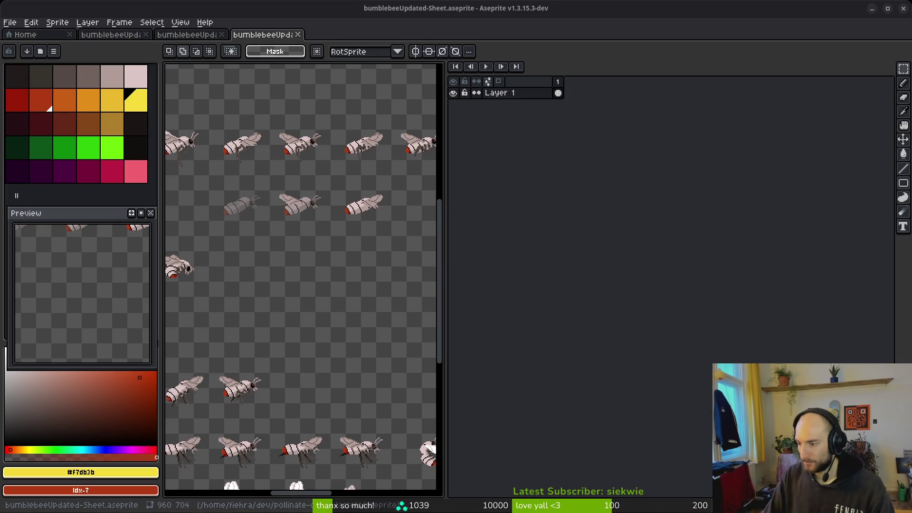
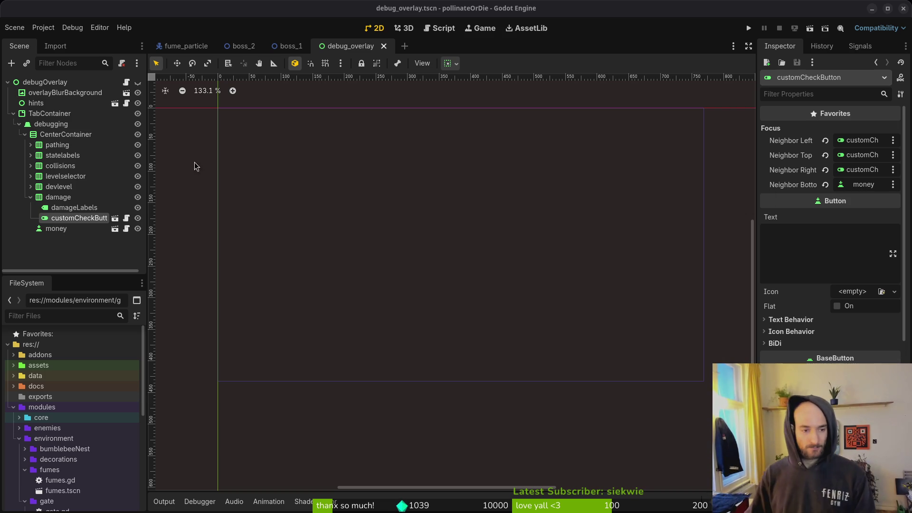
- Collapse the debug overlay's node tree, save the scene and close its tab
left_click(30, 196)
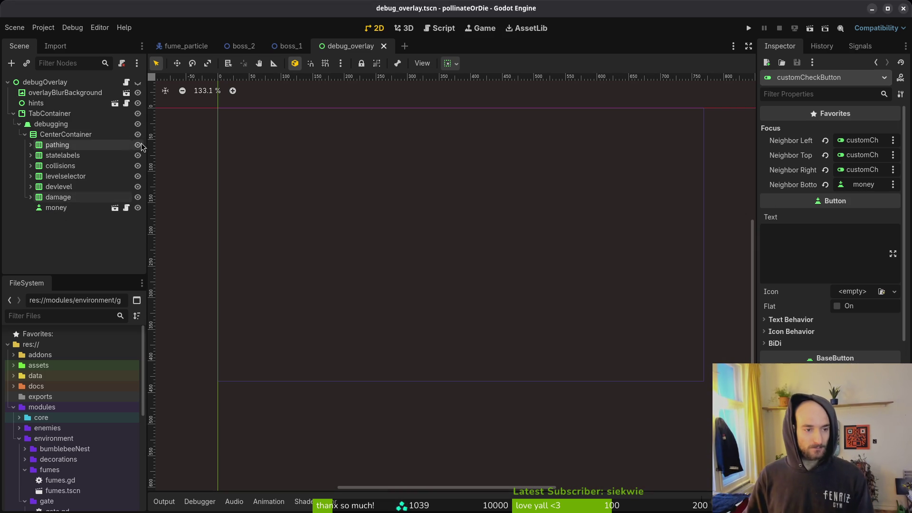
left_click(24, 134)
left_click(25, 135)
key("ctrl+s")
middle_click(358, 48)
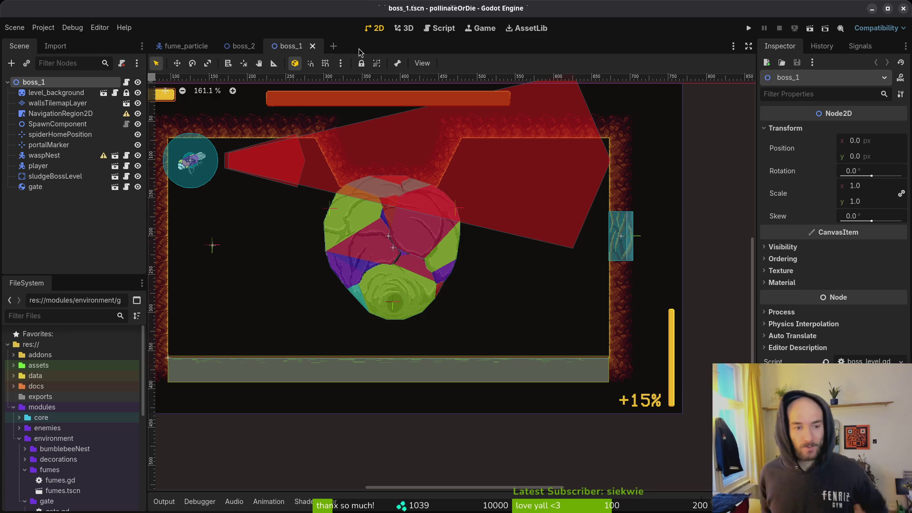
- Collapse the boss_1 tree and open player.tscn through Quick Open
scroll(397, 252, "up", 2)
scroll(397, 252, "left", 1)
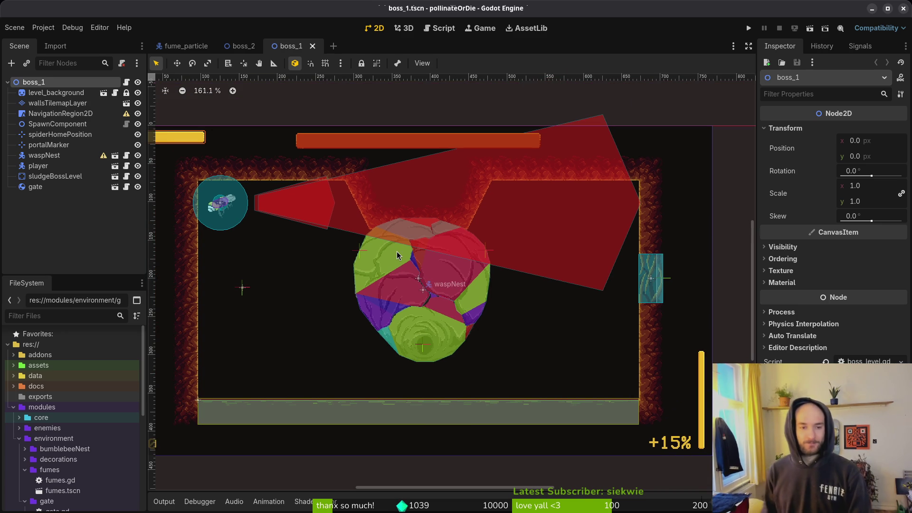
left_click(7, 83)
key("ctrl+shift+o")
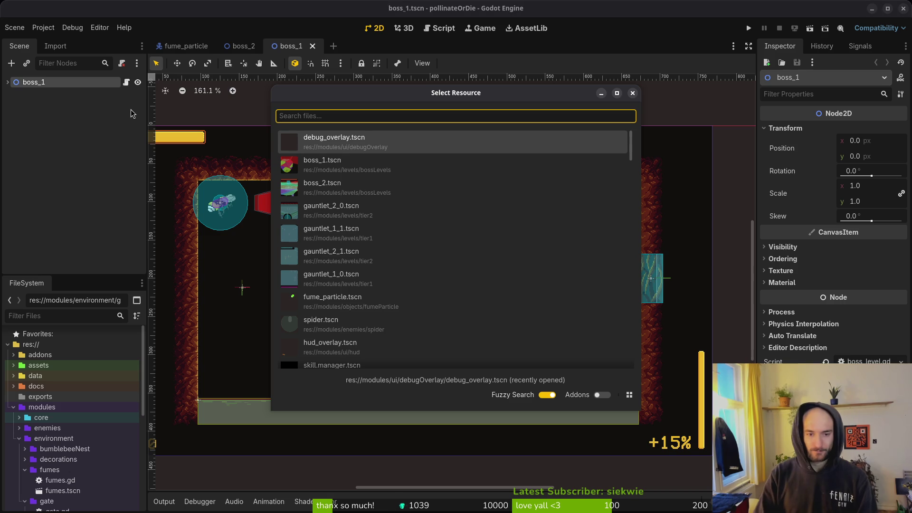
type("player")
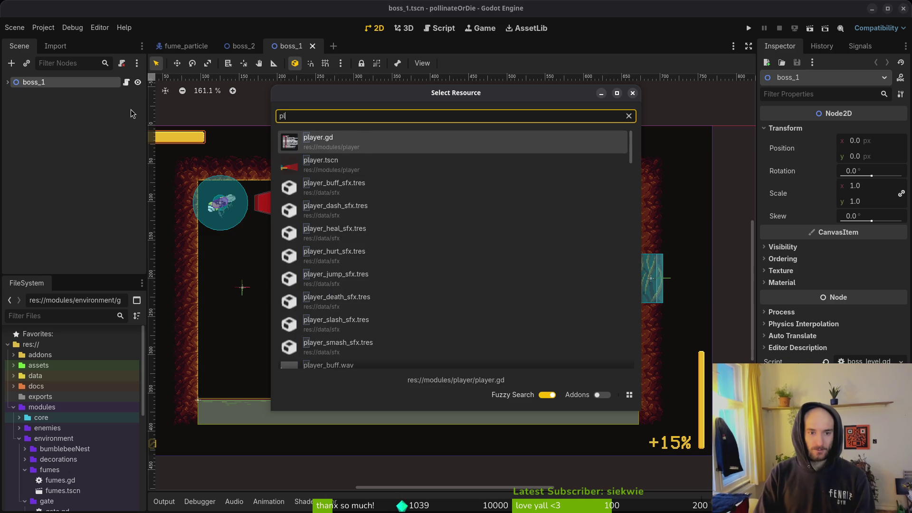
key("Return")
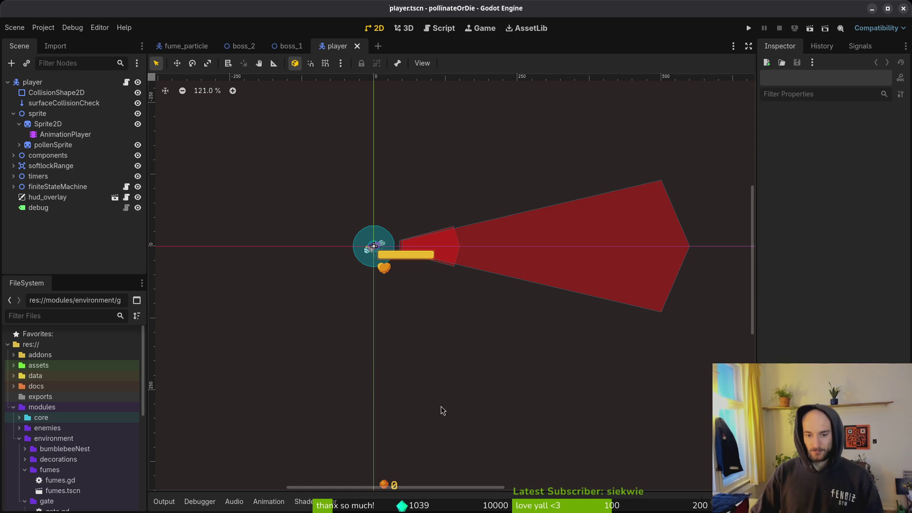
- Collapse sprite, expand components and softlockRange, and select the aimAssisst node
scroll(430, 261, "up", 4)
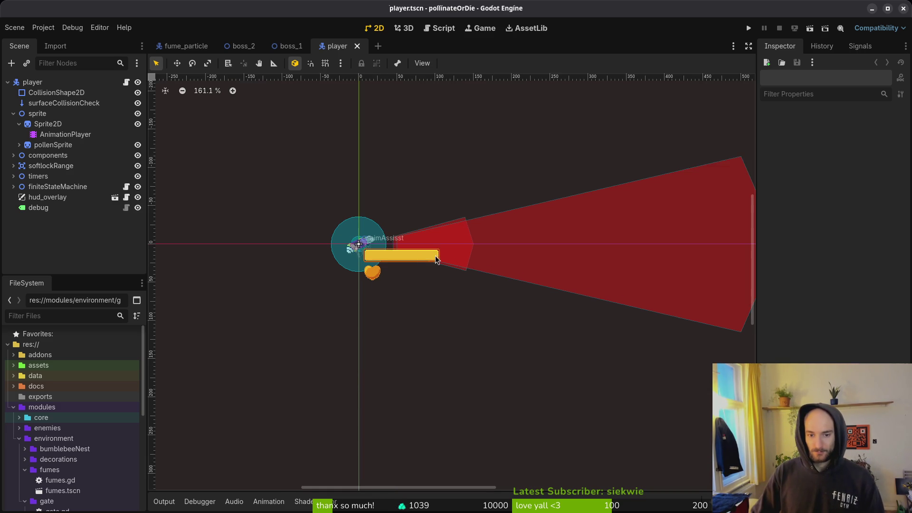
scroll(491, 266, "down", 1)
scroll(375, 254, "down", 1)
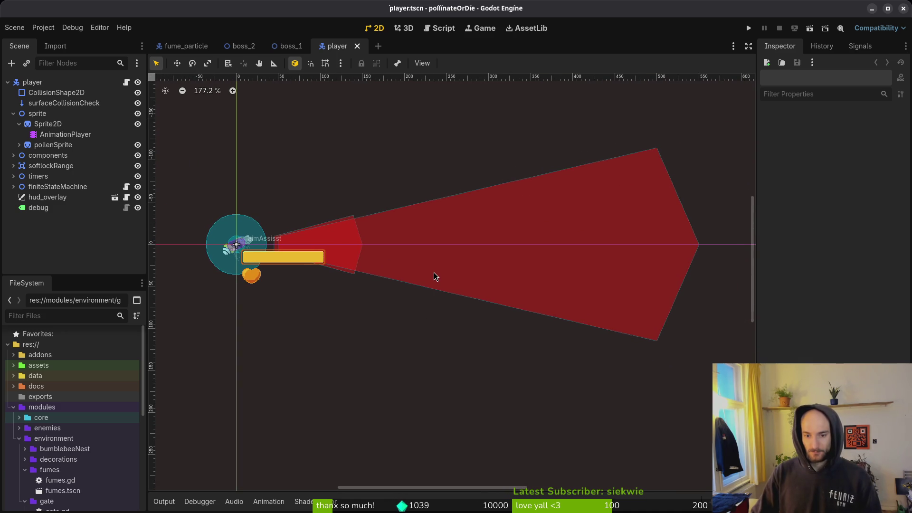
left_click(13, 114)
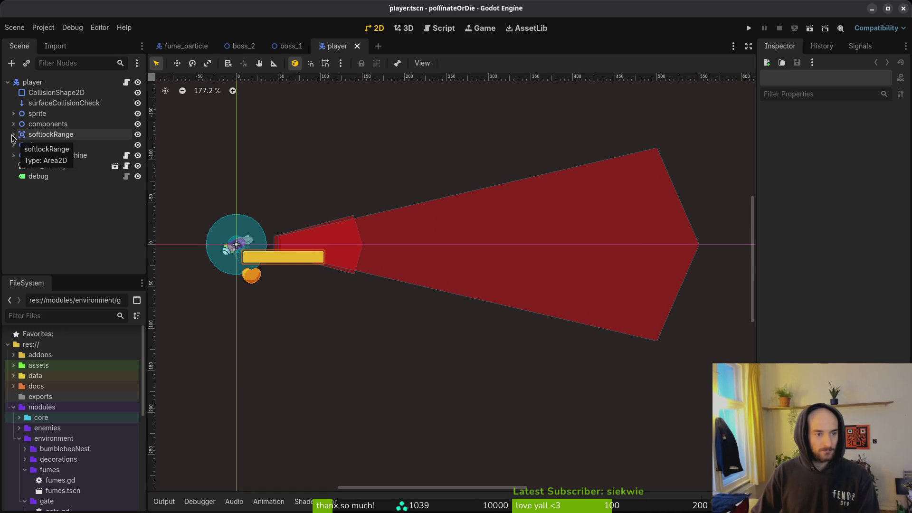
left_click(13, 134)
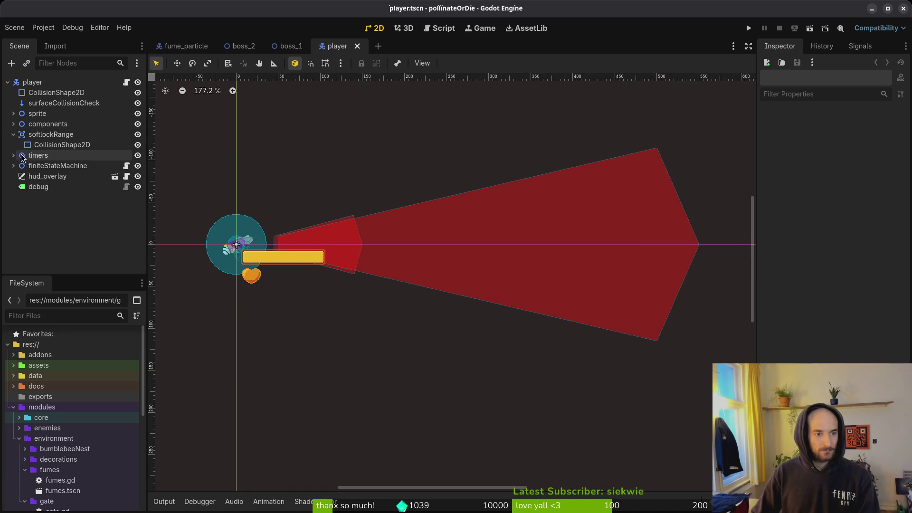
left_click(14, 125)
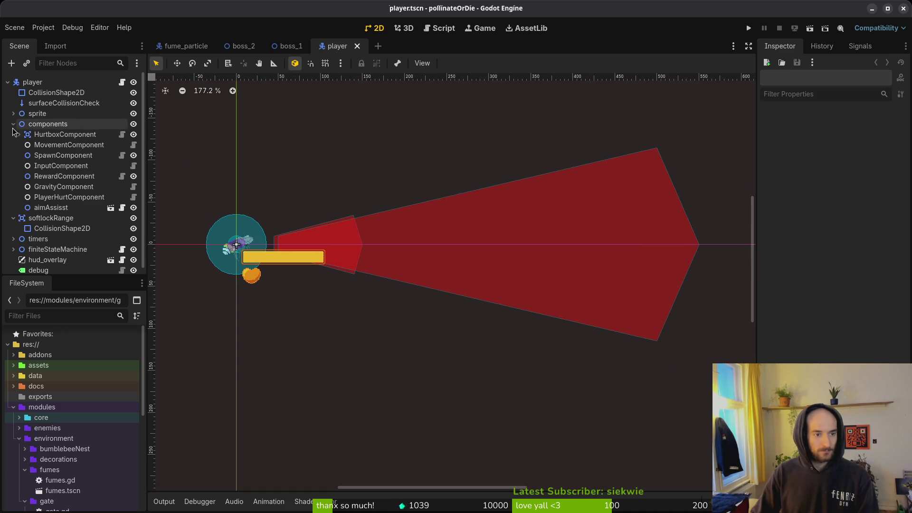
left_click(49, 209)
- Inspect softlockRange, toggle aimAssisst's cone visibility, and start a project file search
left_click(47, 218)
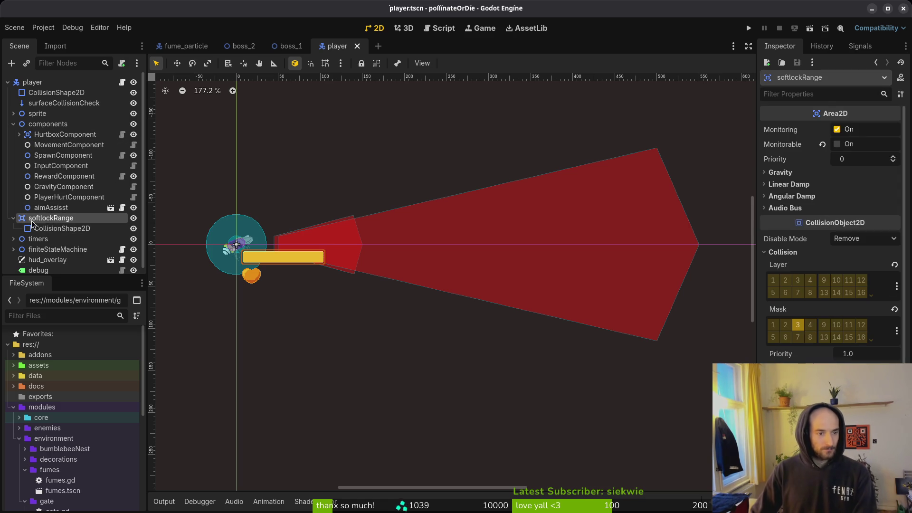
mouse_move(33, 219)
left_mouse_down()
mouse_move(60, 136)
mouse_move(47, 134)
mouse_move(26, 221)
left_mouse_up()
left_click(13, 218)
left_click(38, 209)
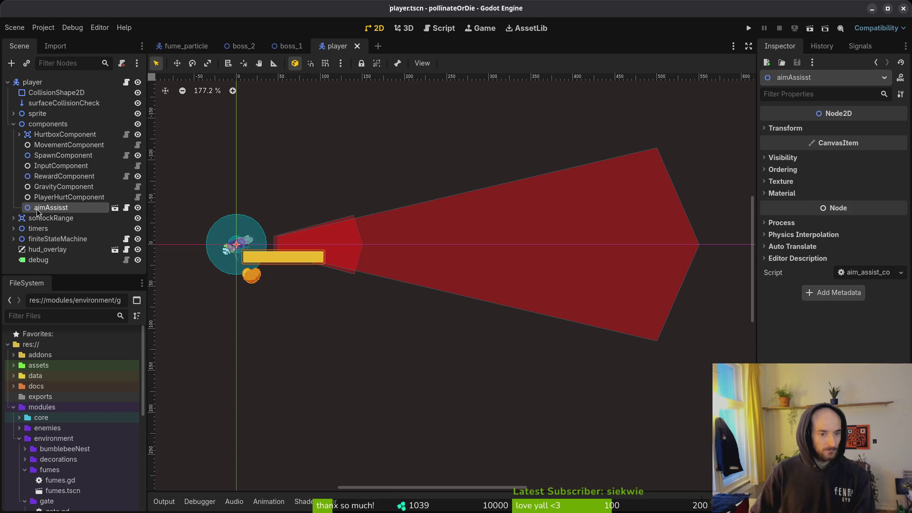
left_click(138, 207)
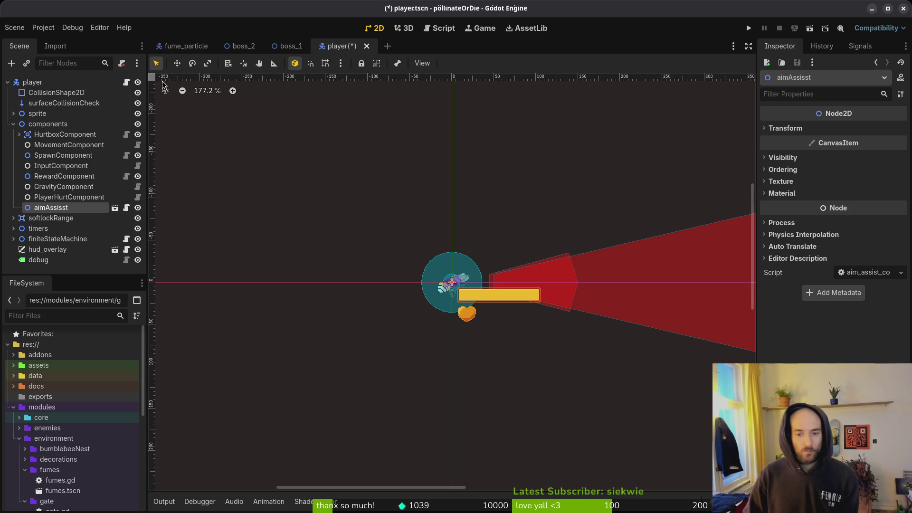
key("alt+shift+o")
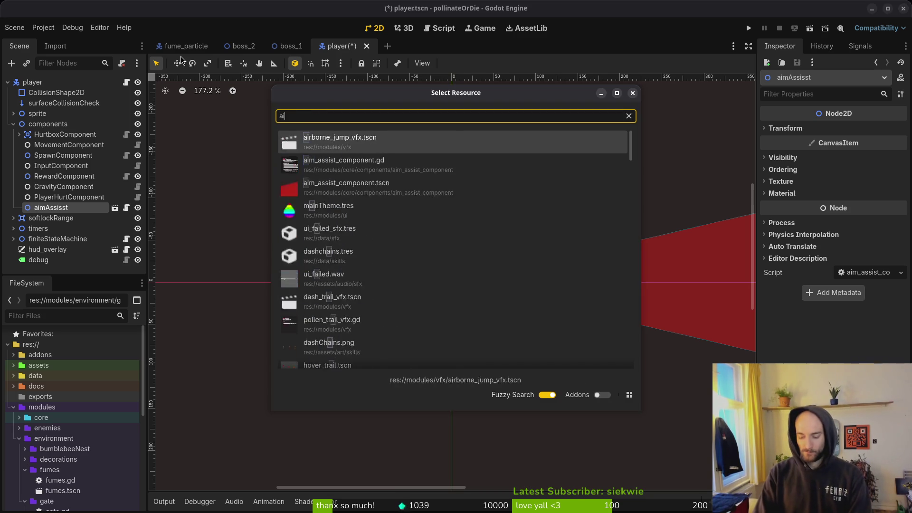
- Open aim_assist_component.tscn, collapse dashAssist and reflectAssist, view the cones, then return to player
type("aimassts")
key("Return")
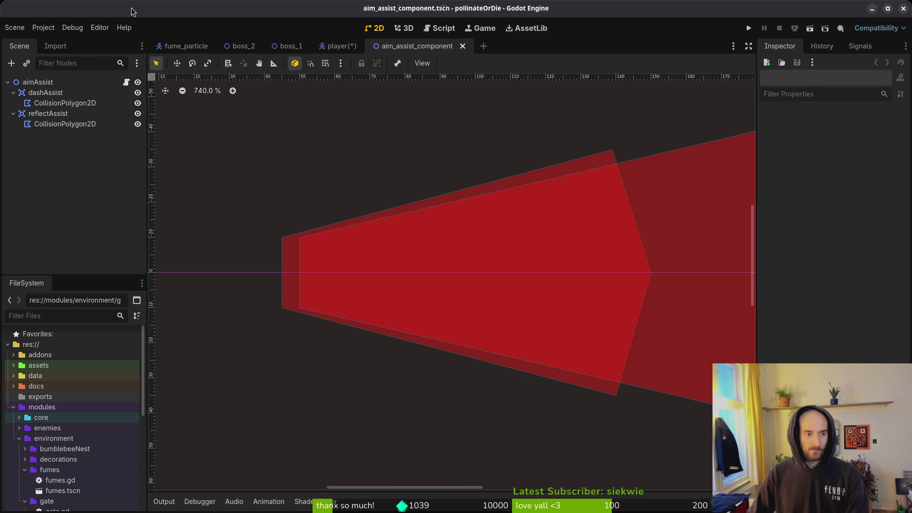
left_click(13, 93)
left_click(13, 104)
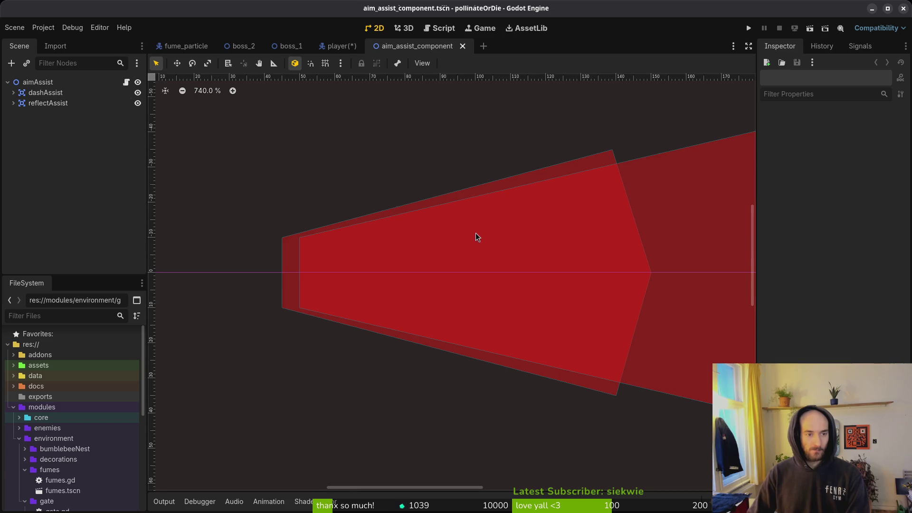
scroll(425, 216, "down", 3)
scroll(482, 262, "down", 2)
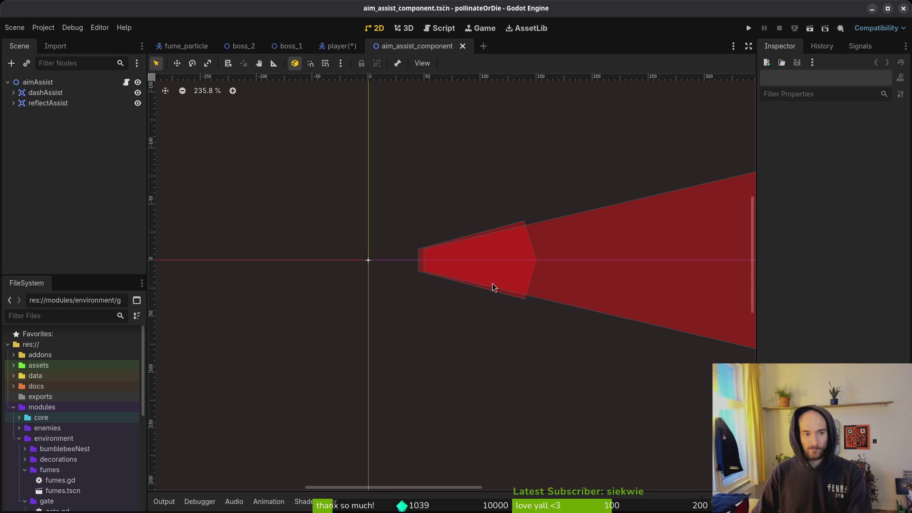
left_click(334, 50)
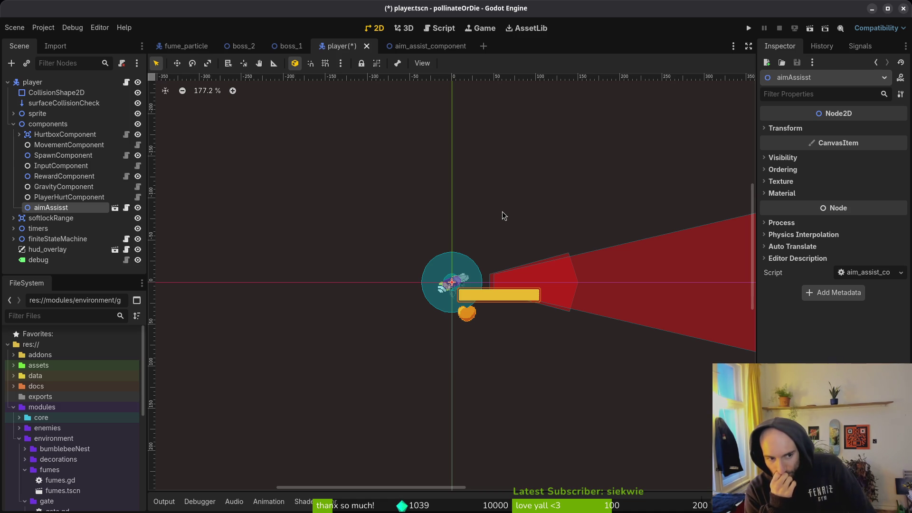
left_click(15, 27)
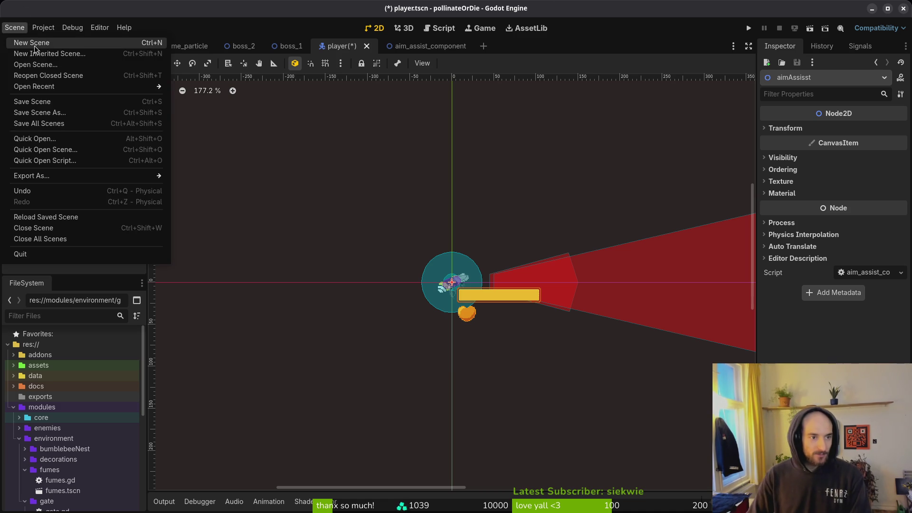
- Create a new empty scene with a Node2D root node
left_click(33, 45)
left_click(79, 112)
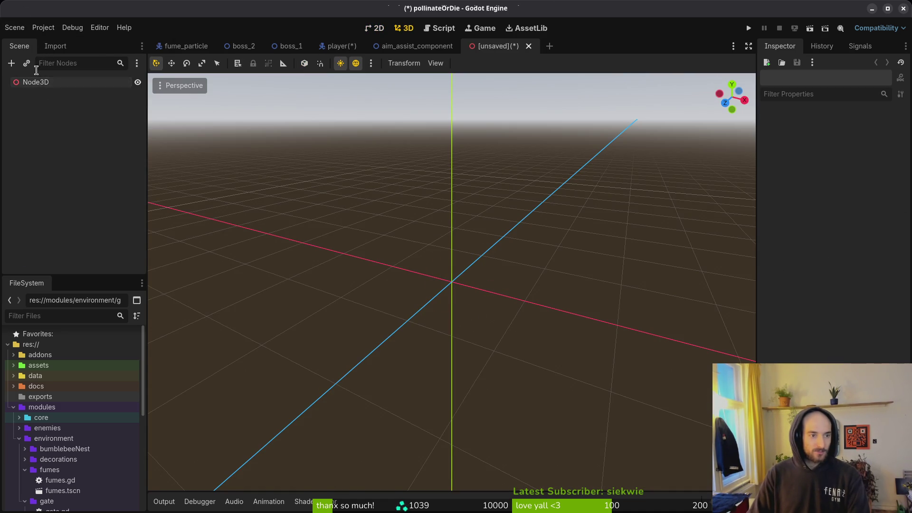
right_click(36, 82)
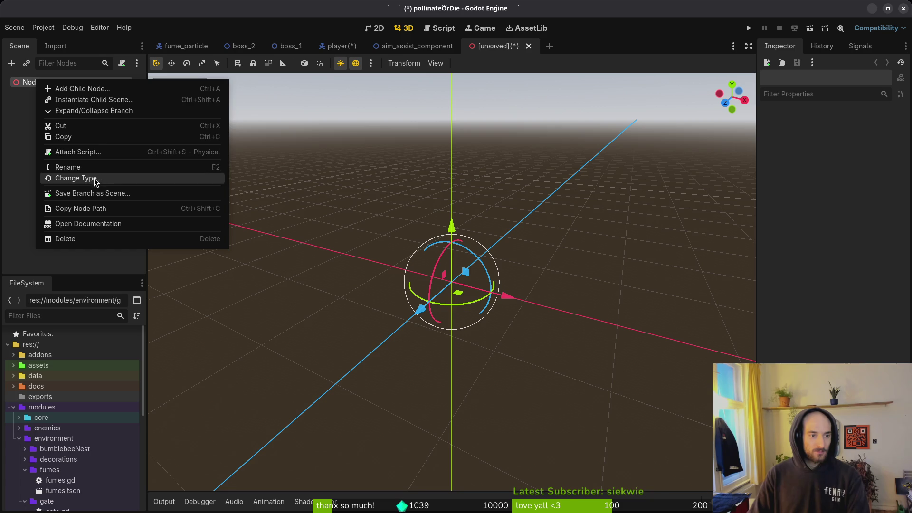
left_click(95, 180)
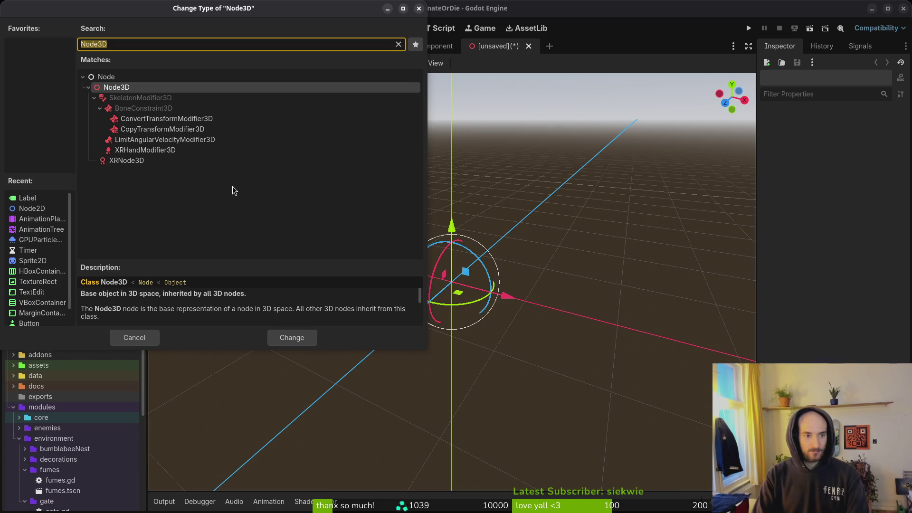
type("no")
key("Down")
key("Return")
- Save it into modules/core/components, creating a new special_aim_component folder there
key("ctrl+s")
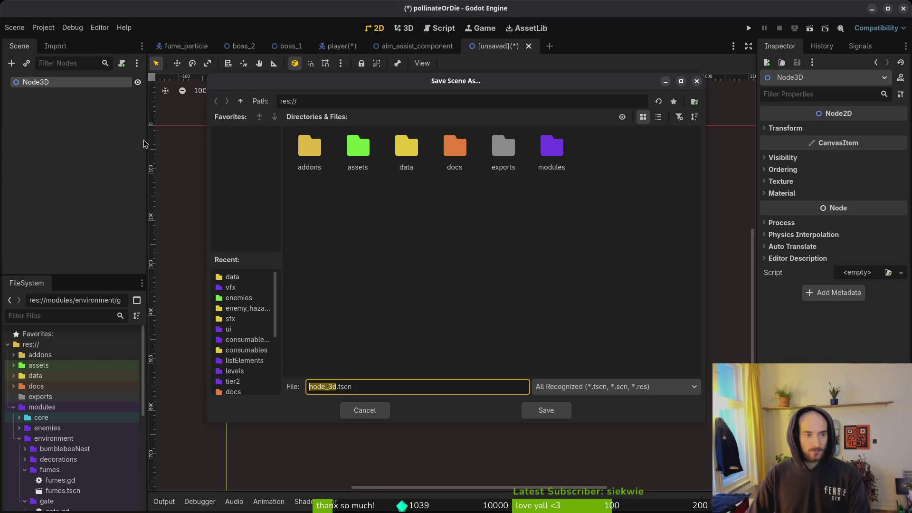
double_click(552, 149)
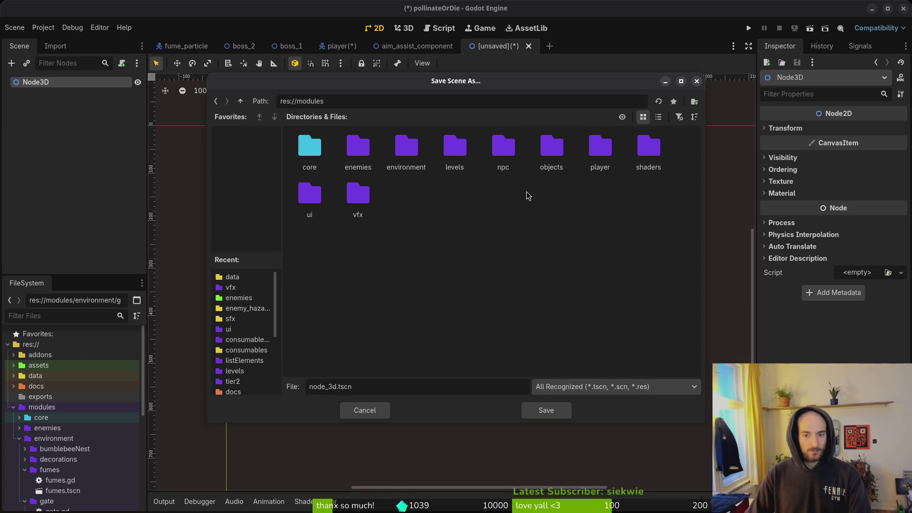
double_click(310, 148)
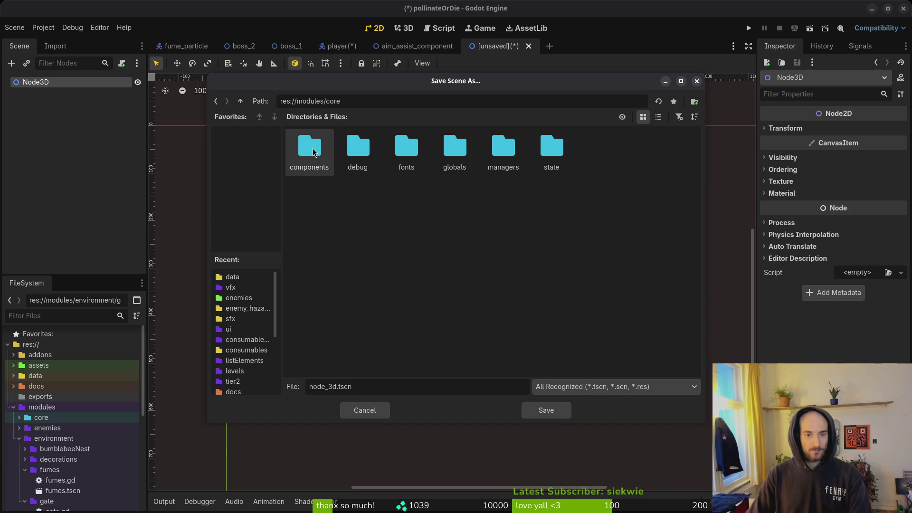
double_click(312, 150)
right_click(348, 241)
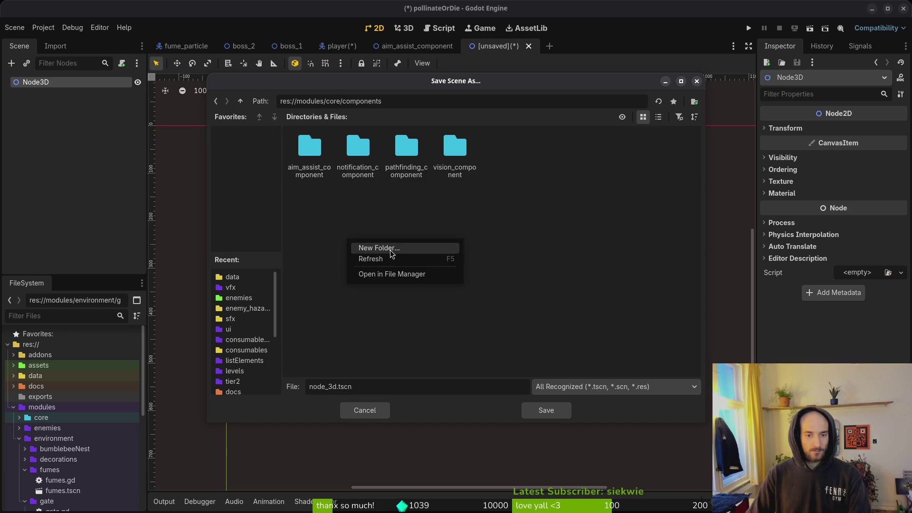
left_click(361, 245)
type("special")
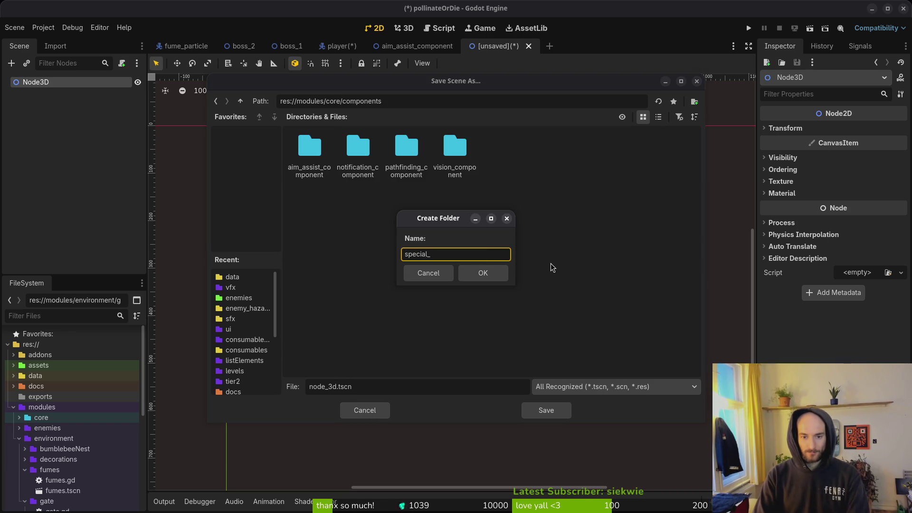
type("_aim")
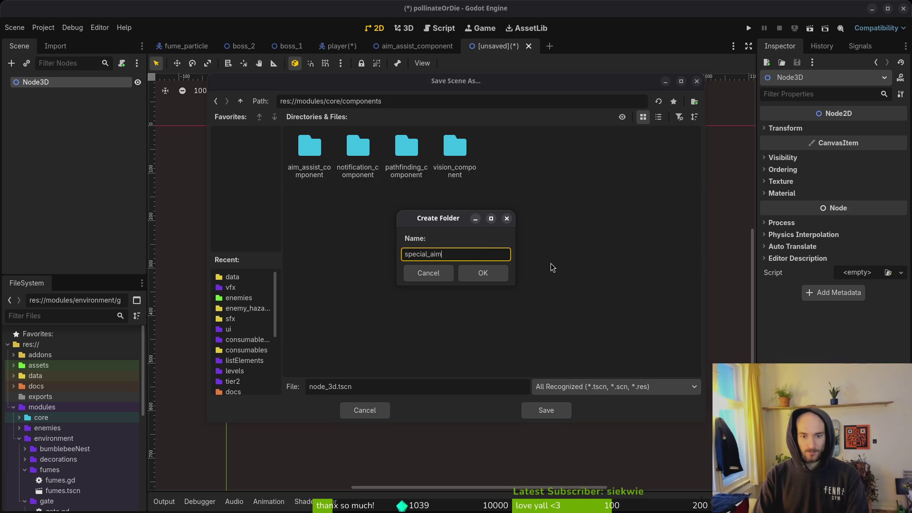
type("_component")
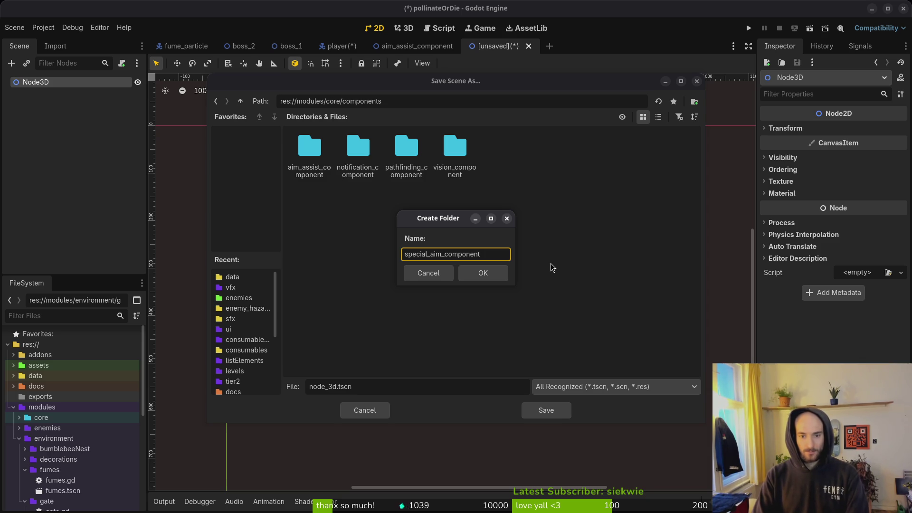
key("Return")
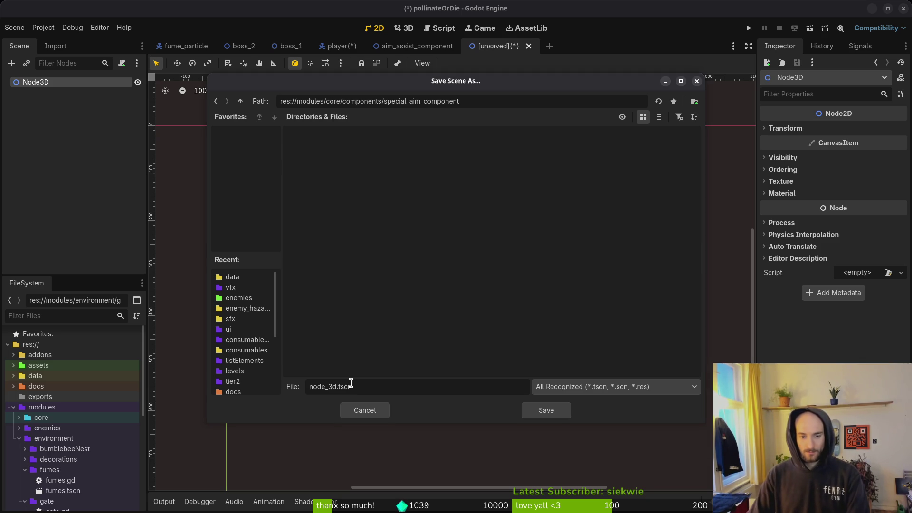
- Name the file special_aim_component.tscn and save it
double_click(331, 386)
key("BackSpace")
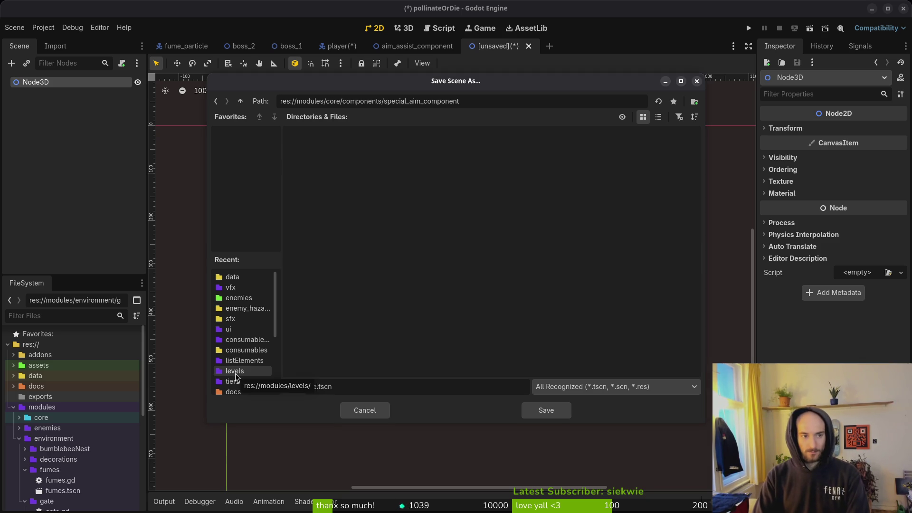
type("speic")
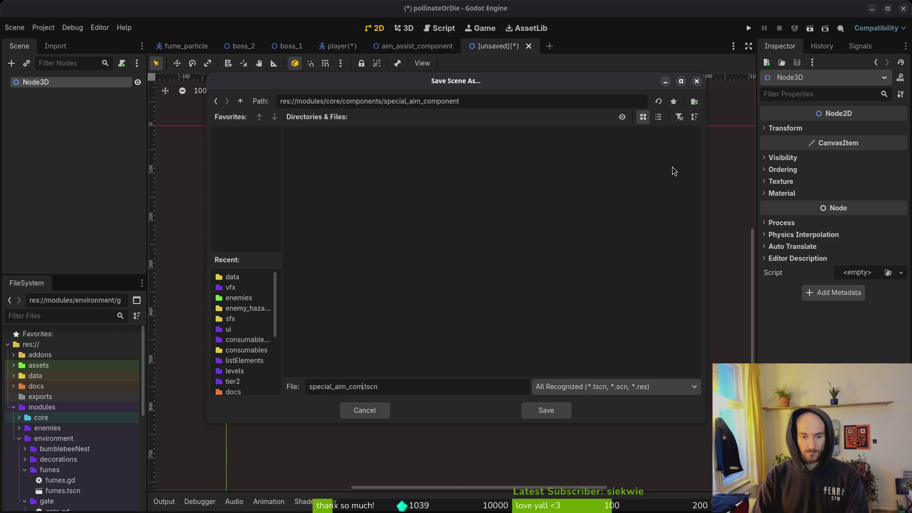
key("Return")
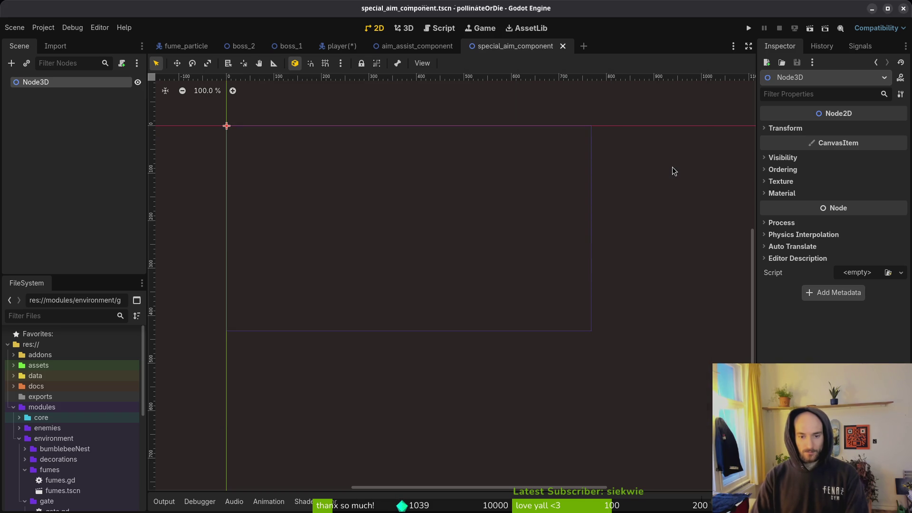
- Start renaming the root node and open the aim_assist_component scene for reference
left_click(47, 93)
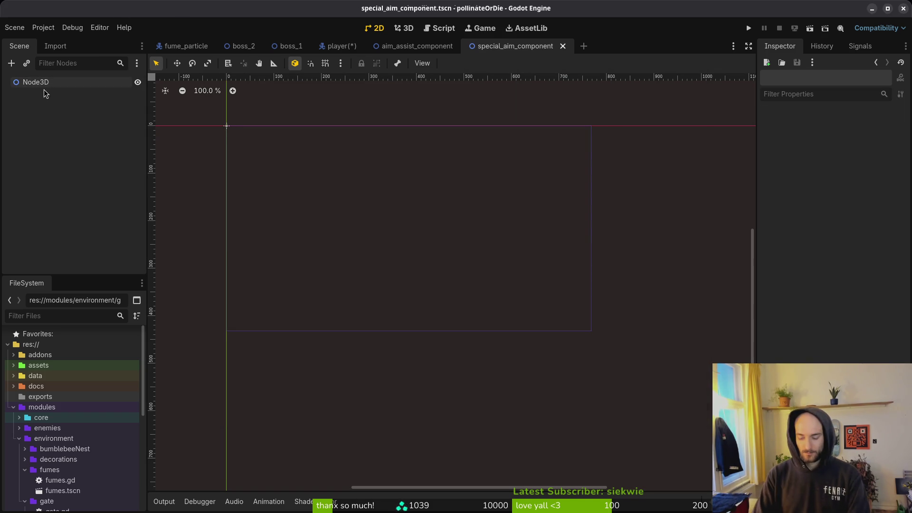
double_click(42, 82)
type("specialA")
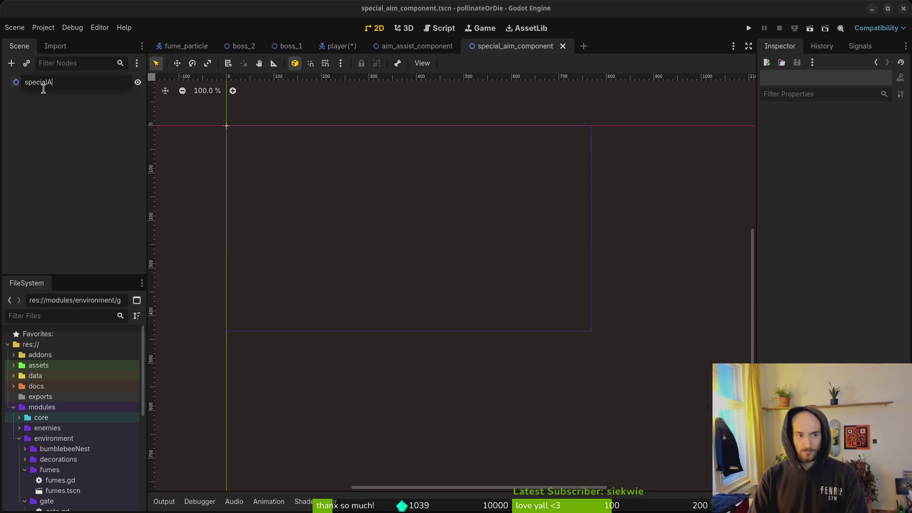
key("Return")
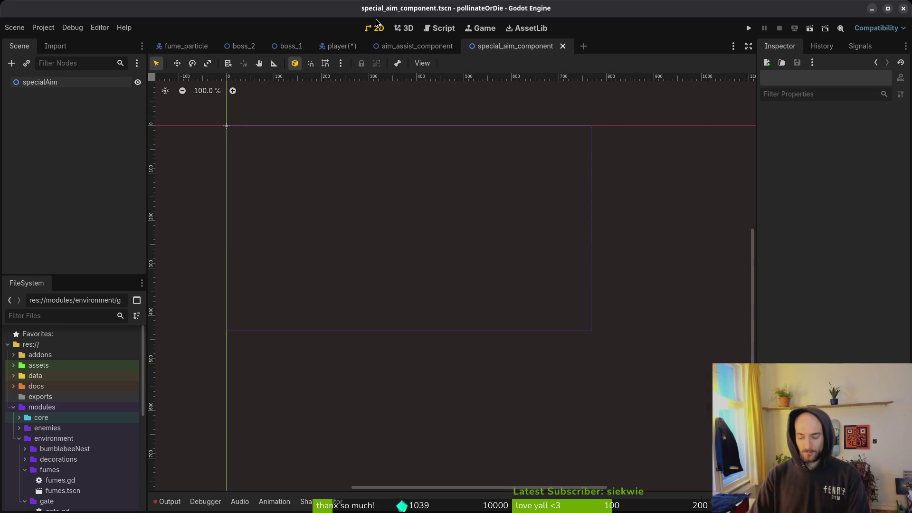
key("shift+alt+o")
type("aimas")
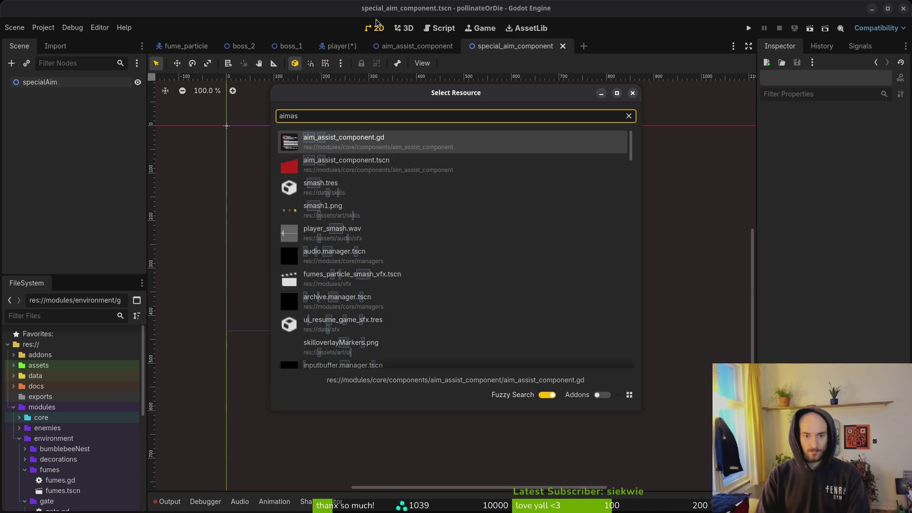
key("Down")
key("Return")
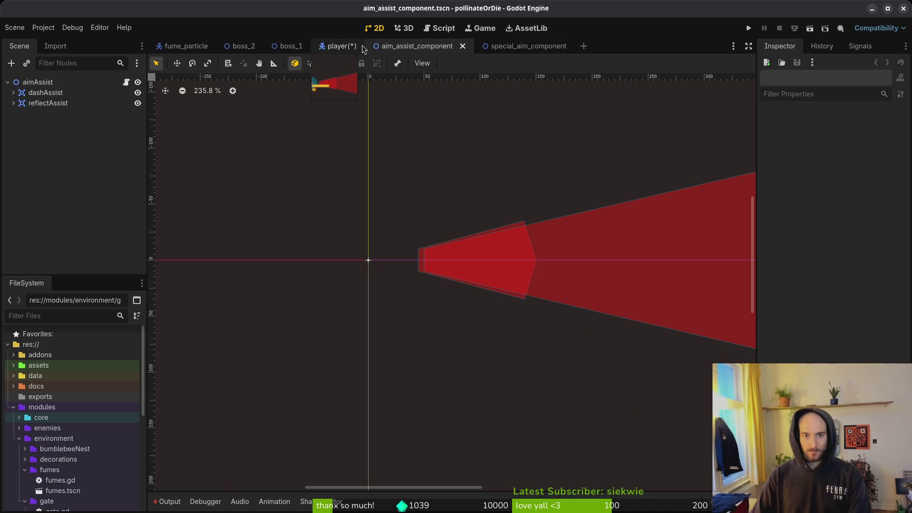
- Back in special_aim_component, rename the root to specialAim and save
left_click(504, 46)
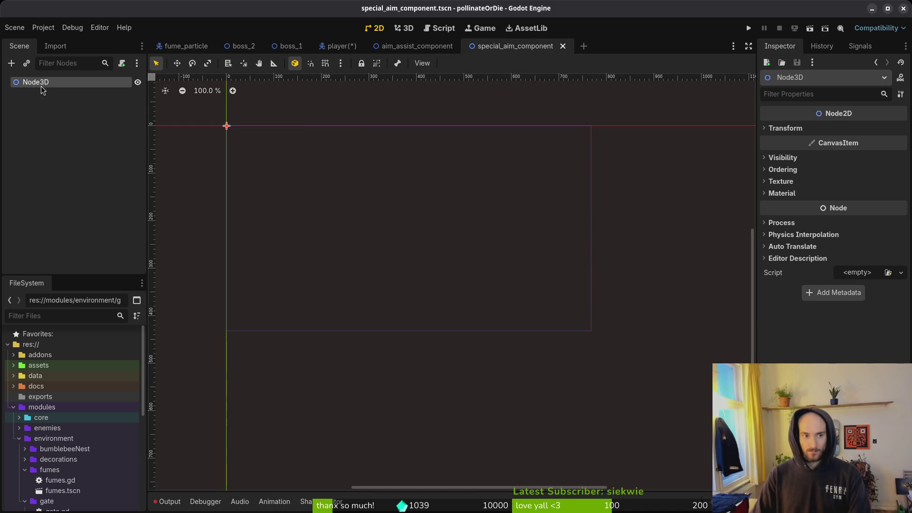
double_click(49, 83)
type("sxpecial_aim")
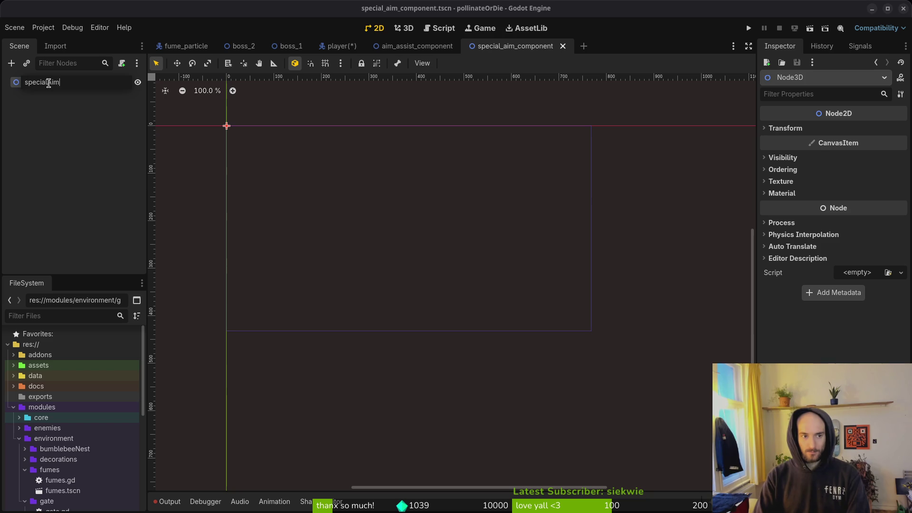
type("Aim")
key("Return")
left_click(169, 153)
key("ctrl+s")
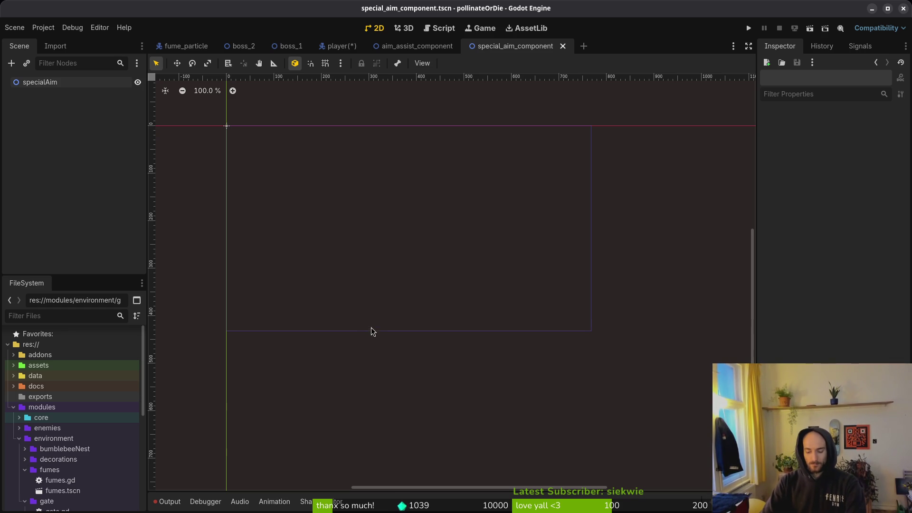
- Add an Area2D under specialAim with a CollisionShape2D child, then return to aim_assist_component
left_click(56, 85)
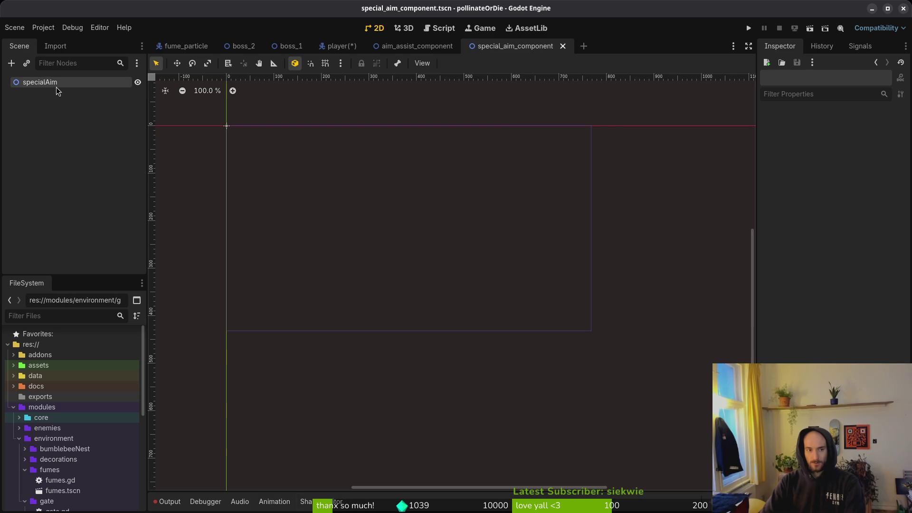
key("ctrl+a")
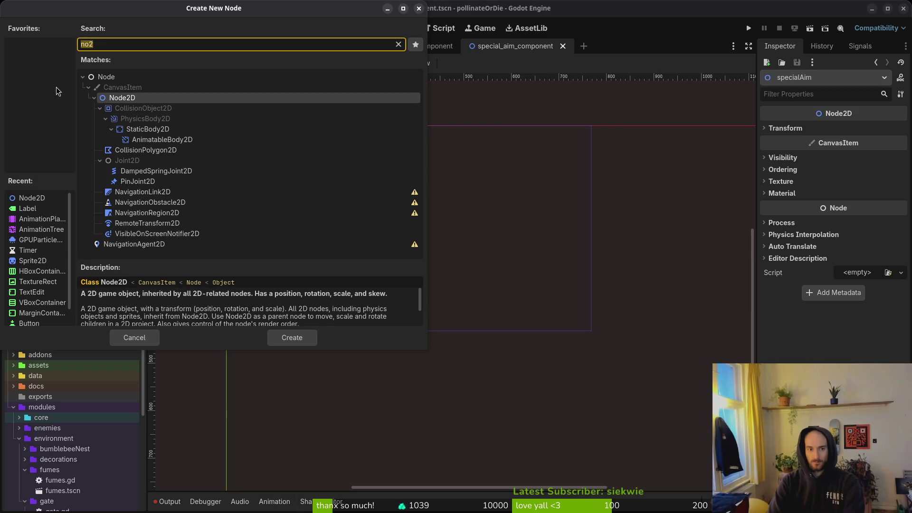
type("area")
key("Return")
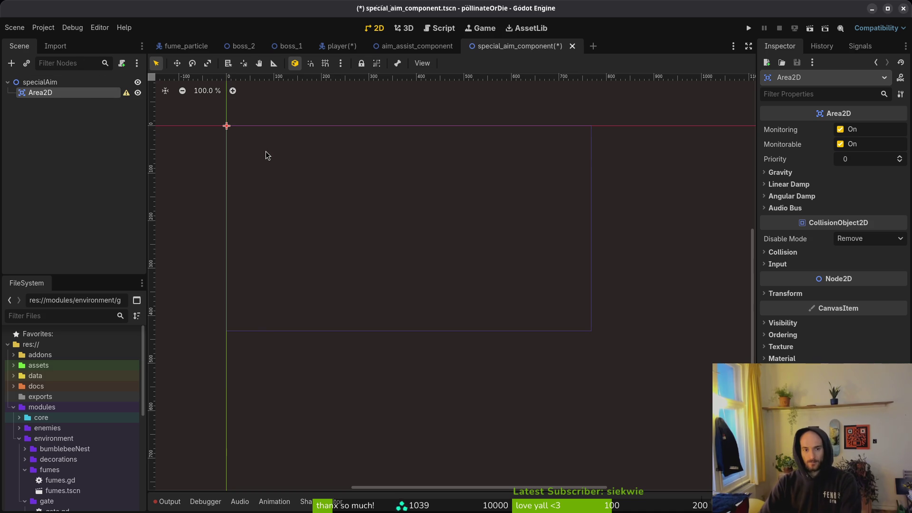
key("ctrl+a")
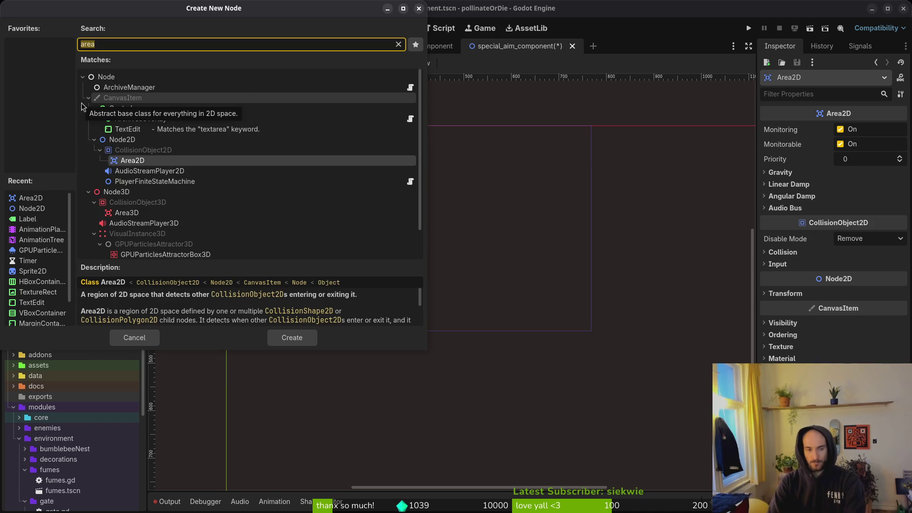
type("colsha")
key("Return")
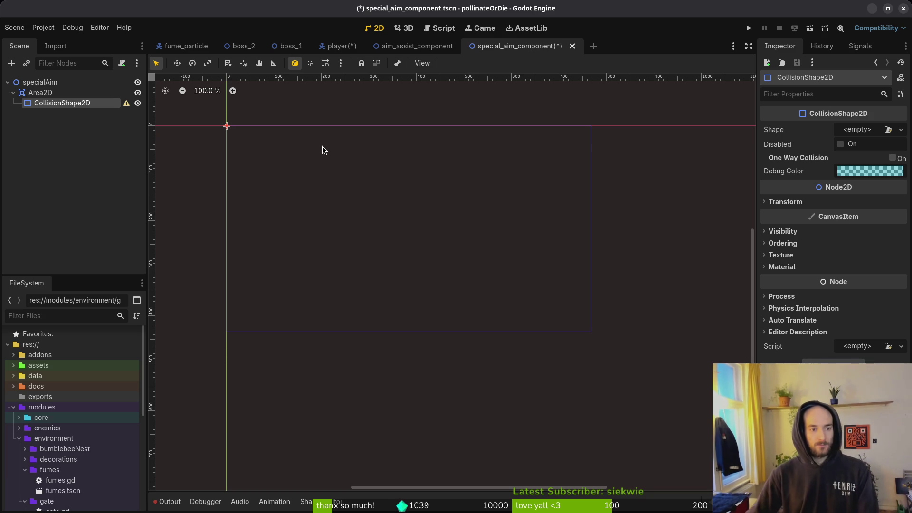
scroll(232, 132, "up", 5)
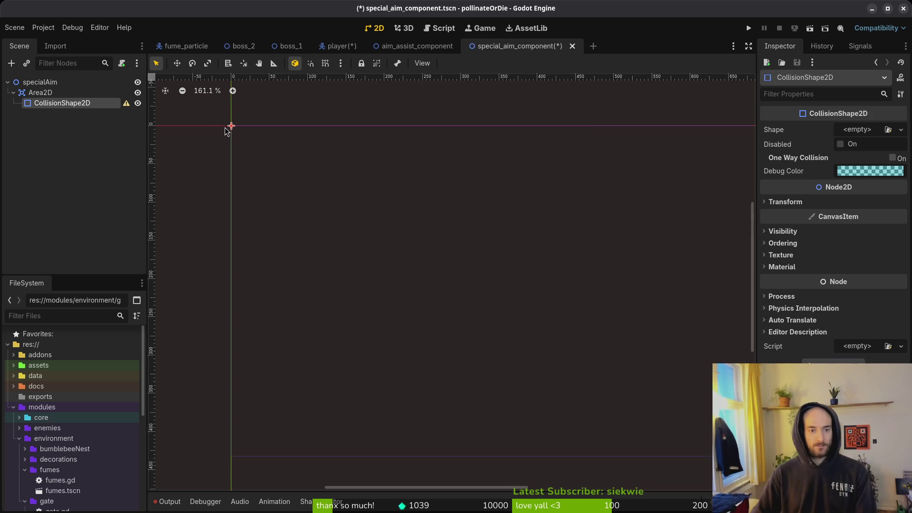
scroll(213, 149, "up", 6)
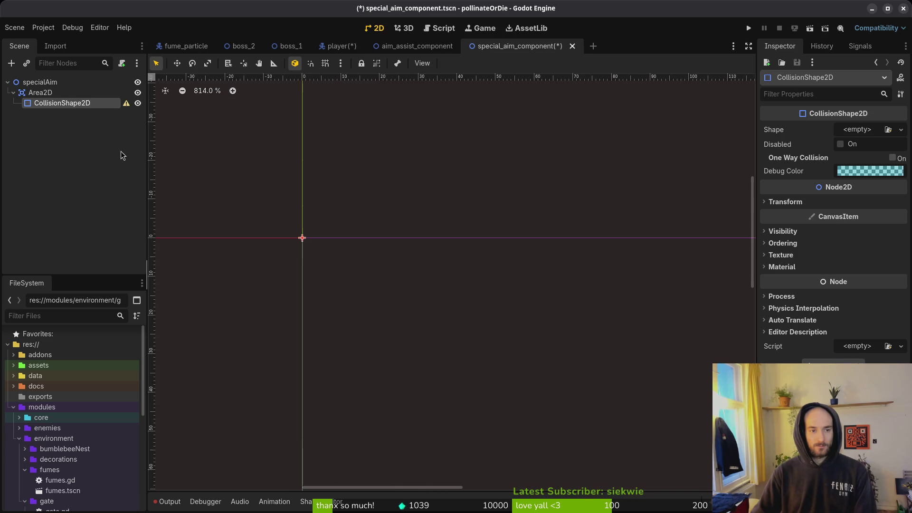
left_click(40, 92)
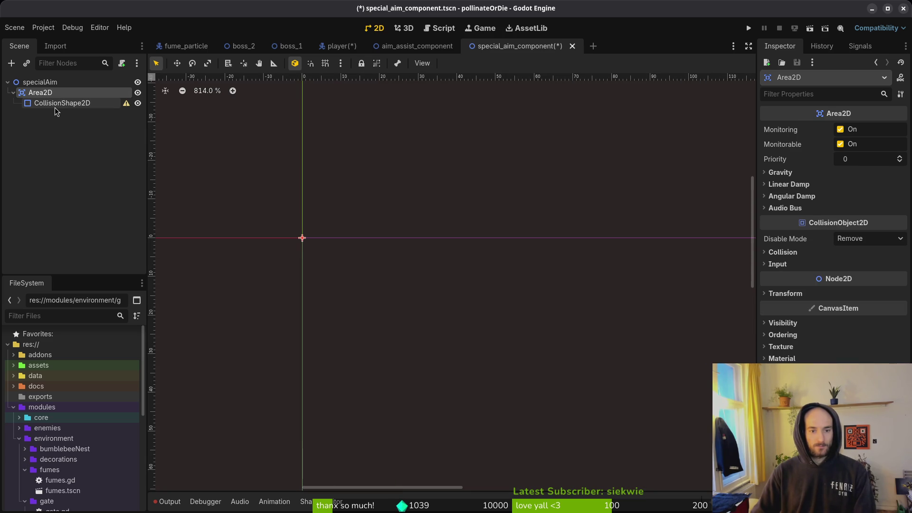
left_click(416, 45)
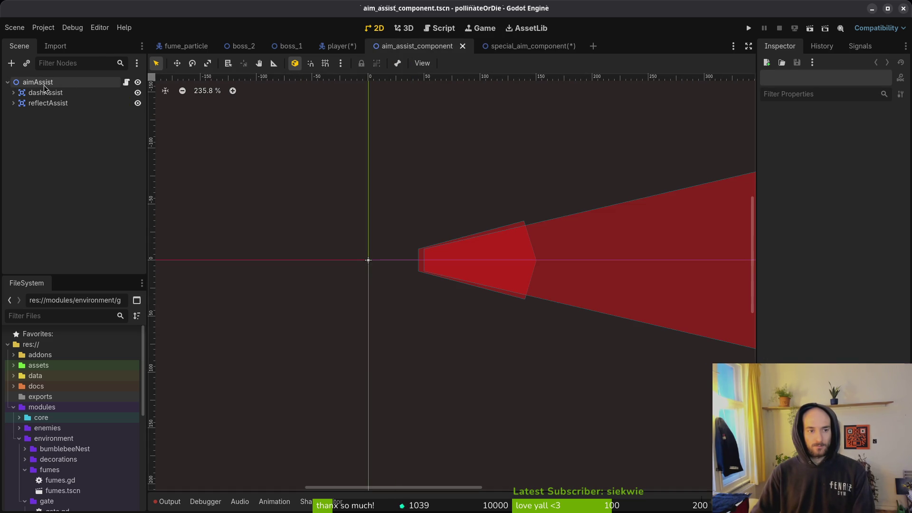
- Inspect reflectAssist and dashAssist's collision polygon, then return to special_aim_component
left_click(40, 96)
left_click(48, 103)
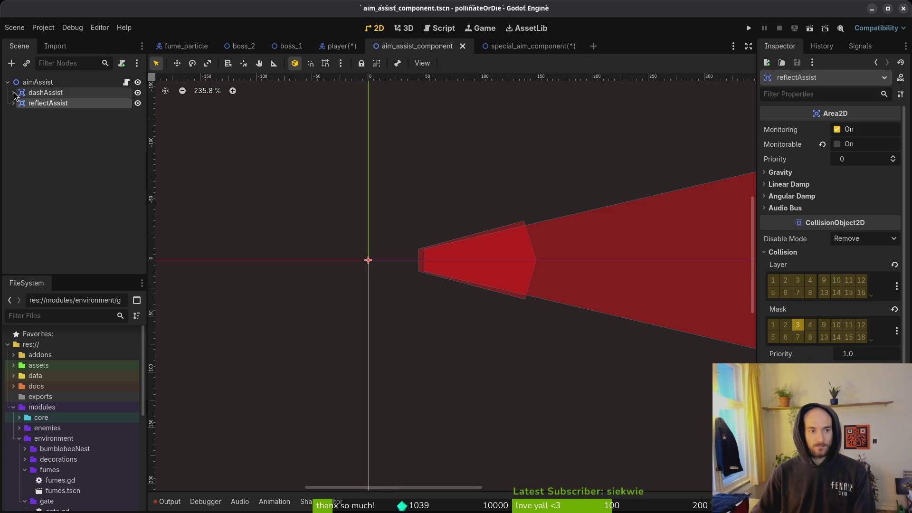
left_click(42, 103)
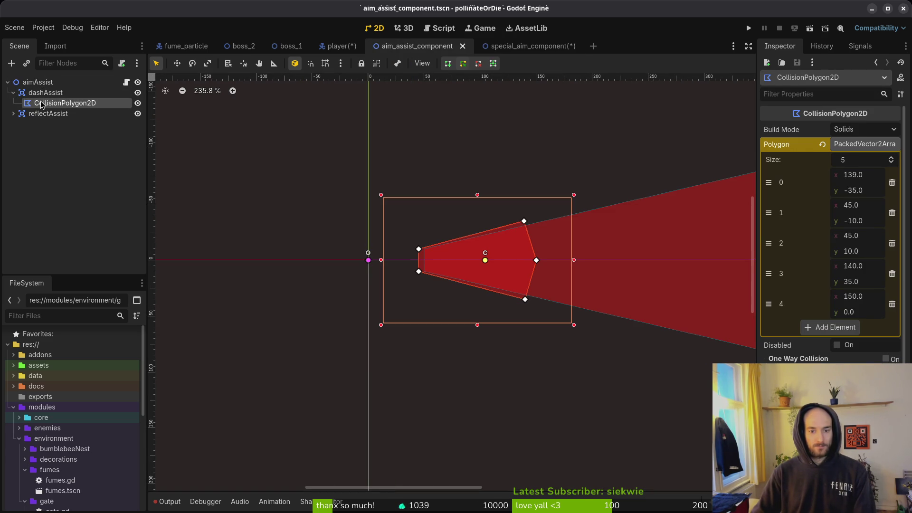
left_click(14, 94)
left_click(520, 46)
- Give the CollisionShape2D a new CircleShape2D with radius 8 and save the scene
left_click(57, 103)
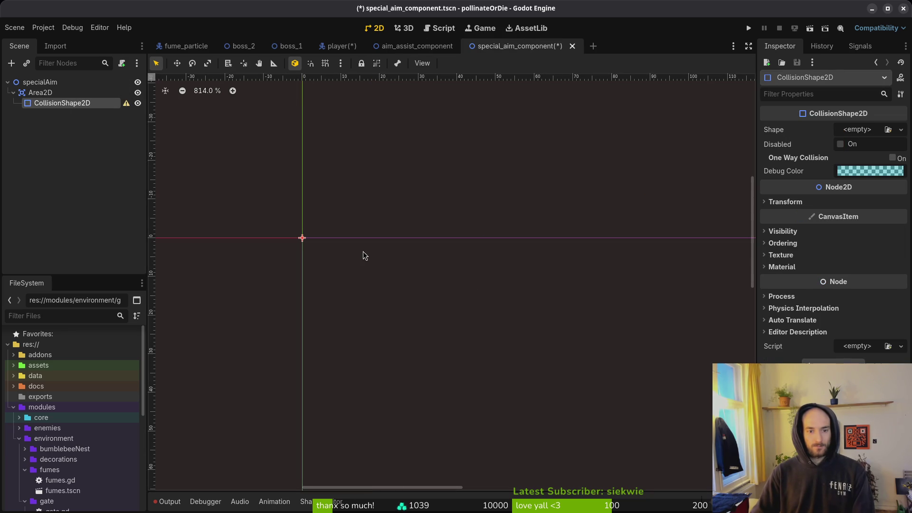
left_click(857, 130)
left_click(818, 193)
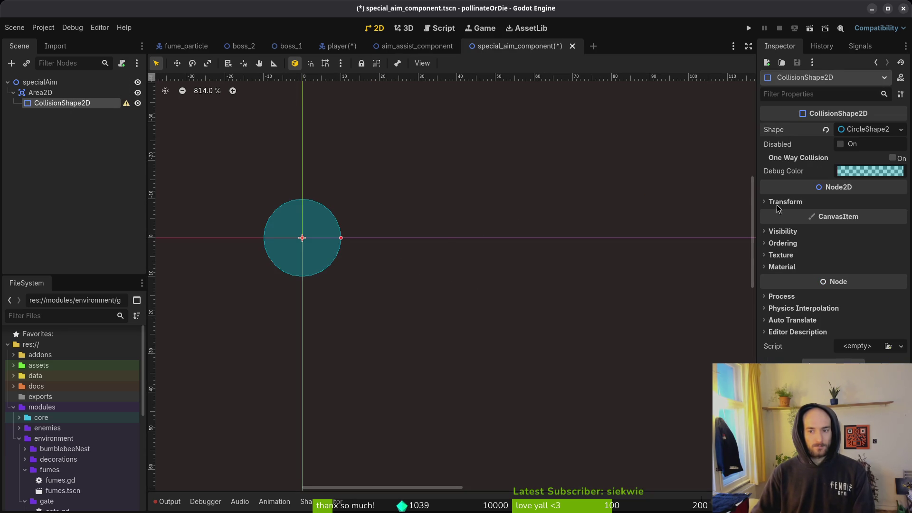
key("Right")
key("Right")
key("Right")
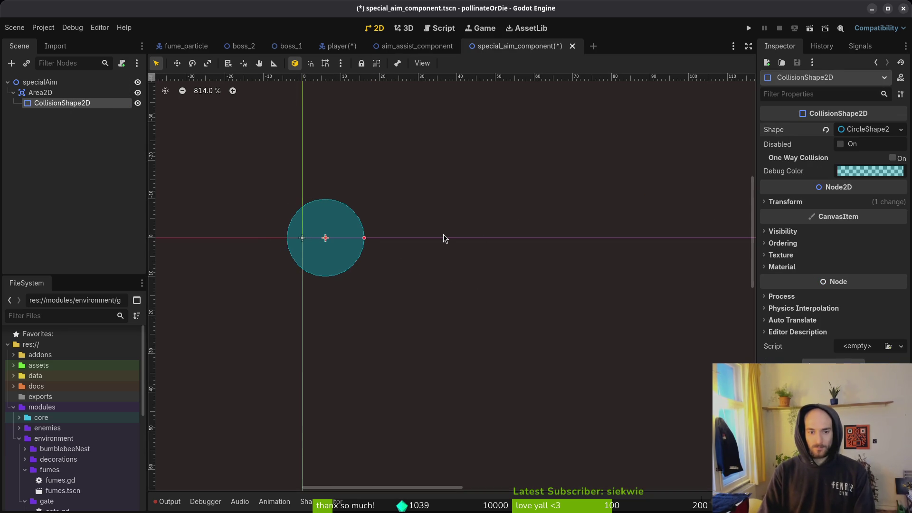
key("Right")
key("Right")
key("Right")
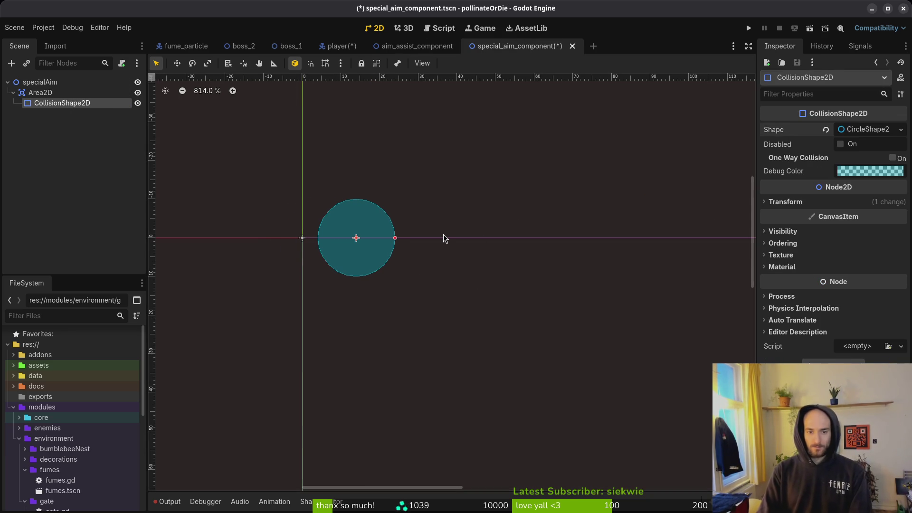
left_click(868, 130)
left_click(862, 147)
type("8")
key("Return")
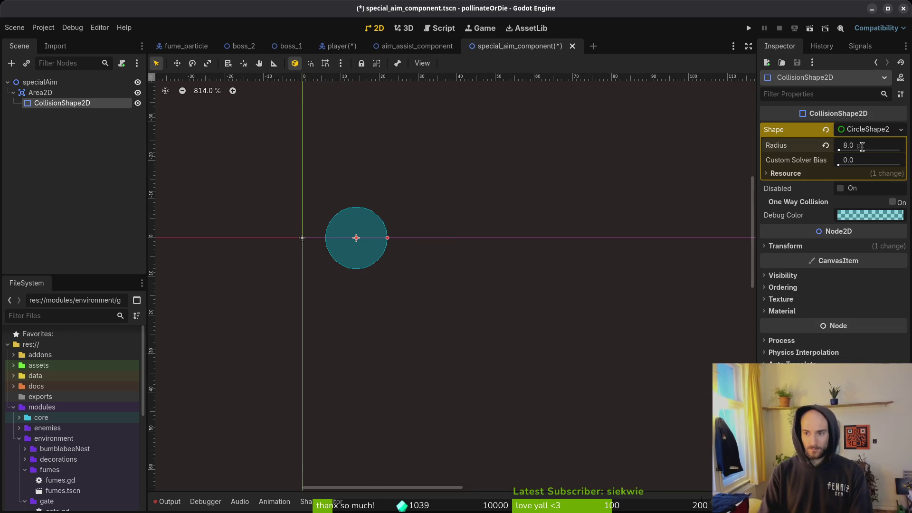
key("ctrl+s")
- Undo the recent edit, select Sprite2D, and bring up the window overview
scroll(448, 204, "down", 6)
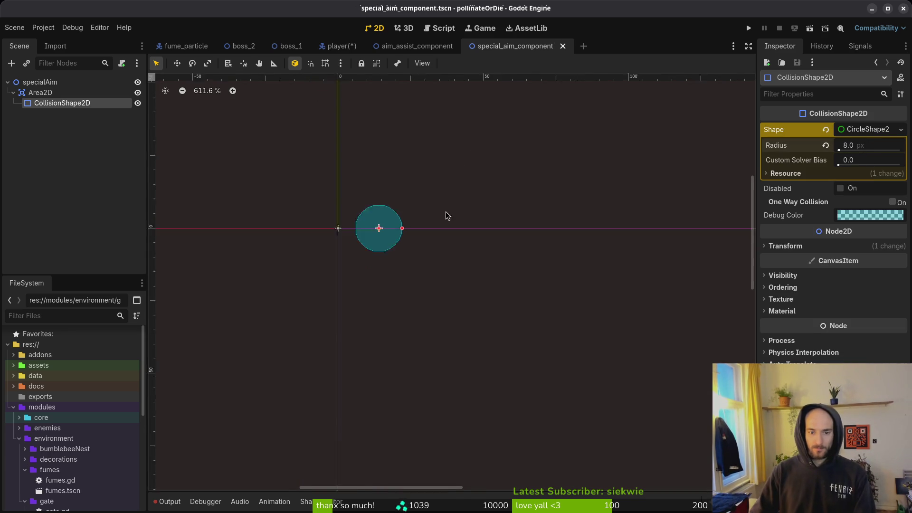
key("ctrl+z")
key("ctrl+z")
key("ctrl+z")
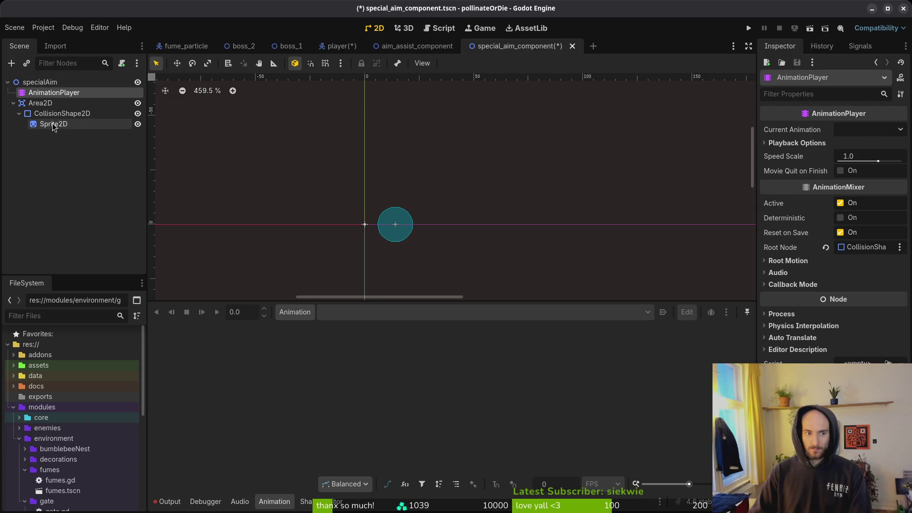
left_click(53, 125)
key("super")
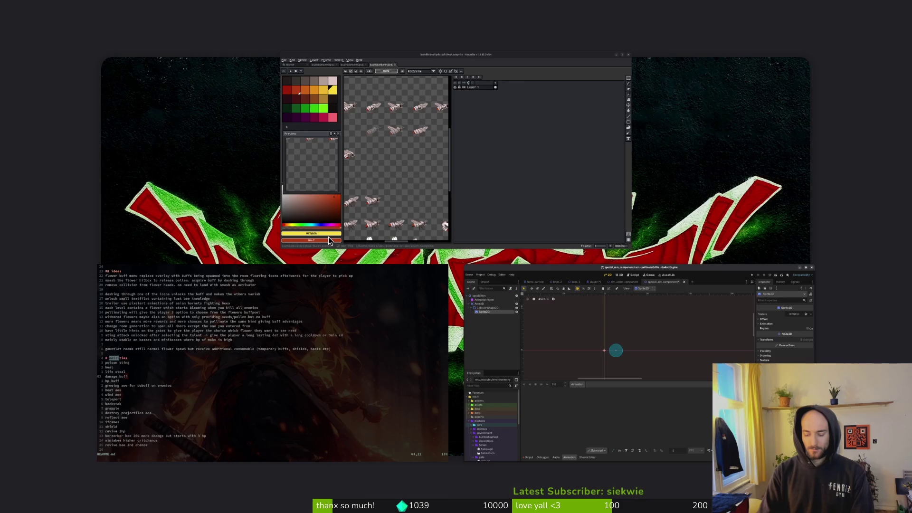
- In Aseprite, create a new 32×32 sprite
left_click(328, 237)
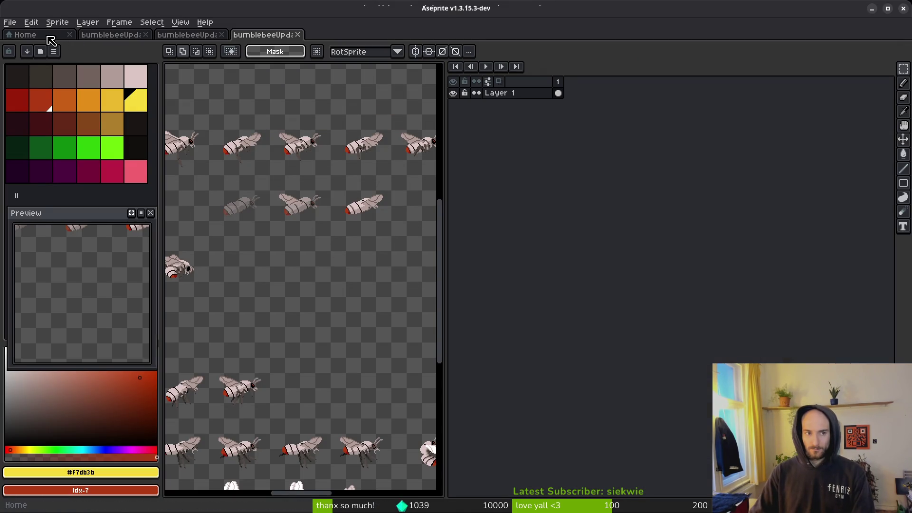
left_click(50, 34)
left_click(58, 60)
type("32")
key("Tab")
type("32")
key("Return")
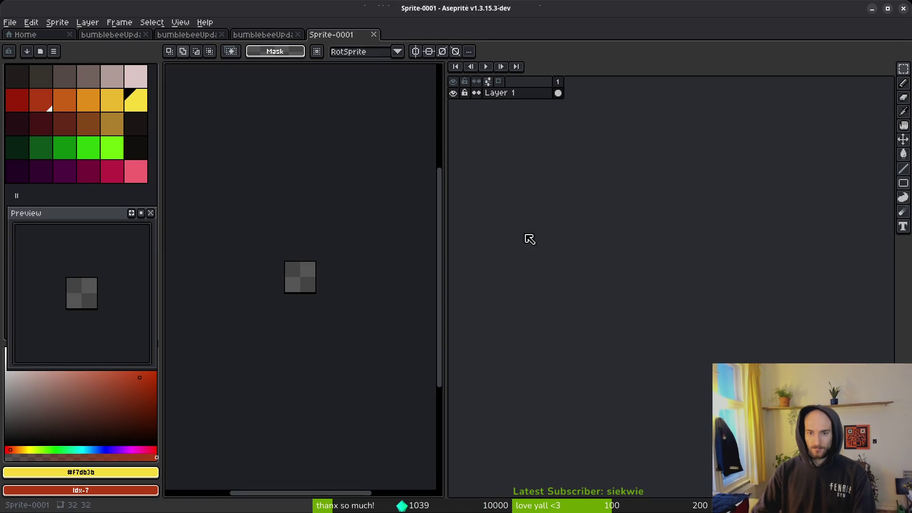
- Pick orange with the pencil and place the first diagonal pixels near the centre
scroll(295, 280, "up", 5)
left_click(90, 99)
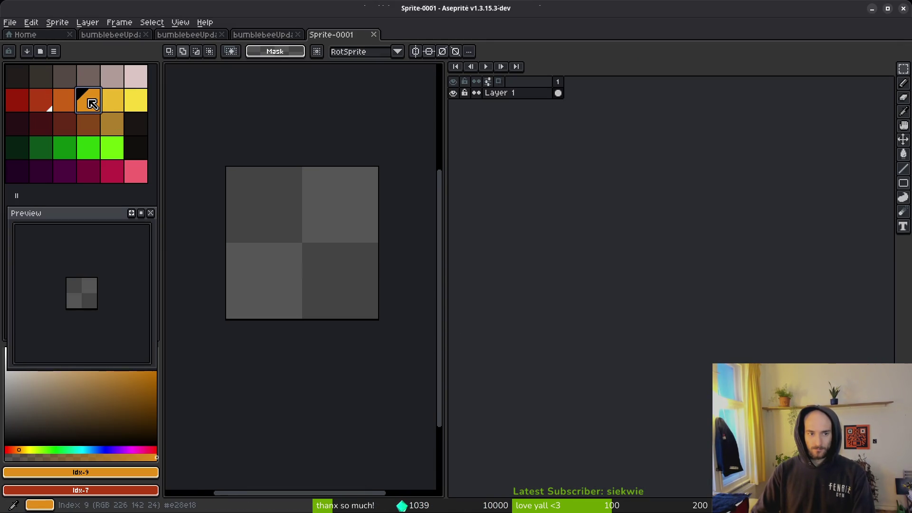
scroll(313, 221, "up", 2)
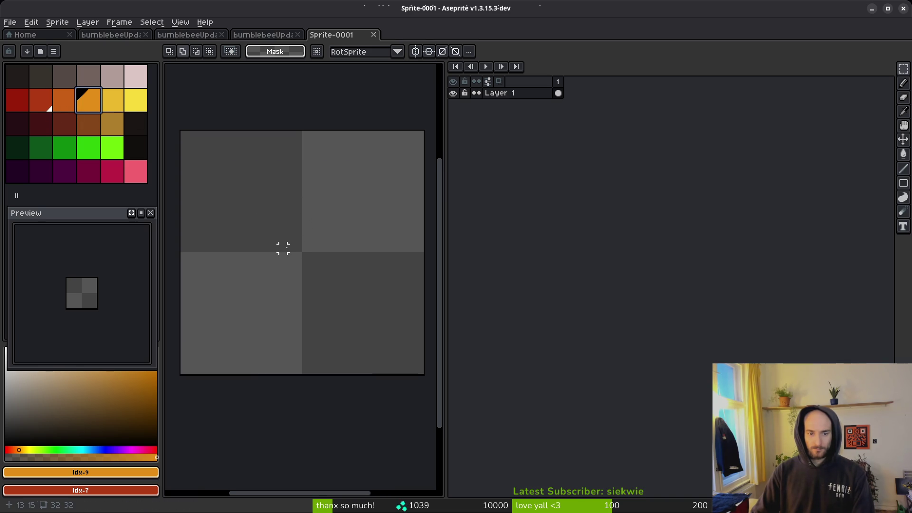
key("b")
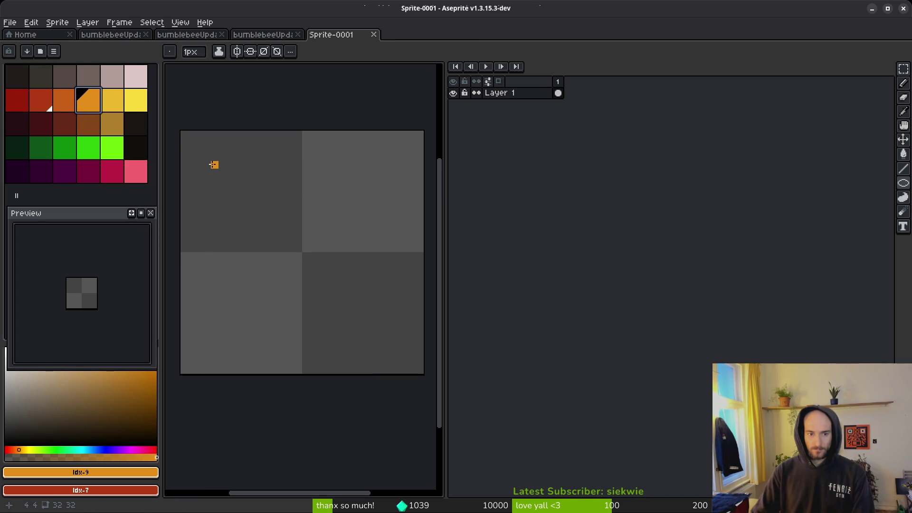
left_click(290, 241)
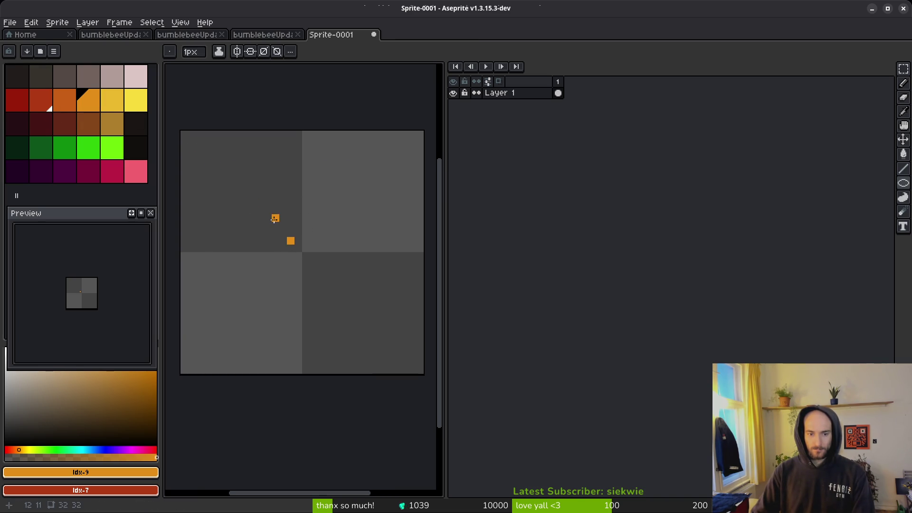
left_click(275, 225)
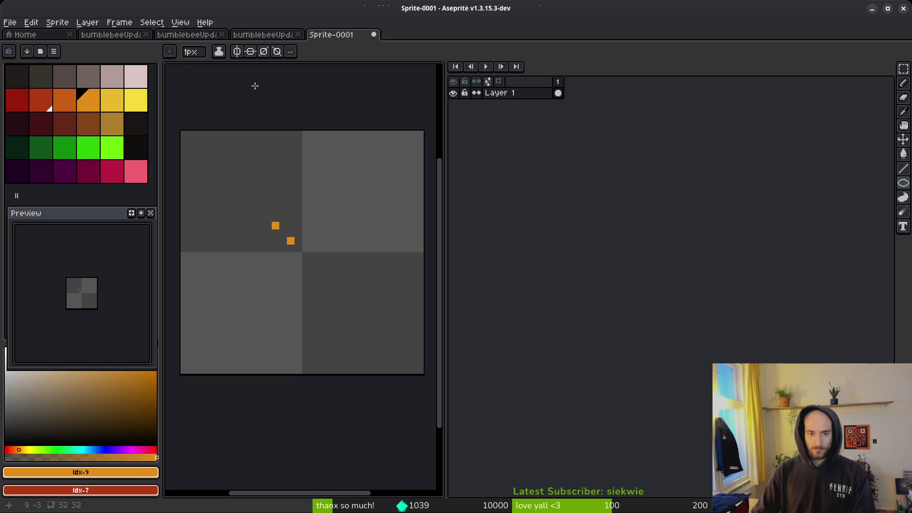
- Enable horizontal and vertical symmetry and dot the diagonals out to the corners
left_click(237, 52)
left_click(250, 51)
left_click(290, 241)
left_click(276, 225)
left_click(260, 210)
left_click(244, 194)
left_click(229, 179)
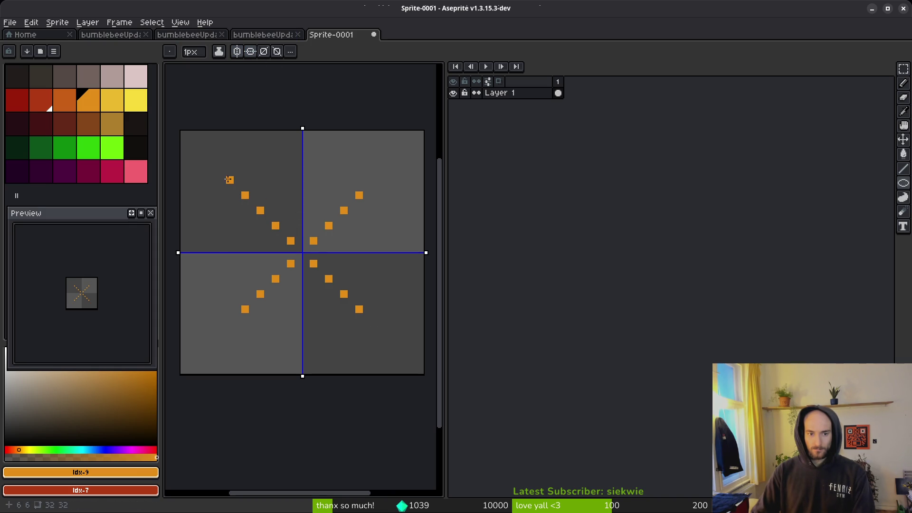
left_click(214, 164)
left_click(199, 149)
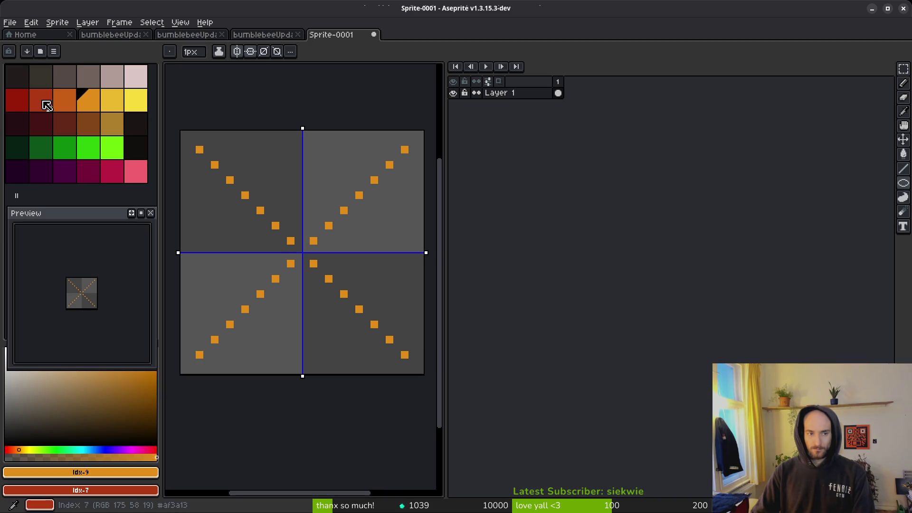
- Add Layer 2, widen the canvas area, and switch the colour to red
key("shift+n")
left_click_drag(442, 335, 619, 335)
left_click_drag(395, 310, 481, 314)
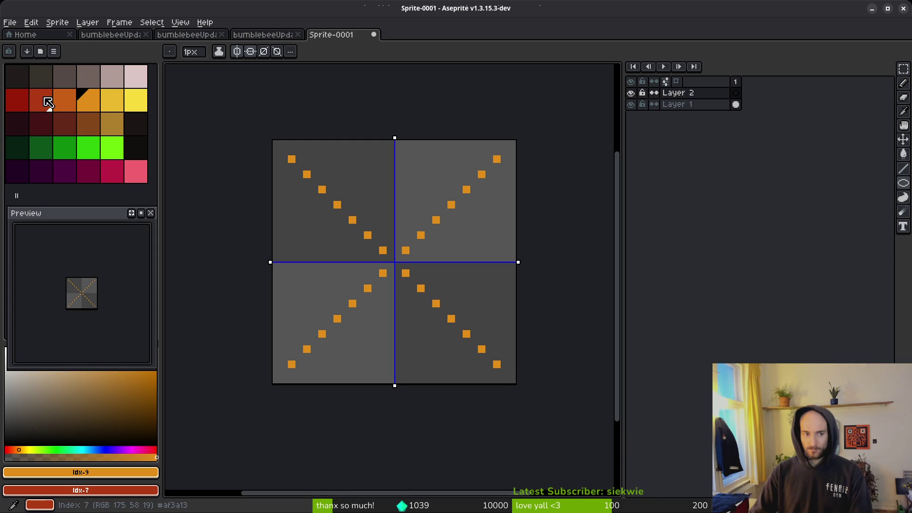
left_click(44, 101)
left_click(307, 174)
- Draw a 20×20 red circle outline centred on the X, redoing a misdrawn first attempt
key("u")
mouse_move(322, 190)
left_mouse_down()
mouse_move(460, 338)
mouse_move(468, 335)
left_mouse_up()
scroll(468, 335, "down", 5)
scroll(455, 314, "up", 4)
key("ctrl+z")
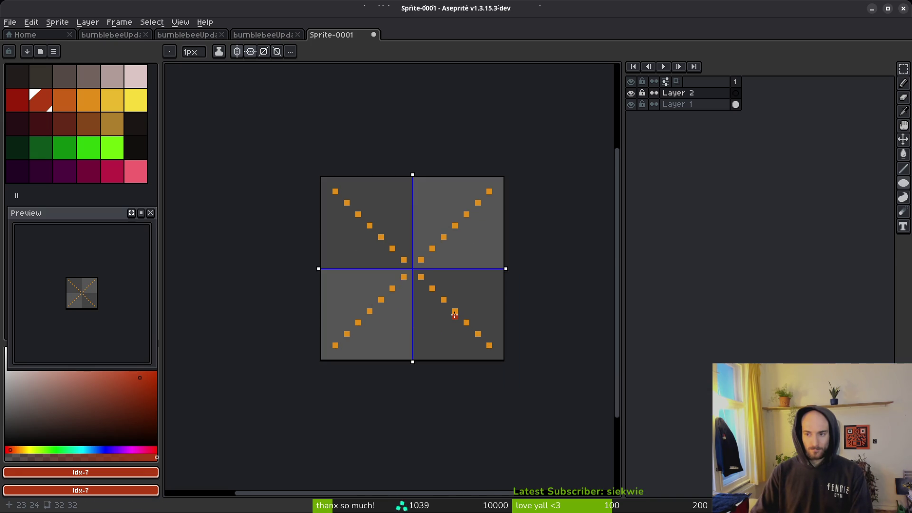
left_click_drag(358, 214, 466, 322)
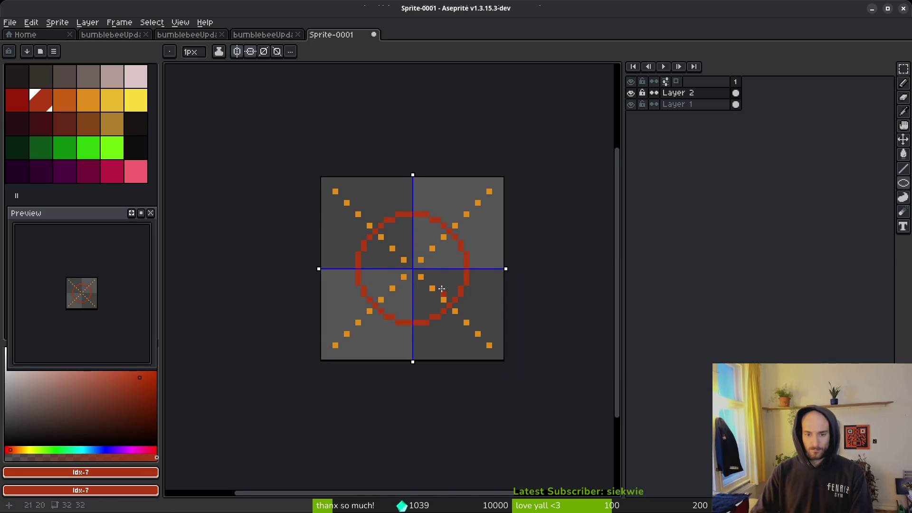
scroll(440, 284, "down", 3)
scroll(440, 284, "down", 1)
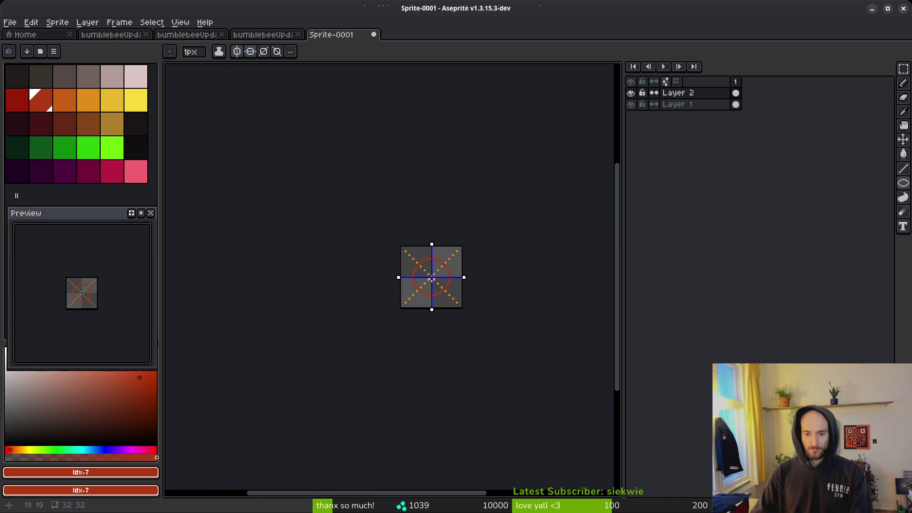
scroll(440, 284, "up", 4)
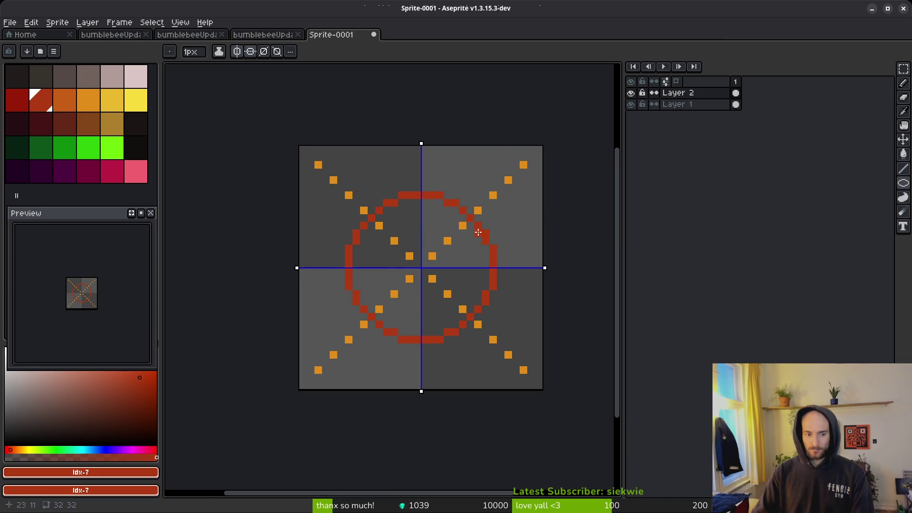
- Add six more animation frames and copy the circle drawing from frame 1 into frame 3
key("i")
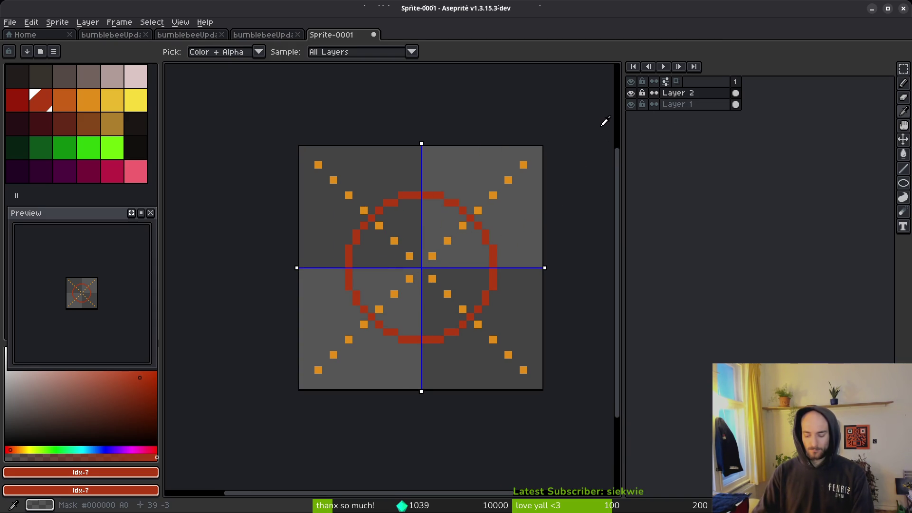
key("alt+b")
key("alt+b")
key("alt+b")
left_click(735, 93)
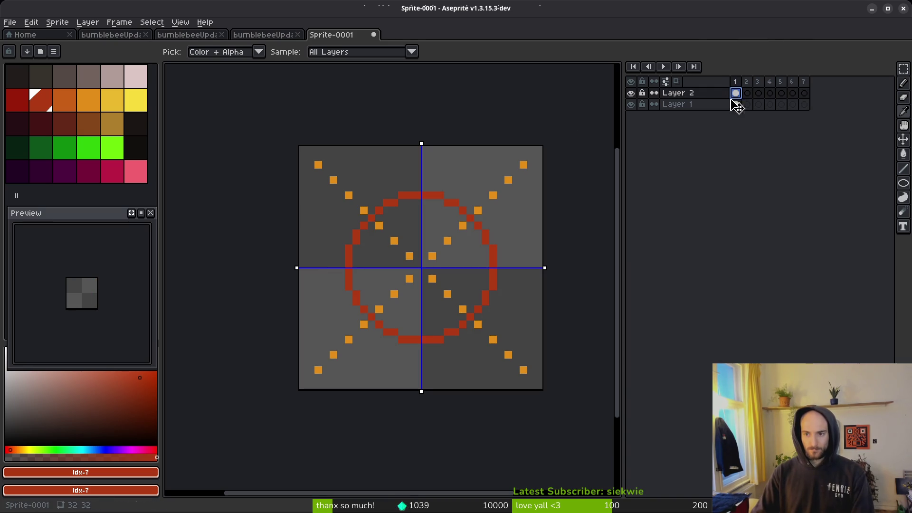
key("b")
mouse_move(735, 93)
left_mouse_down()
mouse_move(775, 96)
mouse_move(748, 101)
mouse_move(758, 93)
left_mouse_up()
- Replace the circle's red with yellow using Replace Color, then dismiss the Save dialog
key("i")
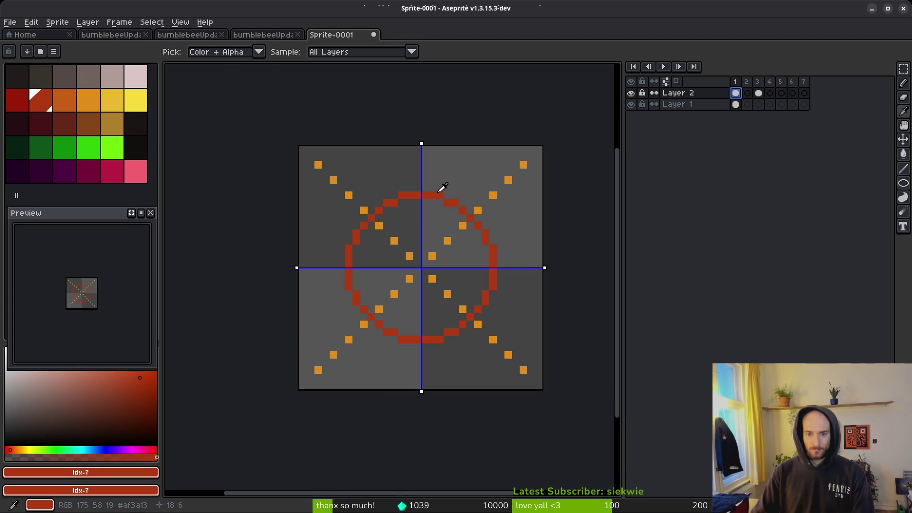
left_click(440, 190)
right_click(136, 99)
key("shift+r")
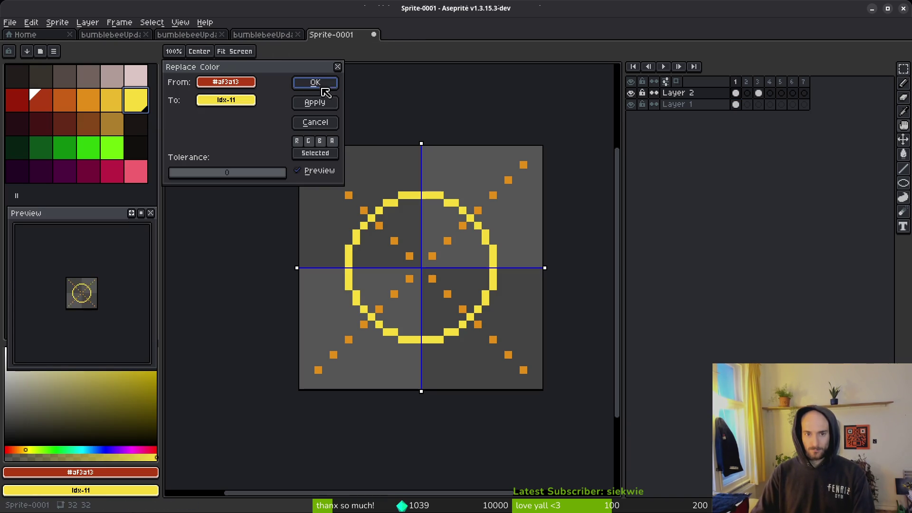
left_click(316, 85)
key("ctrl+s")
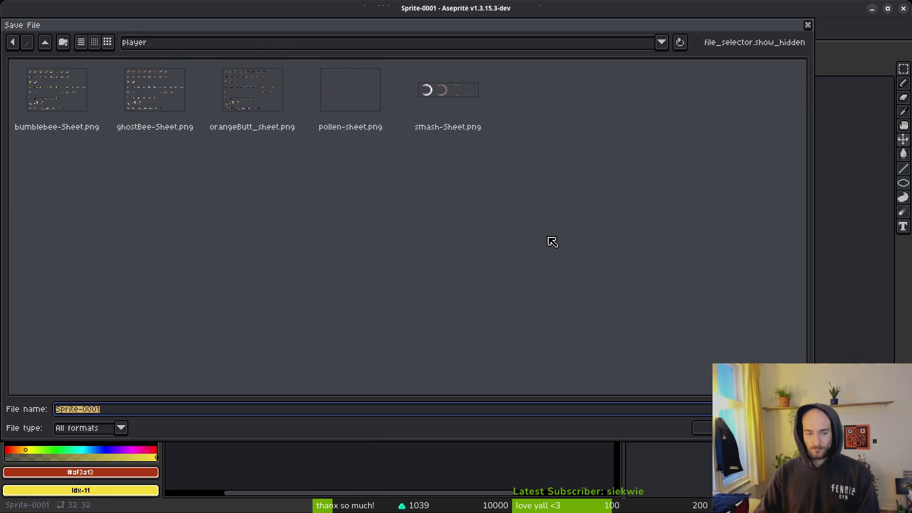
key("Escape")
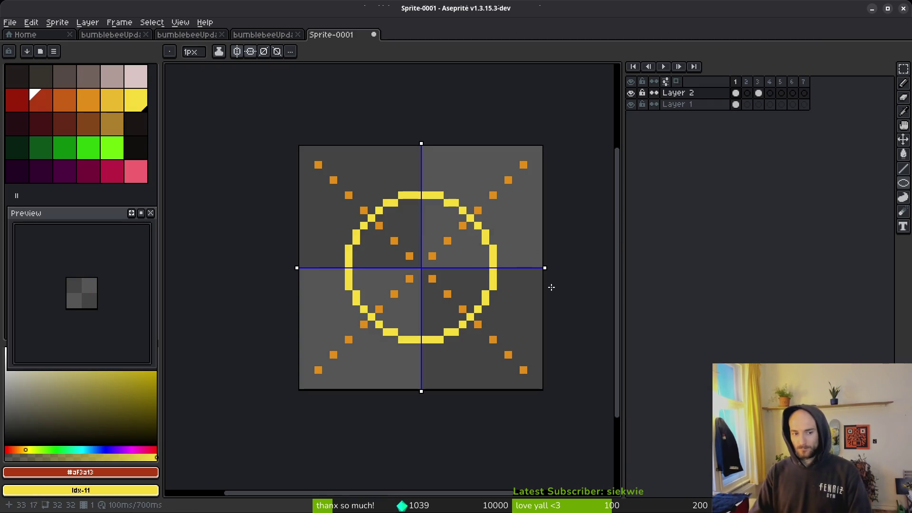
- Clear Layer 2's frame 2 and link all of Layer 1's frames together
left_click(747, 93)
key("ctrl+v")
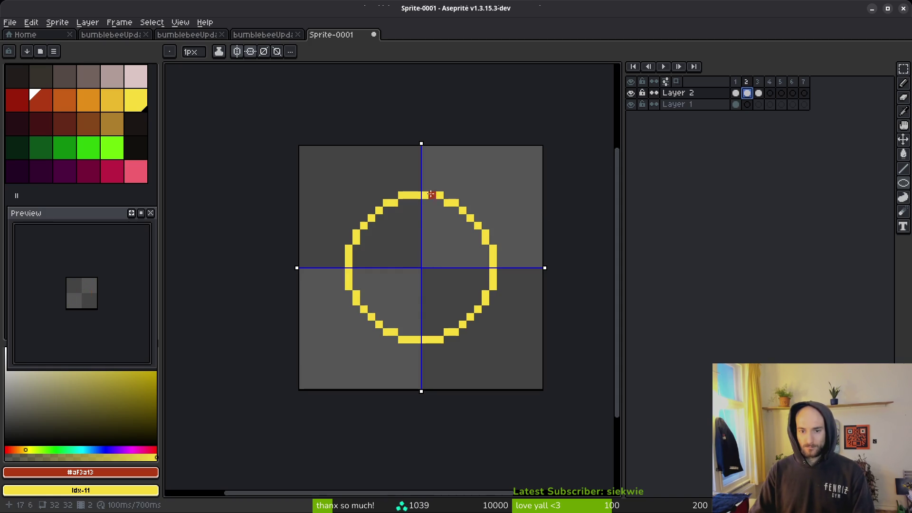
key("Delete")
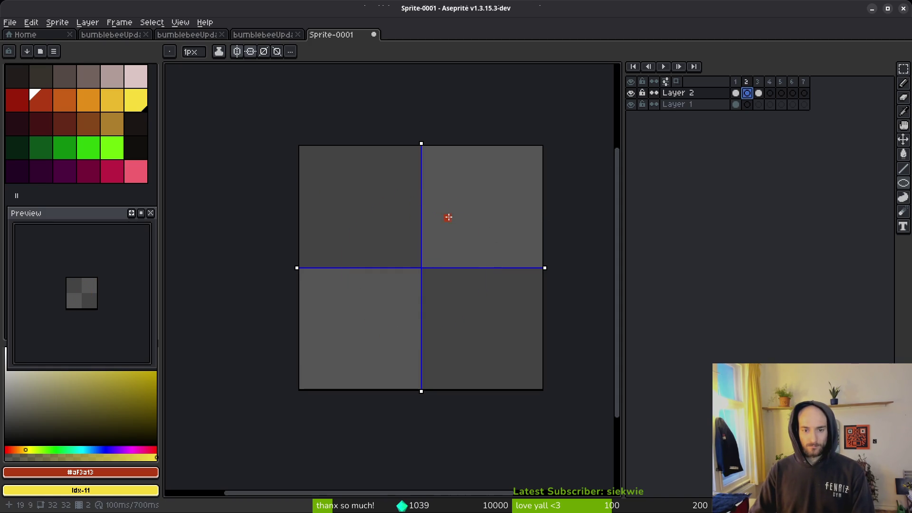
left_click(740, 107)
right_click(740, 108)
left_click(765, 146)
left_click(735, 93)
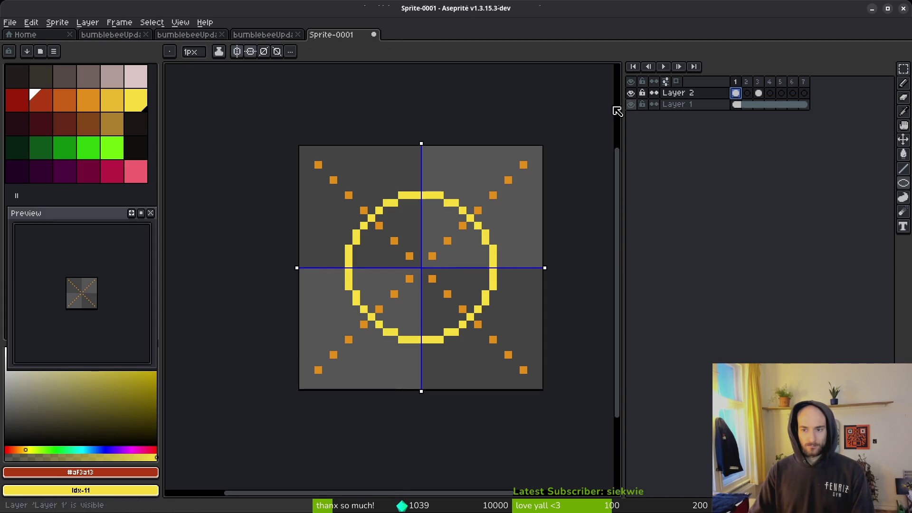
- Draw an unfilled orange circle centred on the X in frame 2
key("period")
key("comma")
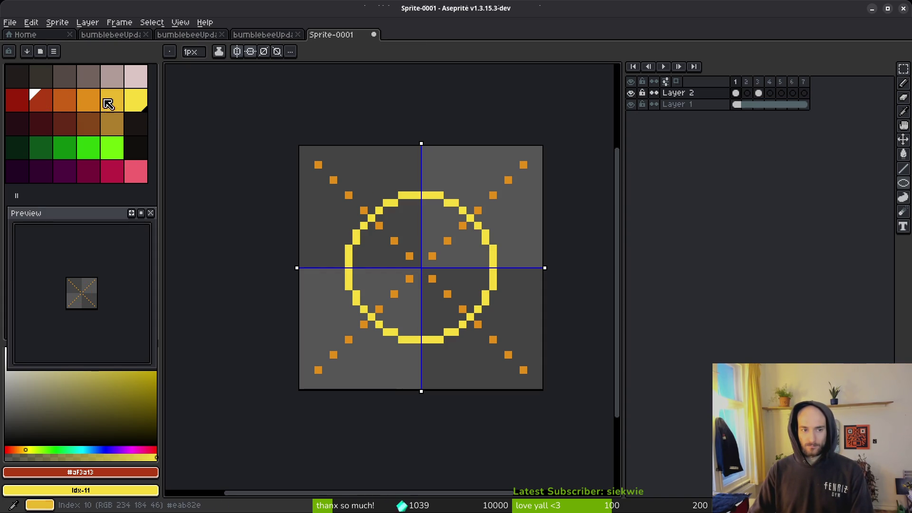
left_click(88, 100)
key("period")
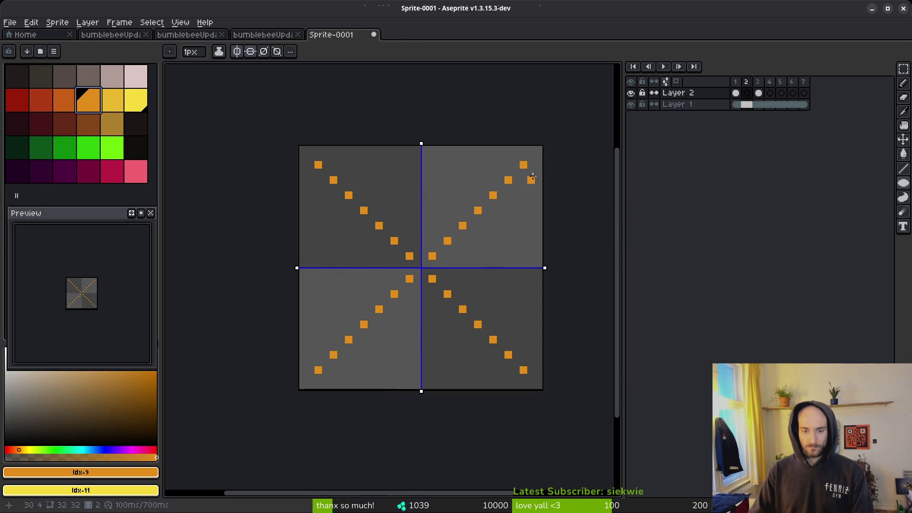
key("comma")
key("b")
left_click(343, 193)
key("period")
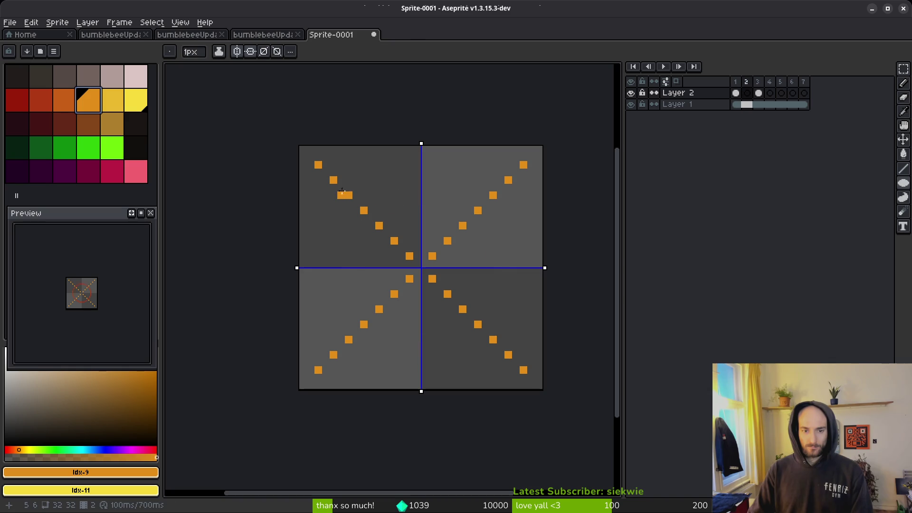
key("u")
left_click_drag(341, 188, 500, 346)
key("shift+u")
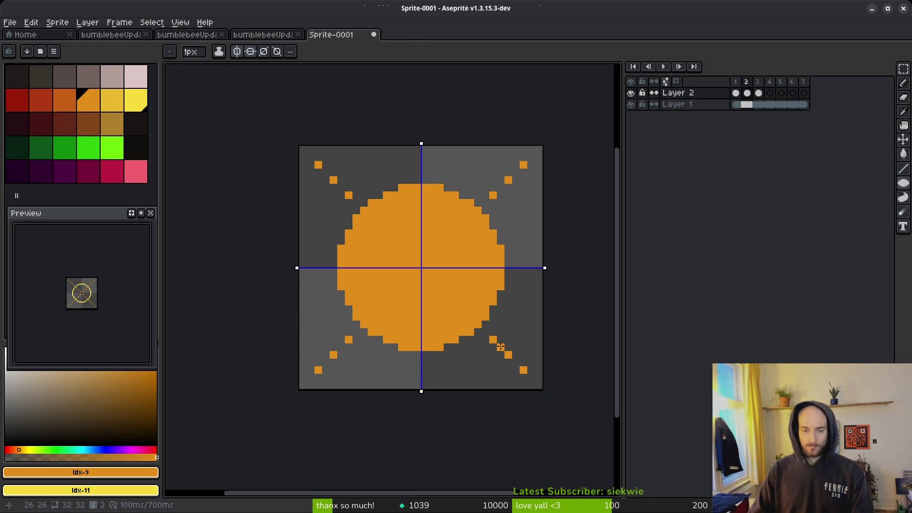
key("ctrl+z")
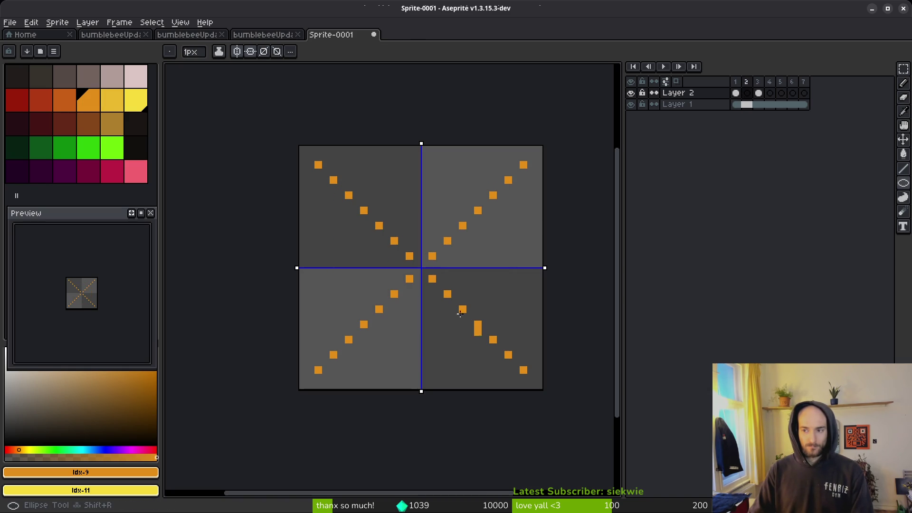
mouse_move(342, 189)
left_mouse_down()
mouse_move(513, 371)
mouse_move(502, 346)
left_mouse_up()
key("alt")
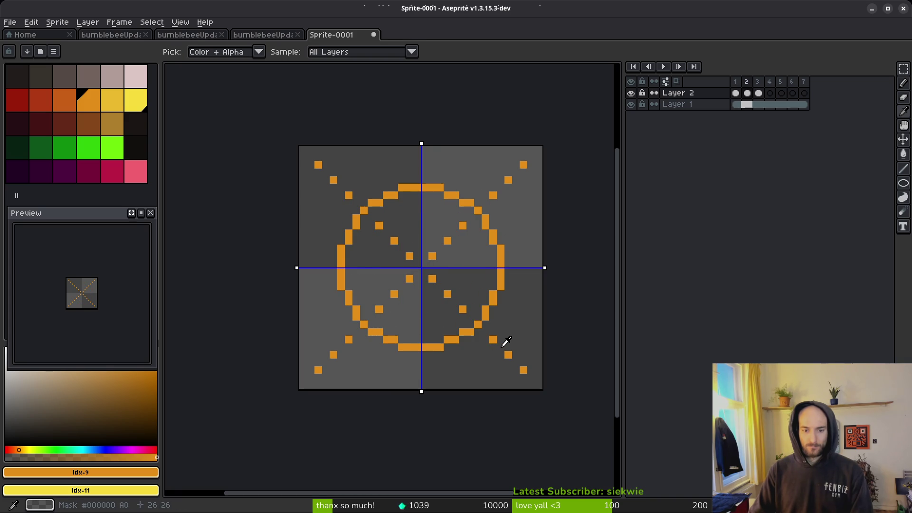
- On frame 3, draw a larger dark-red circle and replace the small circle's lighter red with transparency
key("period")
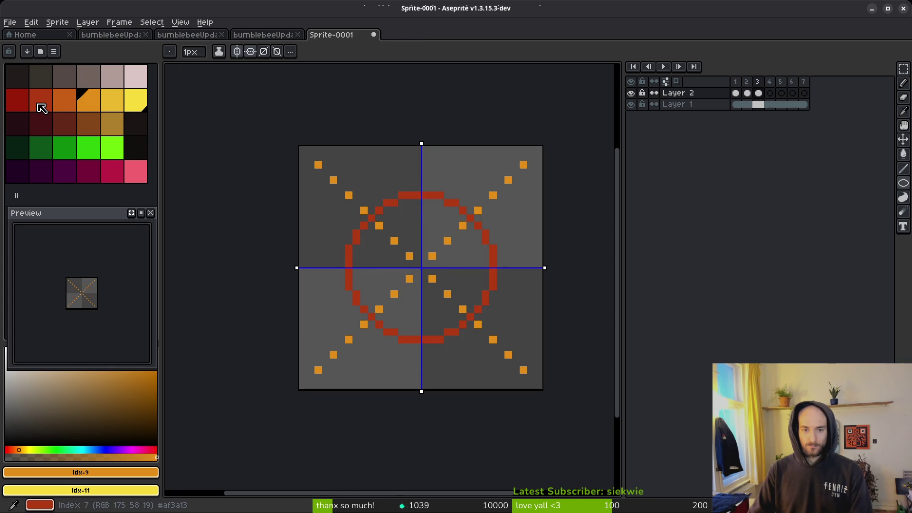
left_click(19, 100)
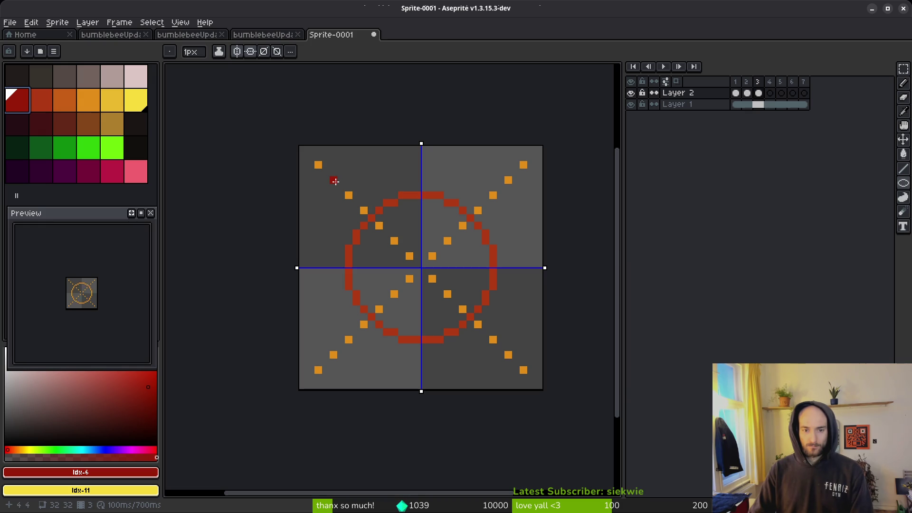
mouse_move(334, 181)
left_mouse_down()
mouse_move(493, 322)
mouse_move(508, 355)
left_mouse_up()
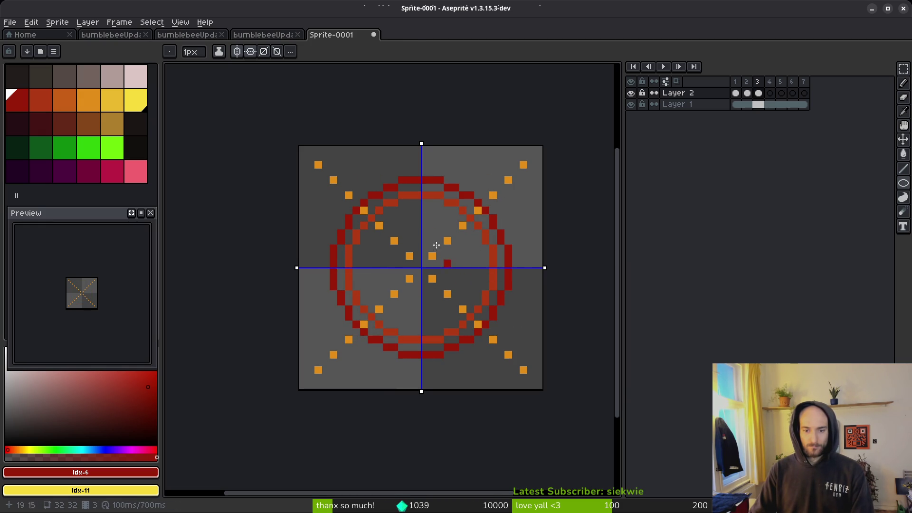
key("i")
left_click(407, 195)
right_click(386, 153)
key("shift+r")
left_click(313, 79)
- Compare the ring frames, undo a mirrored erase, and turn off vertical symmetry
key("comma")
key("comma")
key("period")
key("comma")
key("period")
key("e")
left_click_drag(463, 210, 485, 203)
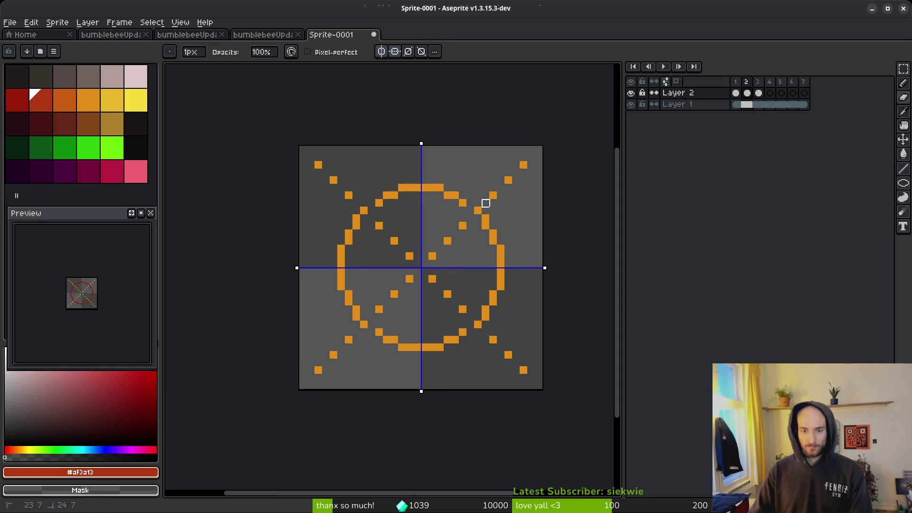
key("ctrl+z")
left_click(381, 51)
- Turn off horizontal symmetry, hide the dotted Layer 1, and erase gaps around frame 2's orange ring
left_click(395, 52)
left_click(630, 104)
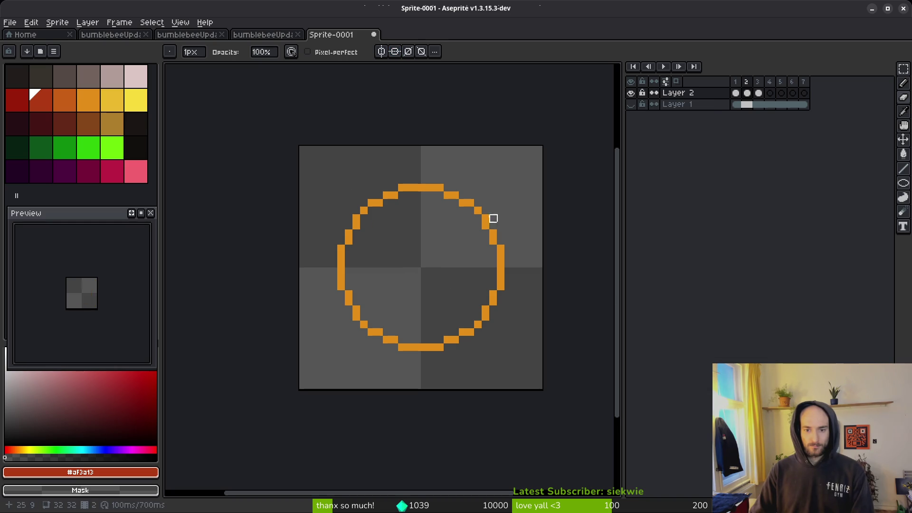
left_click_drag(470, 210, 524, 203)
key("ctrl+z")
left_click(462, 203)
left_click_drag(379, 203, 371, 203)
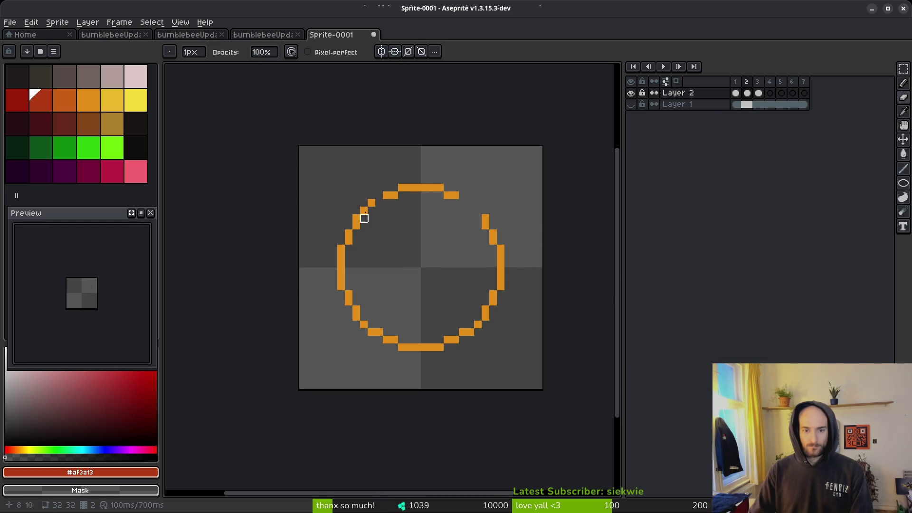
left_click_drag(348, 294, 340, 285)
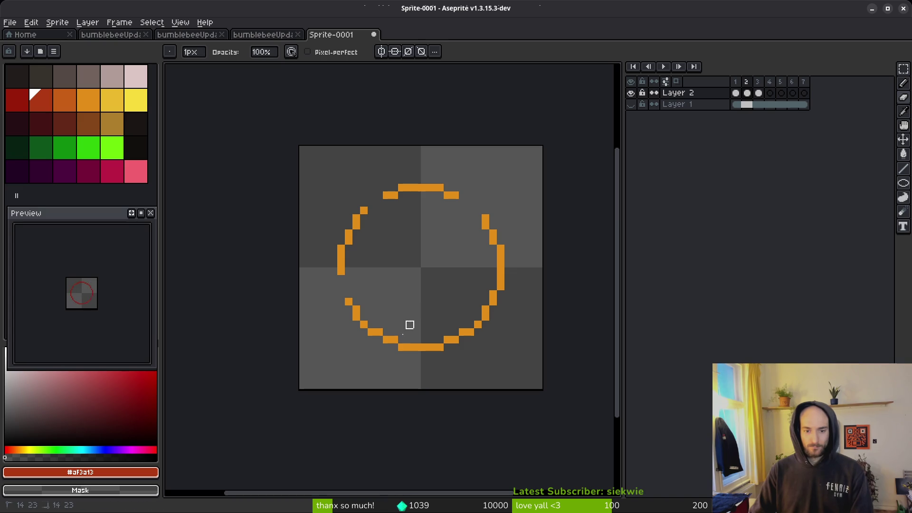
left_click_drag(462, 317, 462, 348)
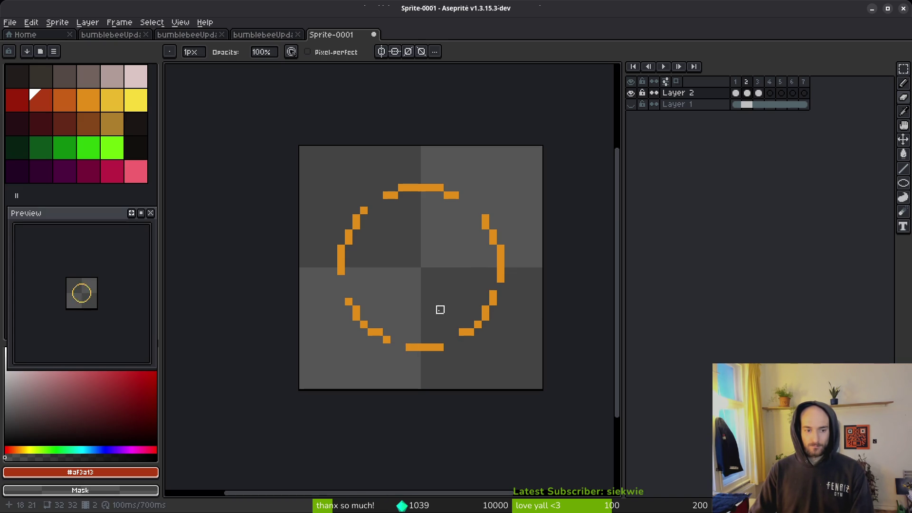
- Erase gaps in the dark-red ring's lower-right, bottom and lower-left arcs
key("Right")
key("Left")
key("Right")
left_click_drag(508, 295, 515, 287)
left_click_drag(470, 352, 439, 348)
key("Left")
key("Right")
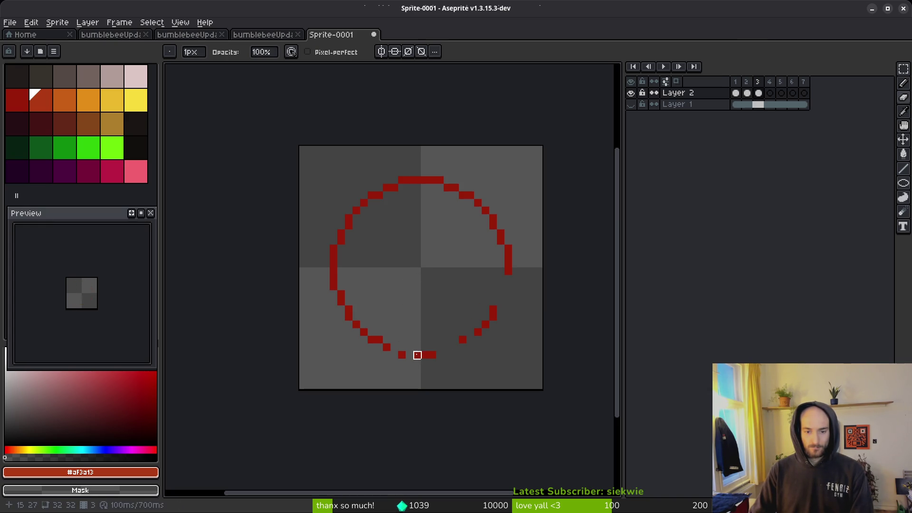
mouse_move(387, 332)
left_mouse_down()
mouse_move(377, 340)
mouse_move(387, 324)
mouse_move(386, 348)
left_mouse_up()
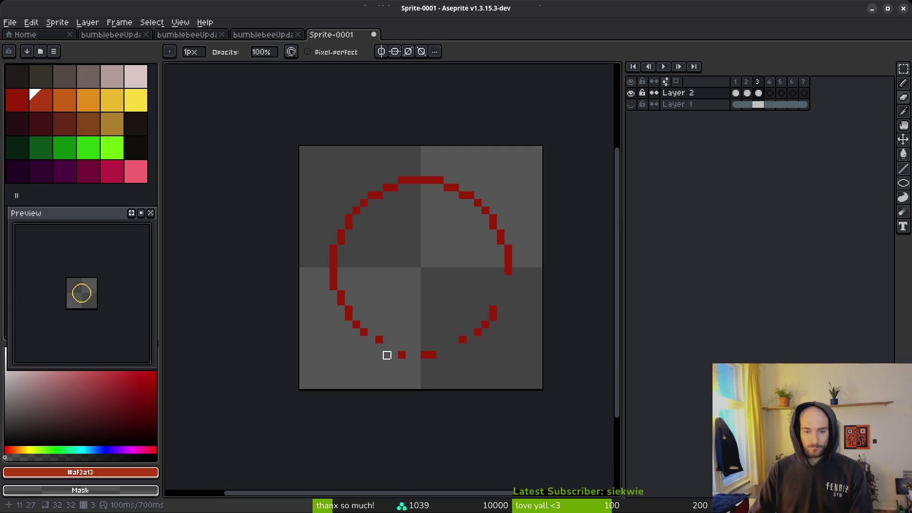
- Play back the animation to check the dashes, cutting more gaps in the red ring's left and upper-right arcs
key("Return")
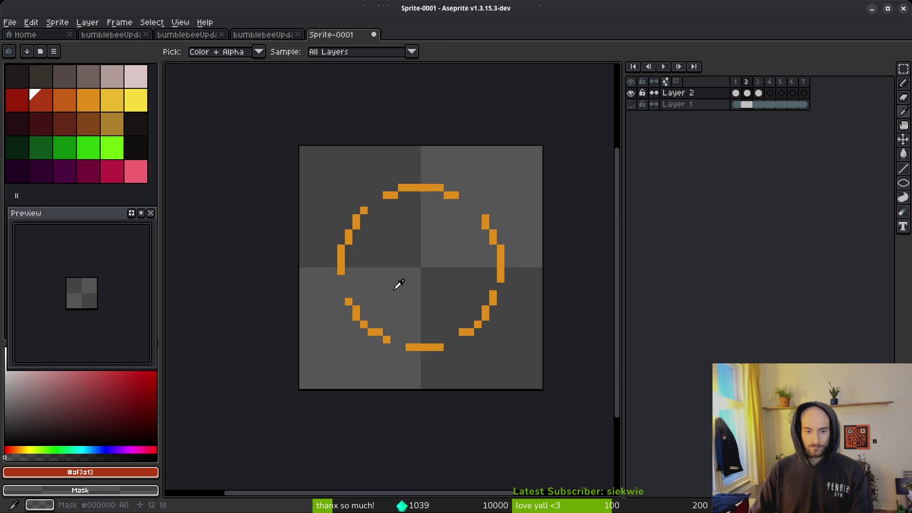
key("Return")
left_click_drag(356, 301, 340, 283)
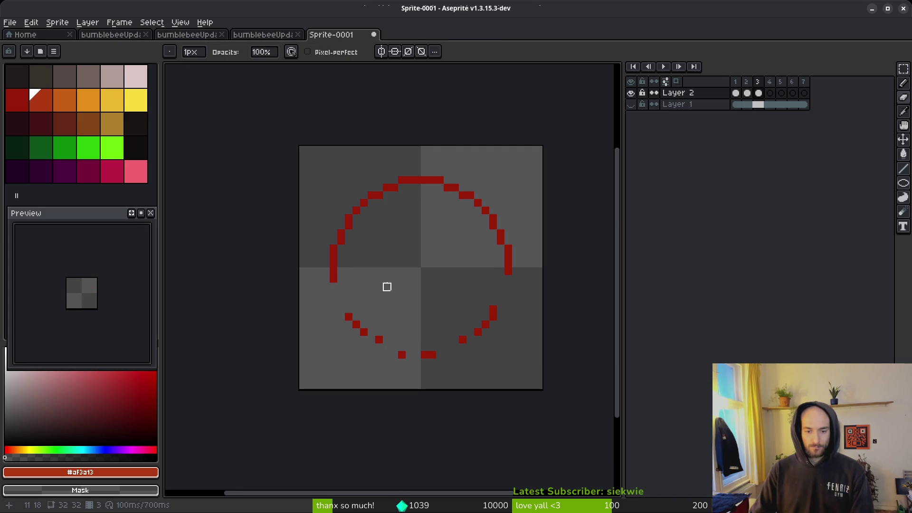
key("Return")
key("Return")
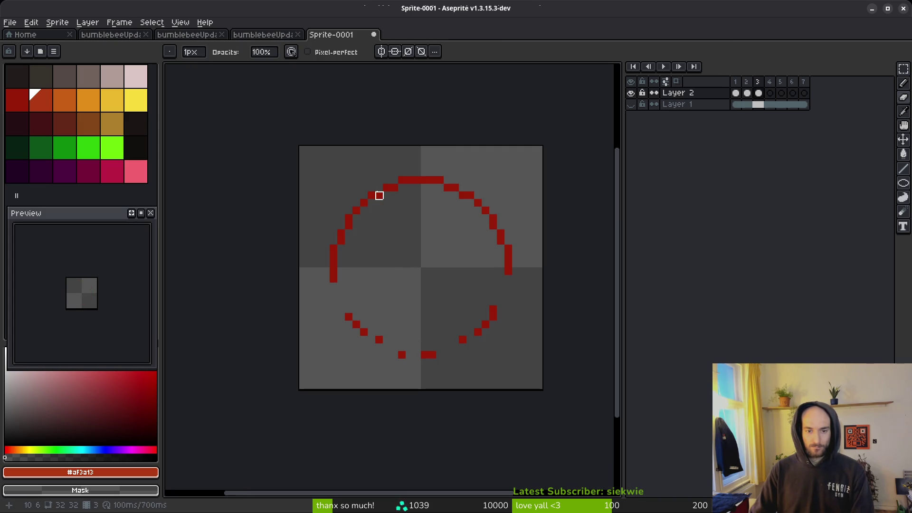
key("Return")
key("Return")
left_click_drag(448, 193, 498, 218)
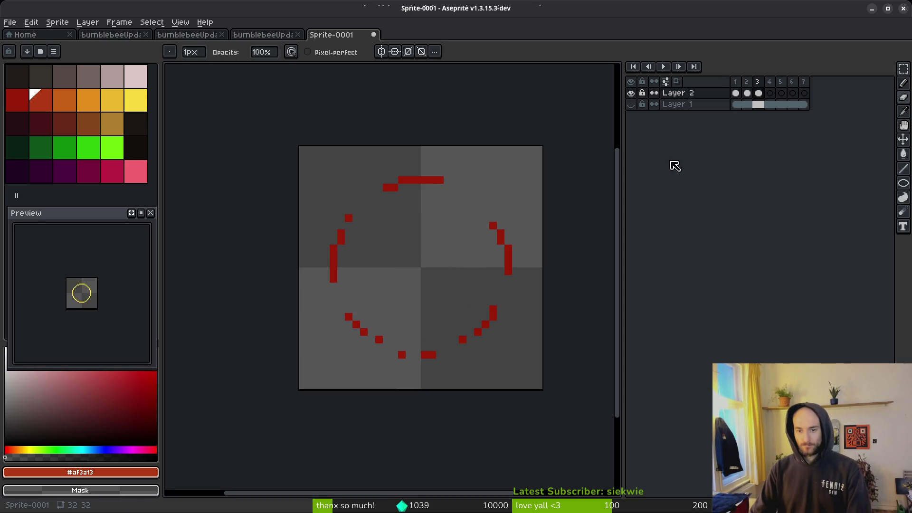
key("Return")
key("Return")
- Duplicate frame 2's orange dashed ring into a new frame 3
key("i")
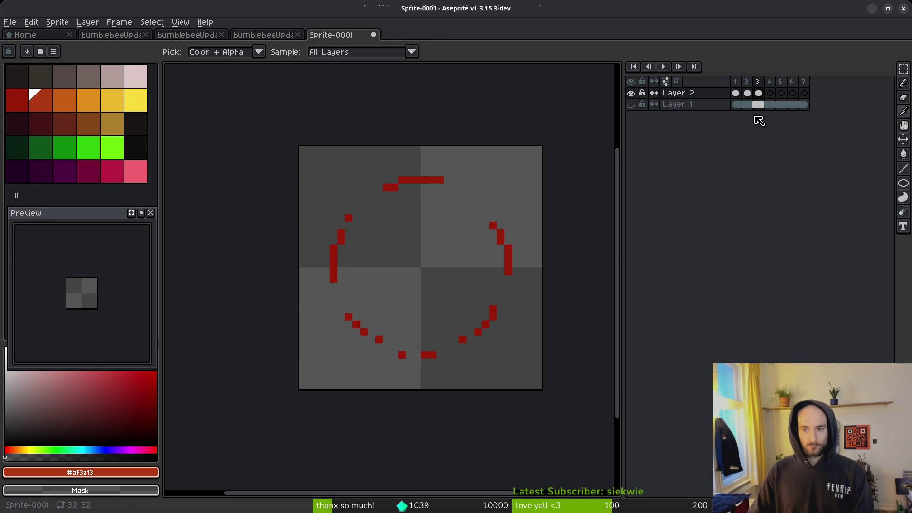
left_click(750, 97)
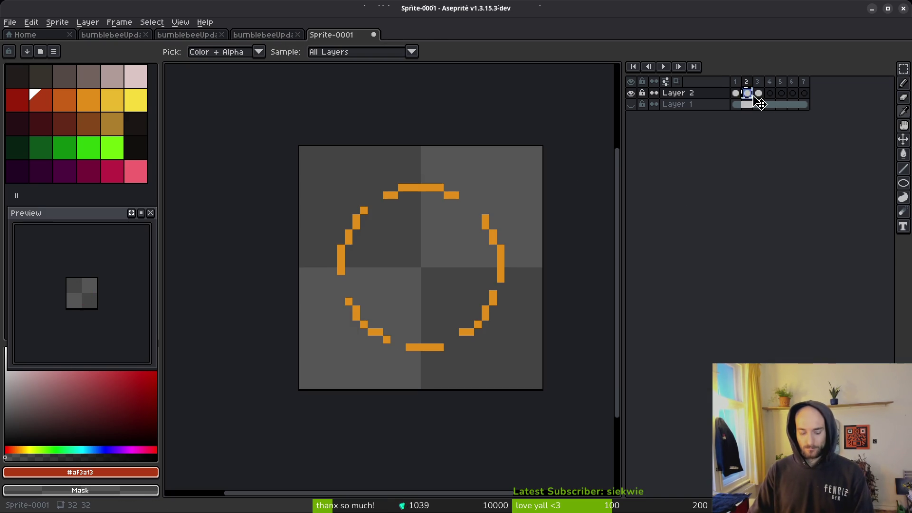
key("alt+n")
- Pare the frame 4 red ring into short dashes by erasing pixels around its right, bottom, left and top
key("b")
left_click(500, 233)
right_click(493, 227)
right_click(507, 269)
right_click(484, 323)
right_click(463, 340)
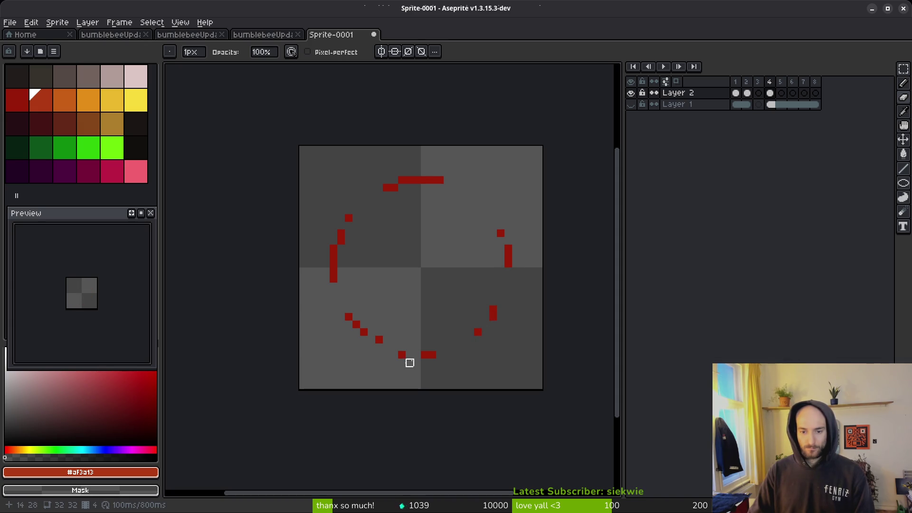
right_click(334, 271)
right_click(340, 241)
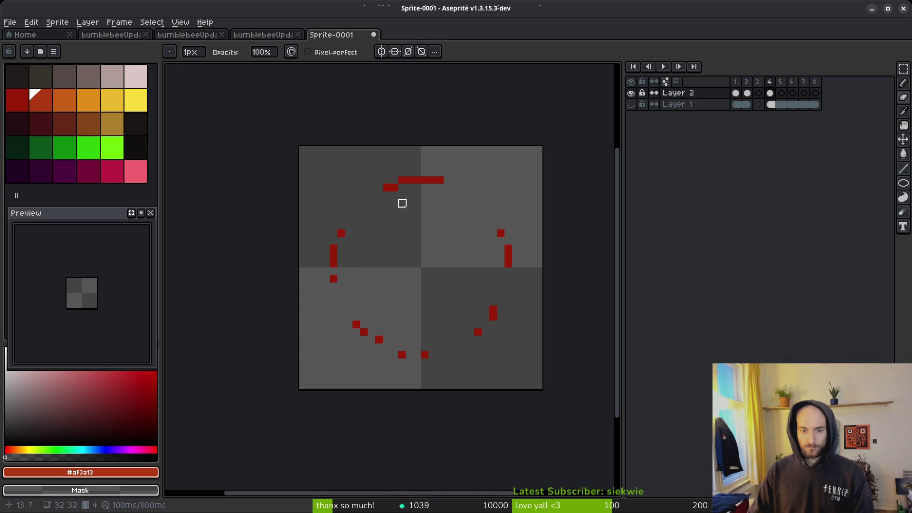
right_click(394, 187)
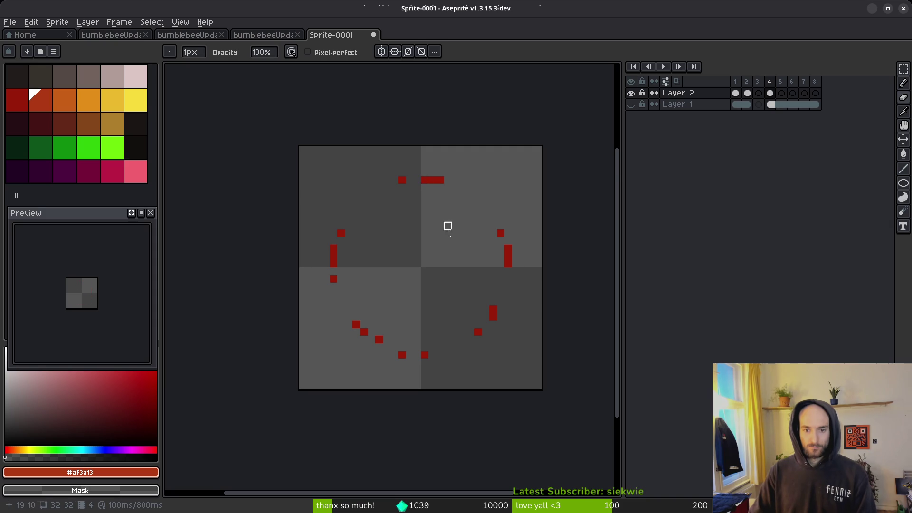
scroll(461, 242, "down", 3)
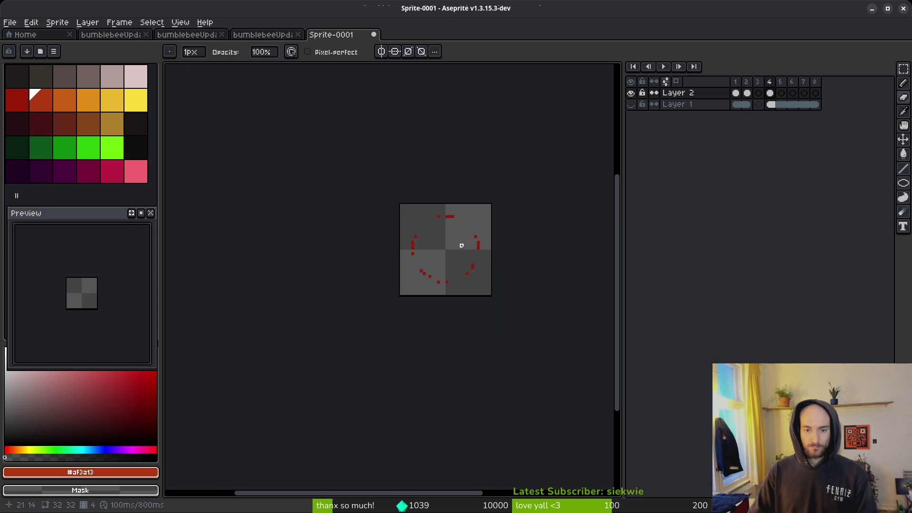
- Review the orange rings in frames 2 and 3 and sample the ring's orange colour
left_click(746, 93)
left_click(759, 94)
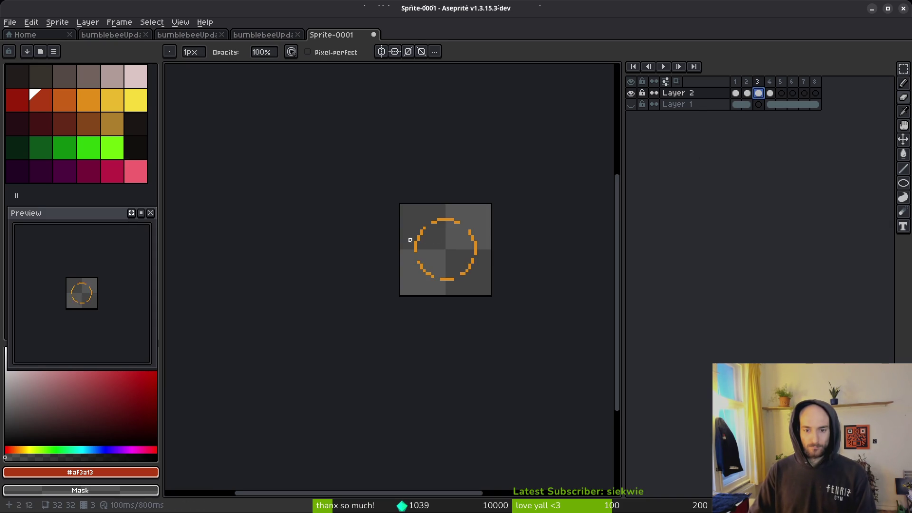
scroll(450, 234, "up", 3)
key("alt")
left_click(445, 204)
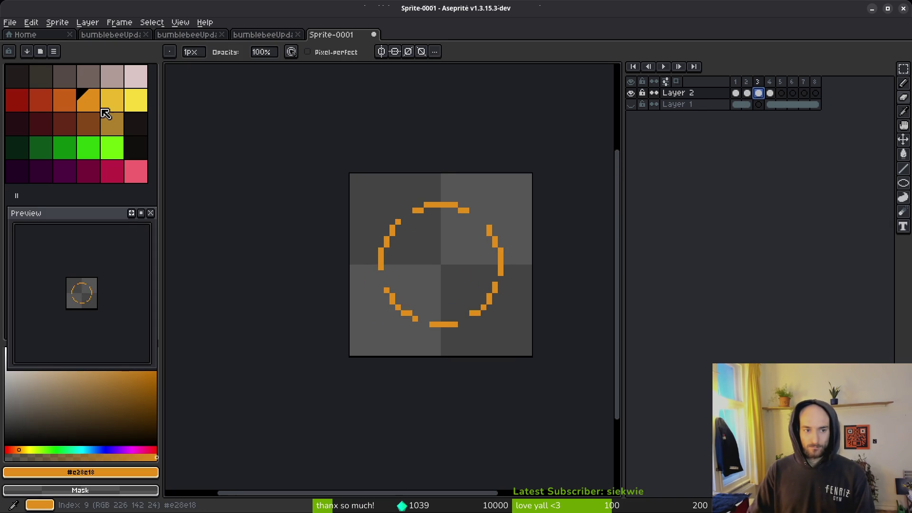
- Recolour frame 3's ring to a darker orange, then sample the red from frame 4's ring
right_click(65, 100)
key("shift+r")
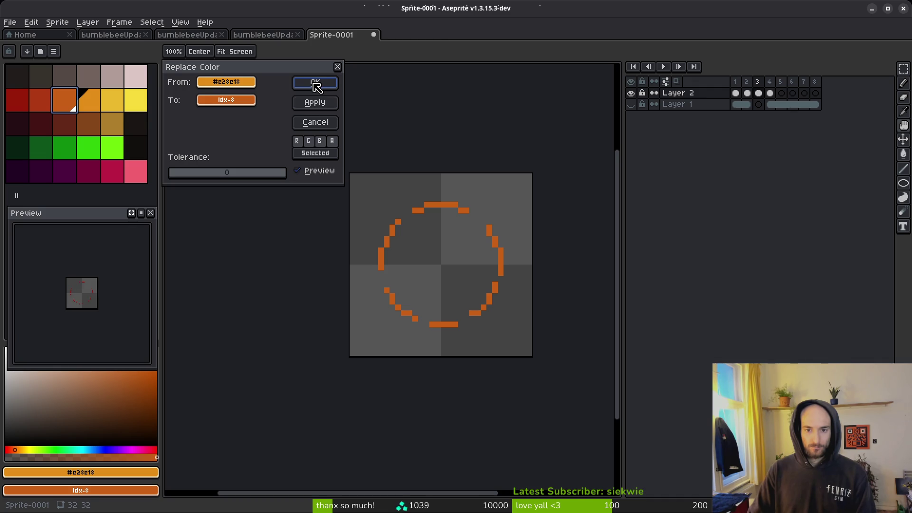
left_click(315, 84)
left_click(770, 93)
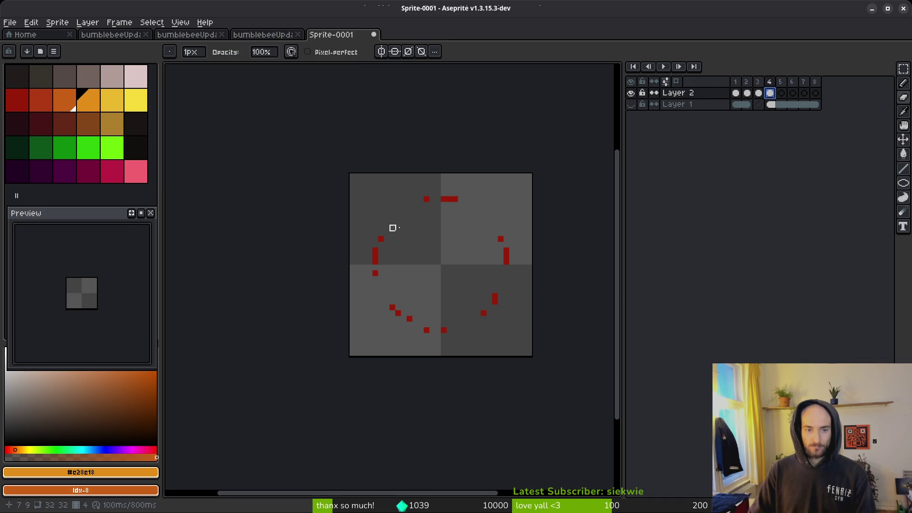
left_click(450, 199, "alt")
left_click(758, 95)
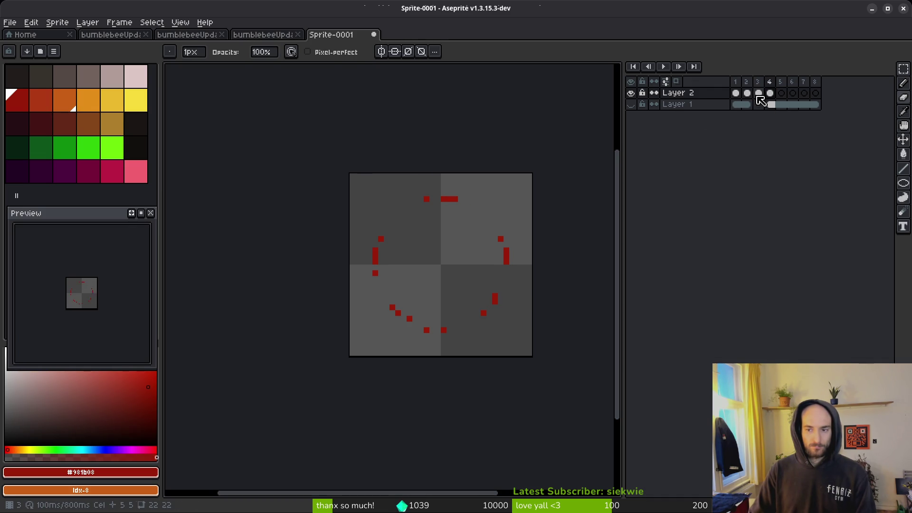
- Replace frame 3's orange ring colour with the red-orange swatch
key("i")
left_click(447, 205)
right_click(50, 108)
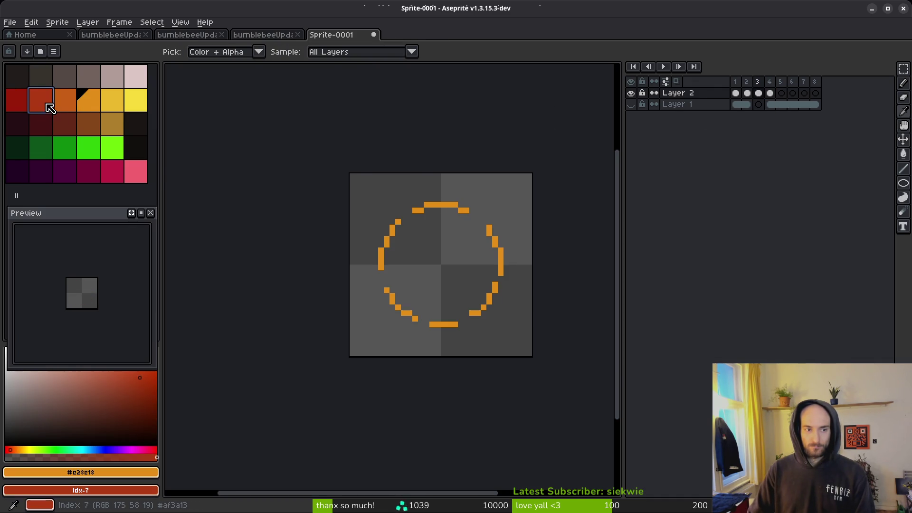
key("shift+r")
left_click(313, 83)
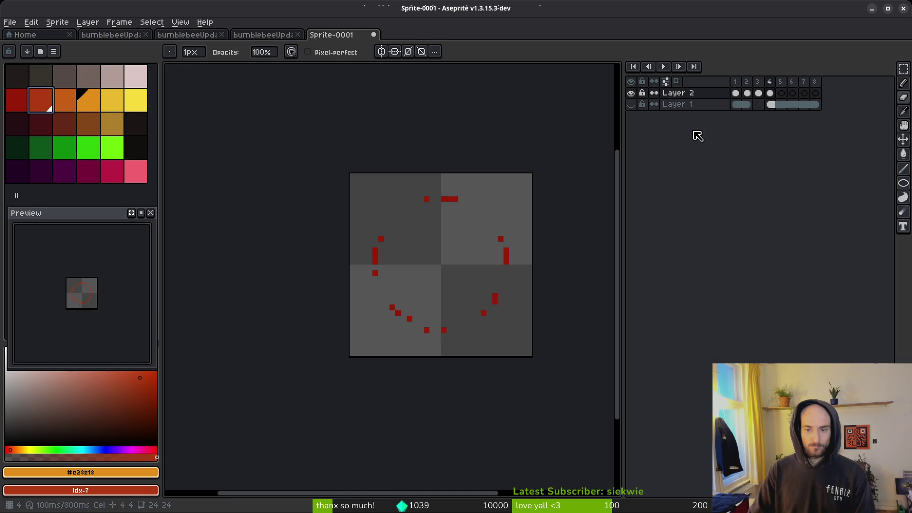
- Step back to the yellow ring frame and forward again to review the sequence
key("comma")
key("comma")
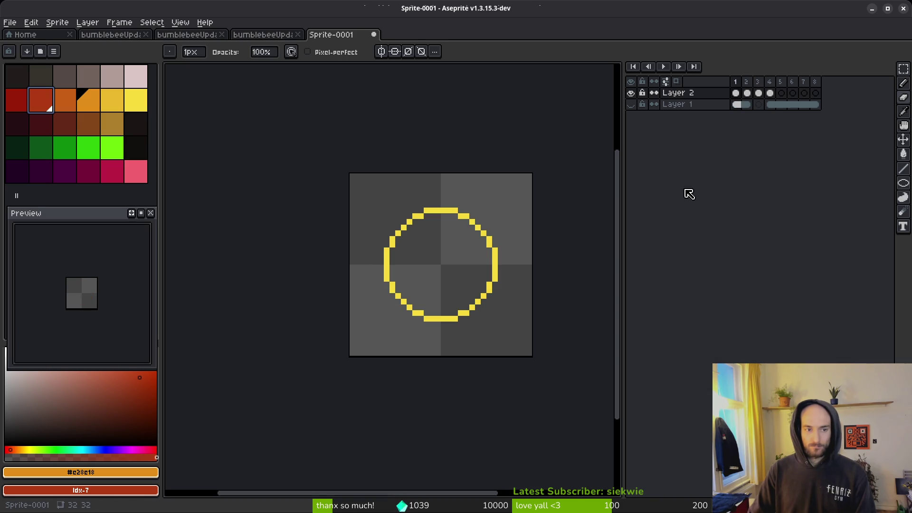
key("i")
key("period")
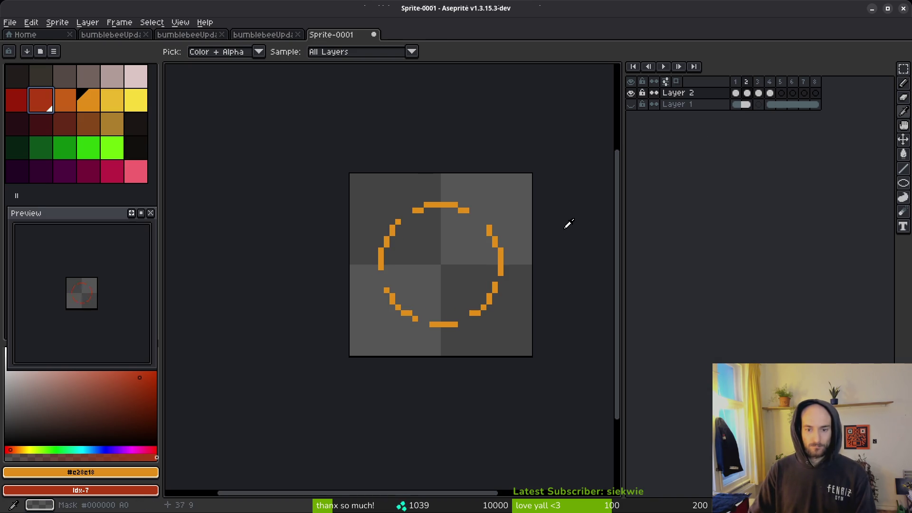
- Insert an empty frame before the red ring and step through the frames comparing the rings
key("b")
key("alt+b")
key("period")
key("period")
key("comma")
key("comma")
key("period")
key("period")
key("comma")
key("comma")
key("comma")
key("period")
key("period")
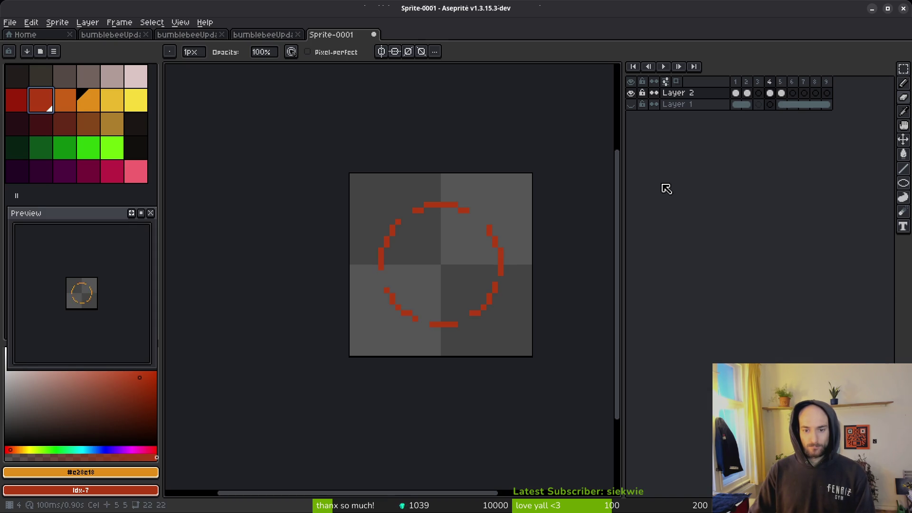
key("comma")
key("comma")
key("period")
key("period")
- Undo the recent eraser strokes to restore the red ring's top and lower dash pixels
key("period")
key("period")
key("comma")
key("comma")
key("comma")
key("period")
key("period")
key("period")
key("period")
key("comma")
key("comma")
key("comma")
key("ctrl+z")
key("period")
key("period")
key("ctrl+z")
key("ctrl+z")
key("ctrl+z")
key("ctrl+y")
key("ctrl+z")
key("period")
key("m")
key("ctrl+a")
scroll(516, 365, "right", 3)
key("ctrl+z")
key("ctrl+z")
key("ctrl+z")
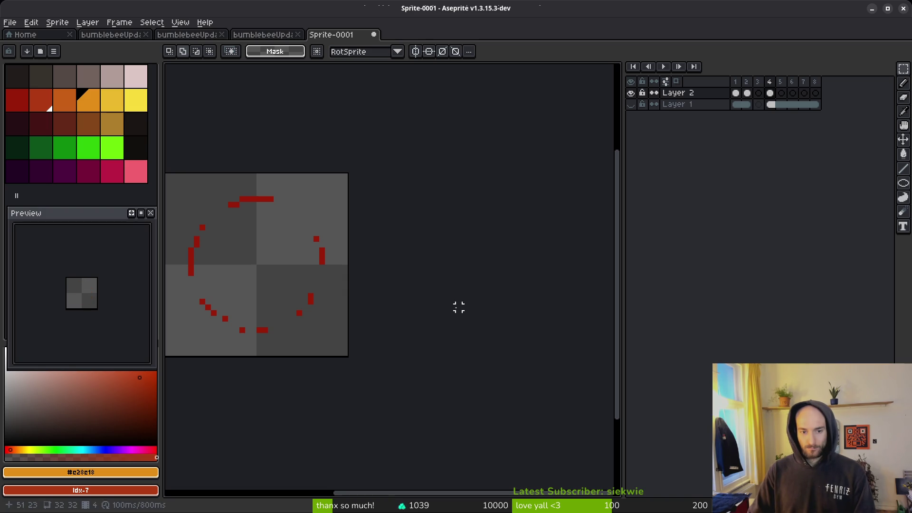
key("ctrl+z")
key("ctrl+y")
key("ctrl+y")
key("ctrl+y")
key("ctrl+y")
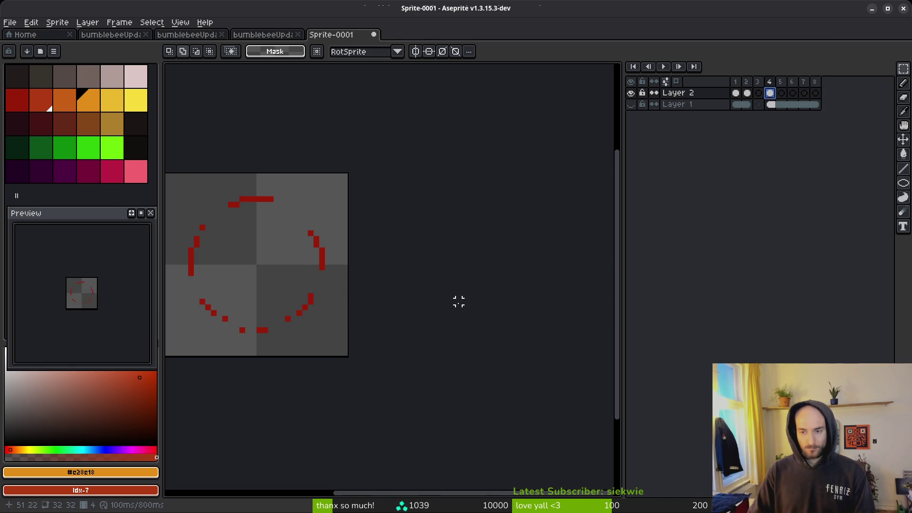
- Paste a copy of the circle into empty frame 5 and commit it
left_click(788, 95)
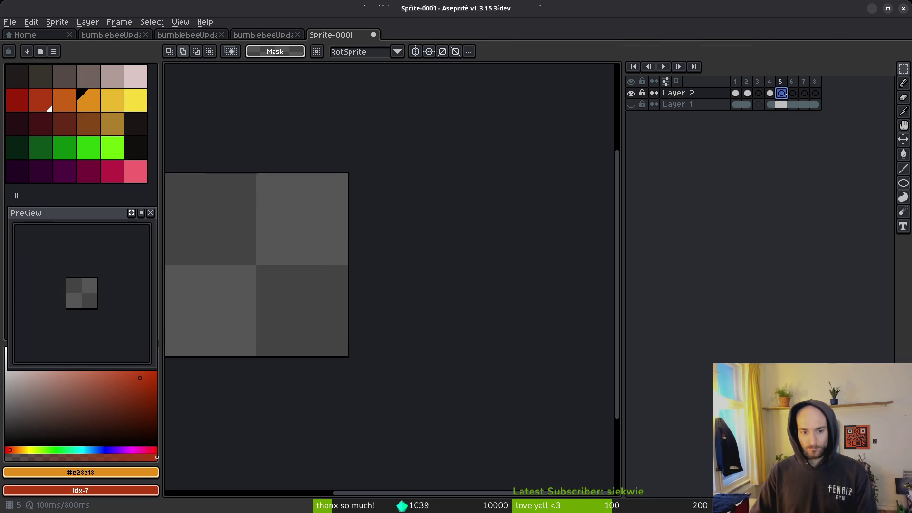
key("ctrl+v")
key("Return")
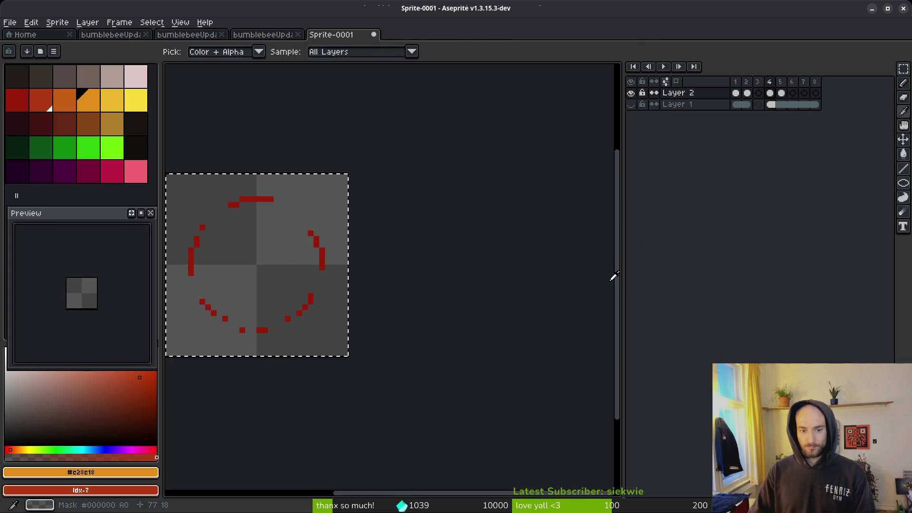
- On frame 3, erase pixels around the orange ring to shorten its dashes
left_click(758, 93)
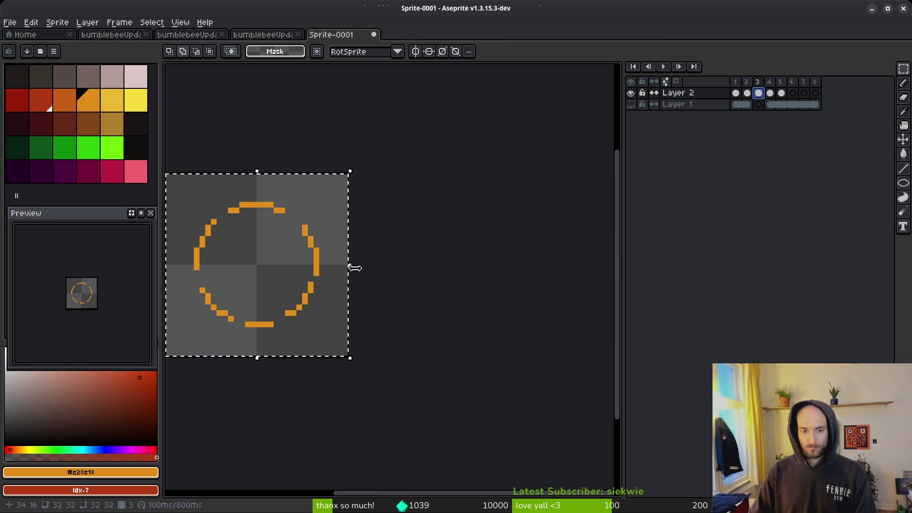
left_click_drag(379, 267, 553, 295)
scroll(442, 259, "up", 3)
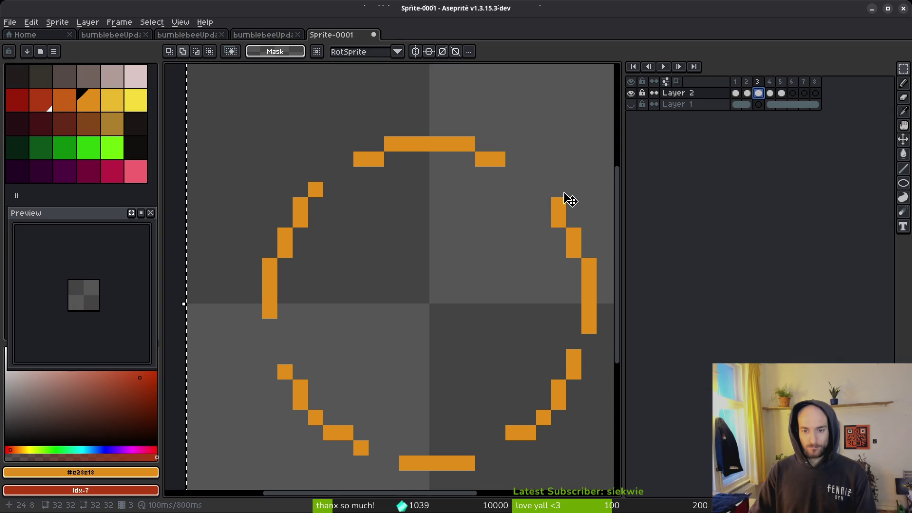
key("e")
left_click(559, 205)
left_click(482, 159)
left_click(376, 159)
left_click(315, 189)
left_click(300, 220)
left_click(285, 372)
left_click(300, 387)
left_click(452, 463)
left_click(513, 433)
left_click(573, 357)
left_click_drag(589, 311, 589, 327)
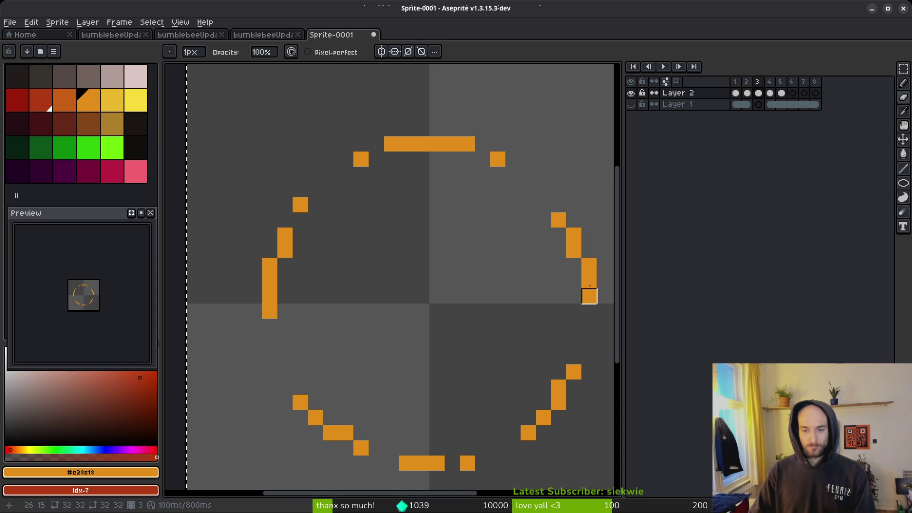
- Step through frames 4 and 5, trying a paste on frame 4 and undoing it
key("period")
scroll(594, 398, "down", 5)
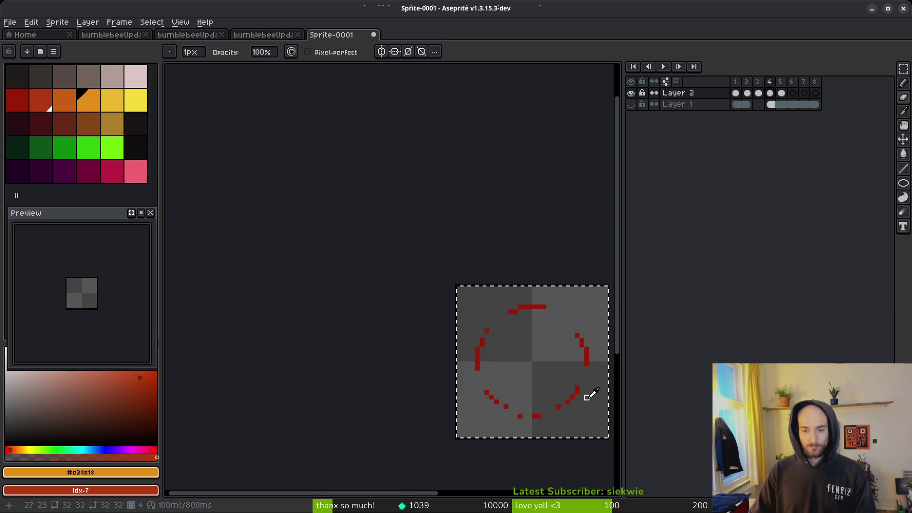
key("ctrl+v")
key("alt")
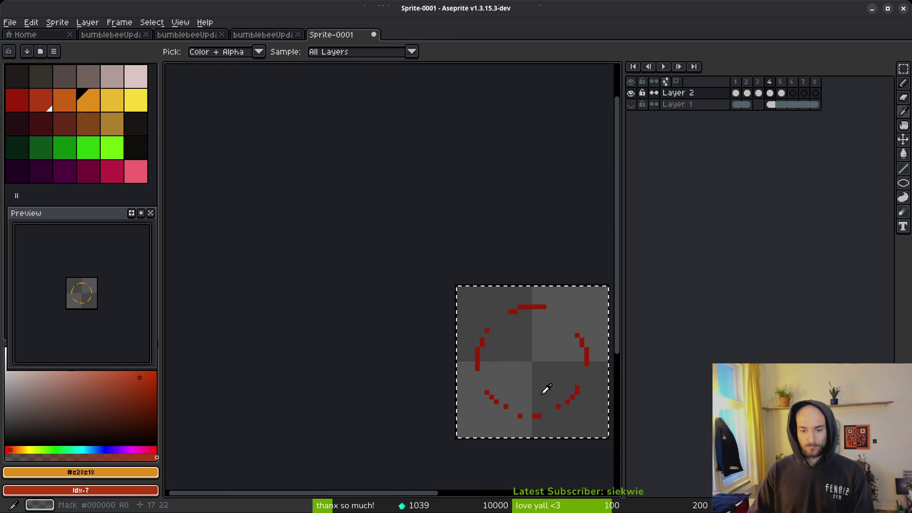
key("ctrl+z")
scroll(522, 311, "up", 2)
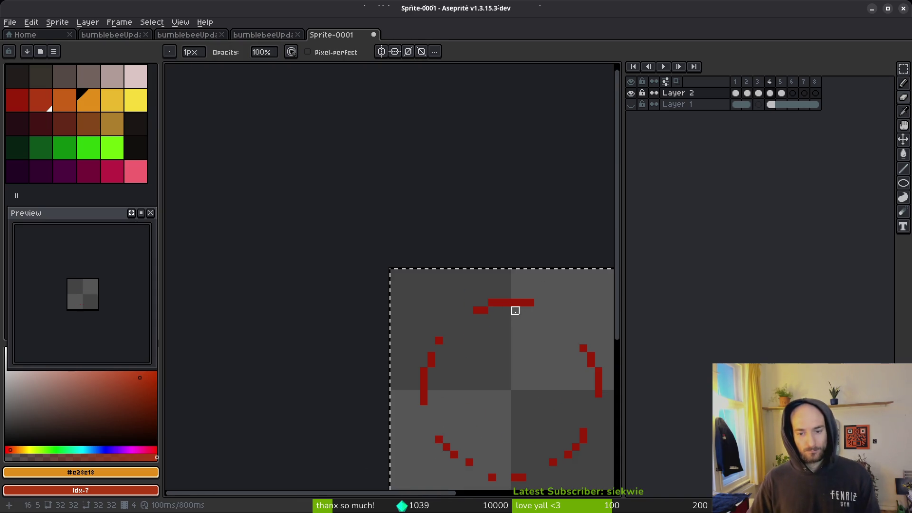
key("period")
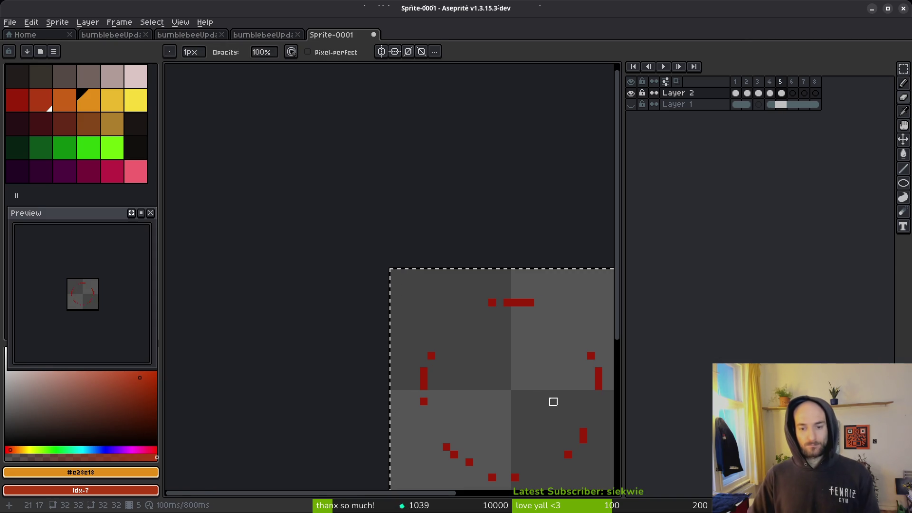
scroll(552, 402, "down", 3)
key("comma")
key("alt")
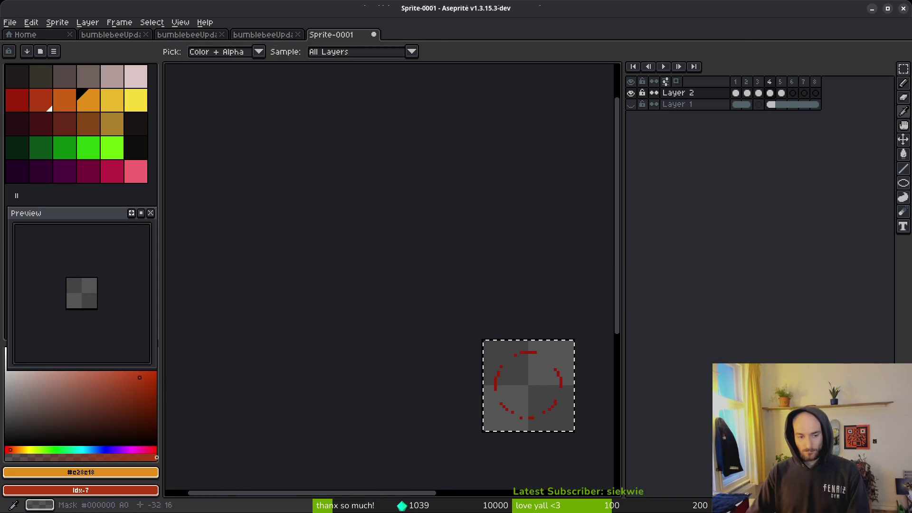
scroll(95, 302, "up", 3)
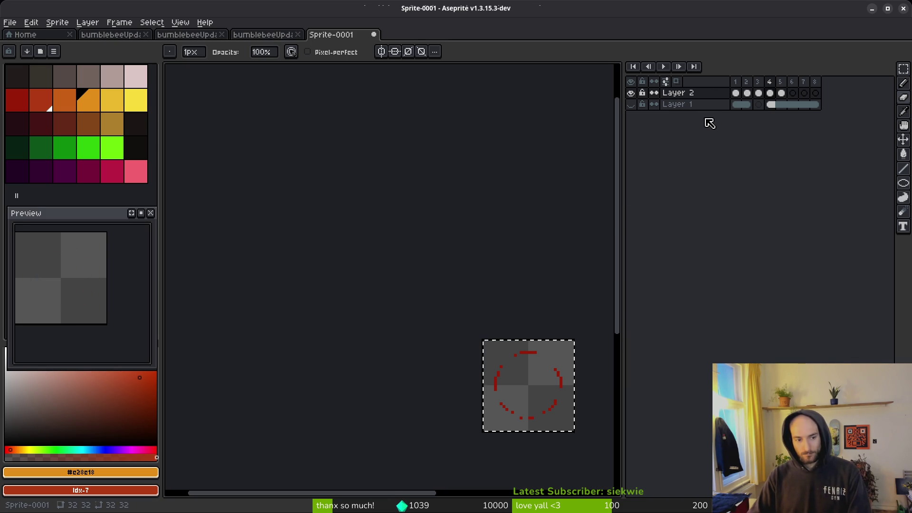
- Tag frames 1–5 as Loop and play the animation from frame 1
left_click_drag(735, 93, 780, 93)
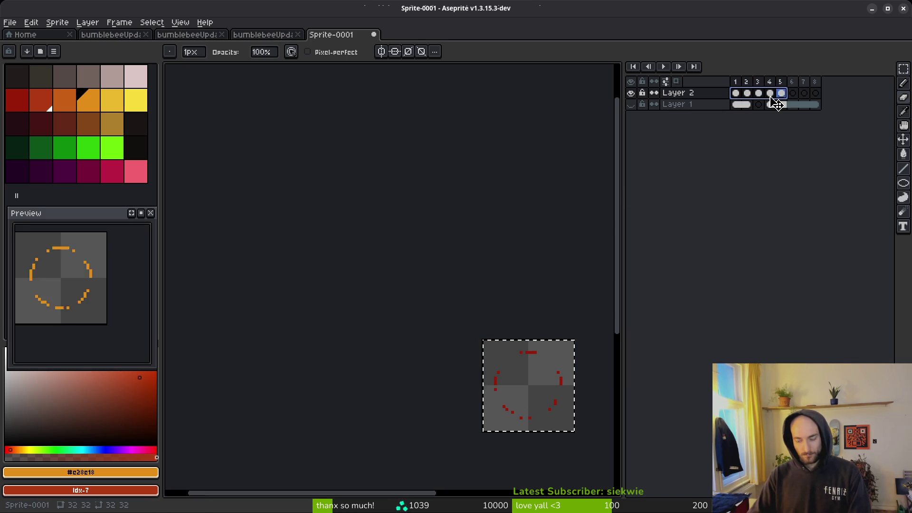
key("alt+F2")
key("Return")
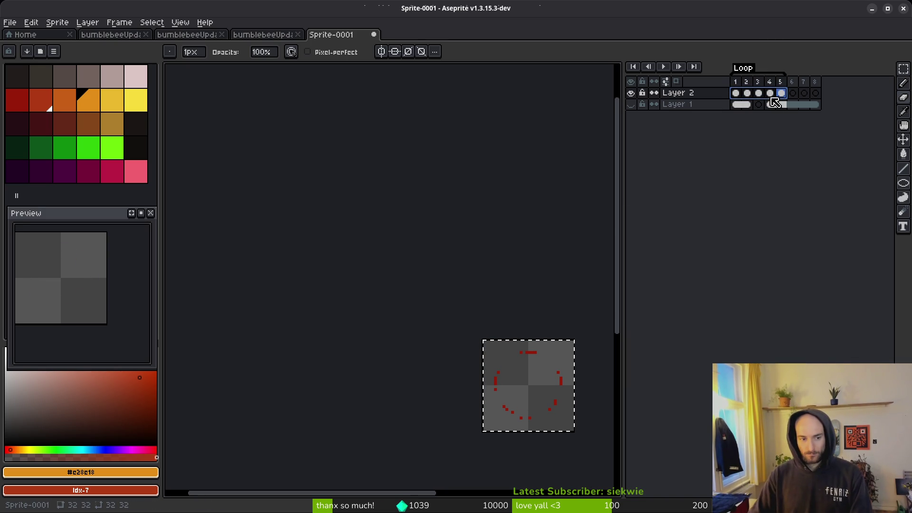
left_click(738, 94)
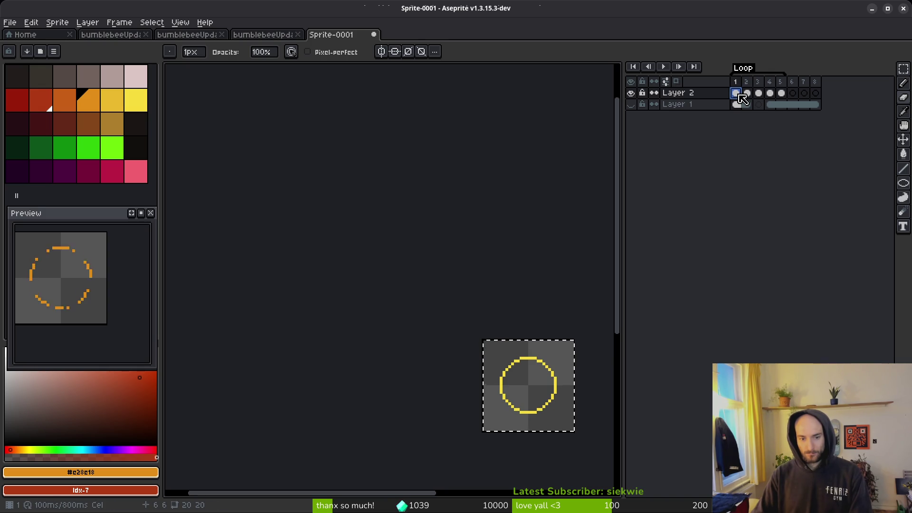
key("Return")
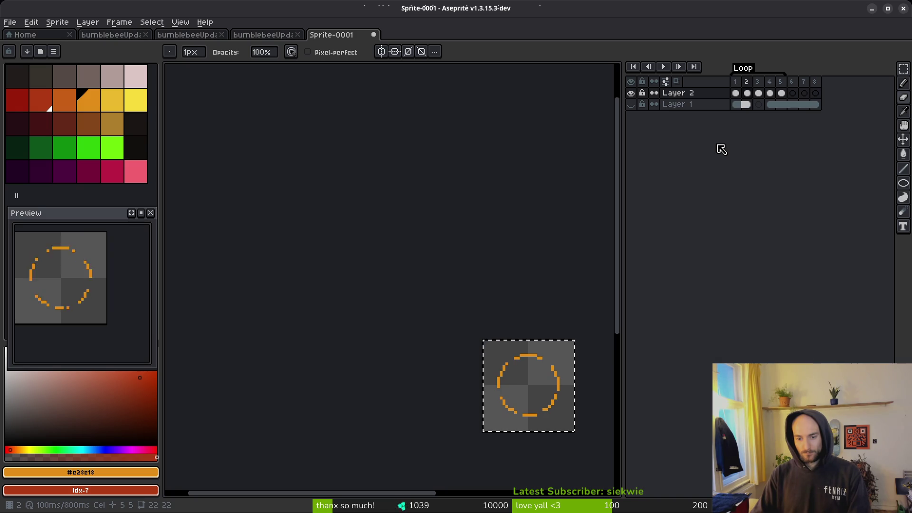
left_click(736, 93)
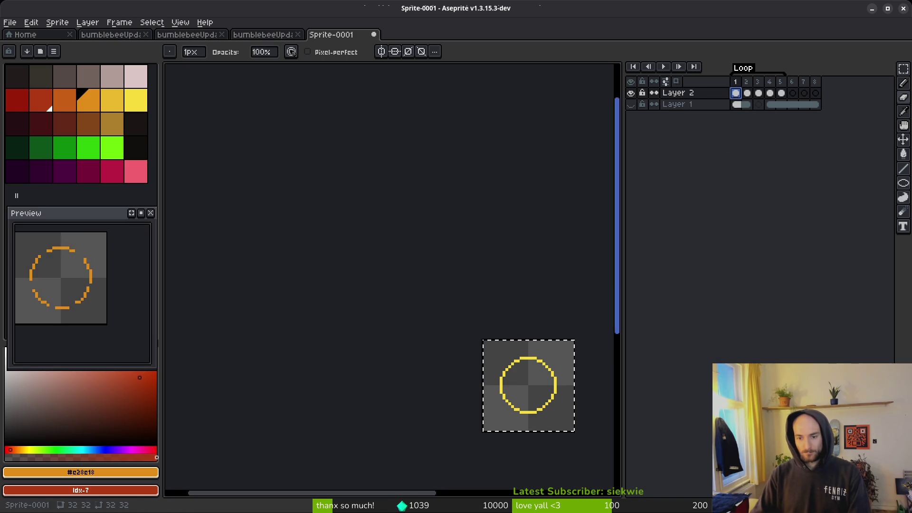
- Move the yellow circle from frame 1 to frame 5 and start the Loop tag at frame 2
key("v")
key("Delete")
left_click(782, 93)
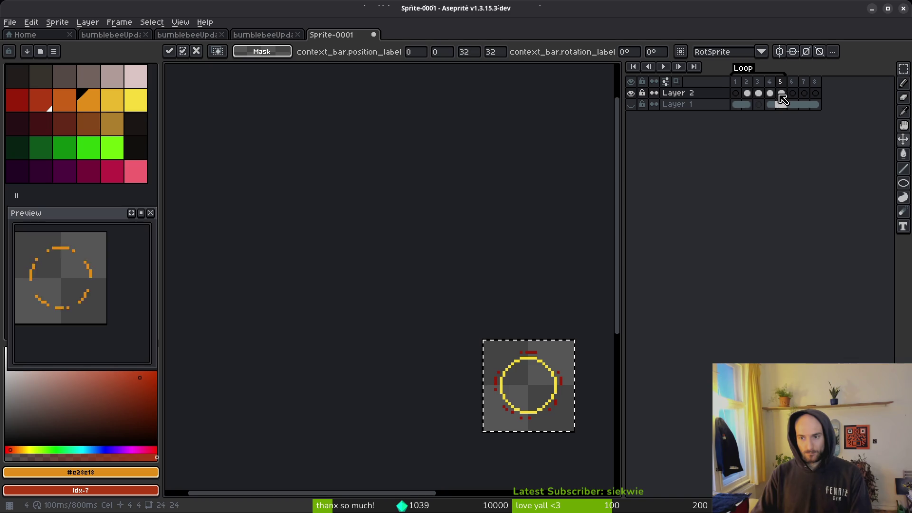
left_click_drag(744, 81, 753, 85)
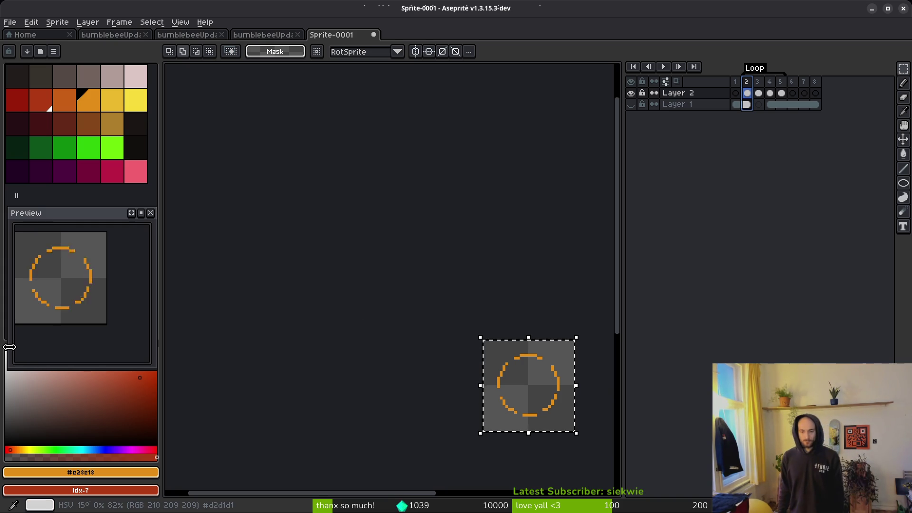
key("i")
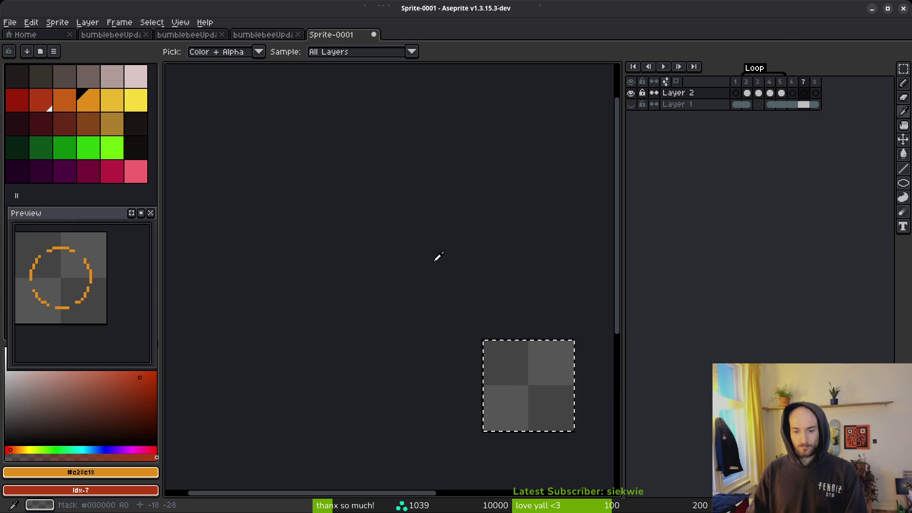
key("v")
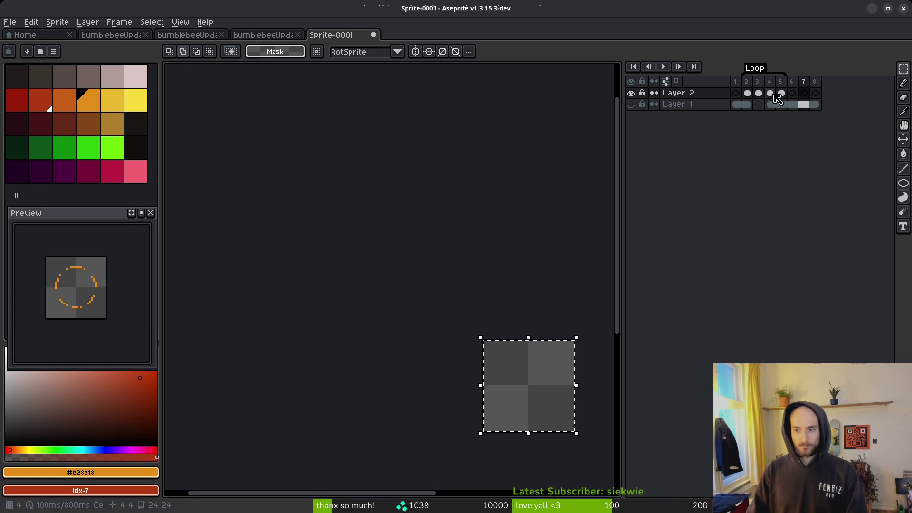
left_click(739, 81)
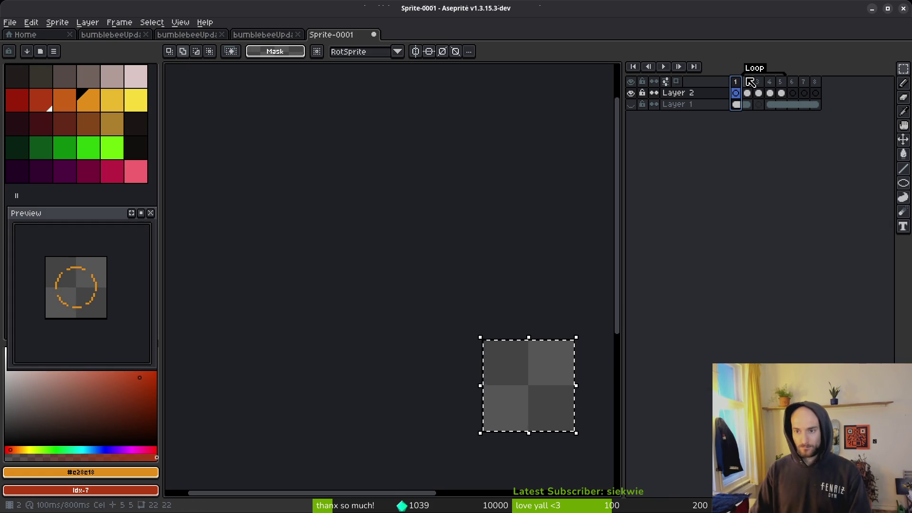
key("ctrl+d")
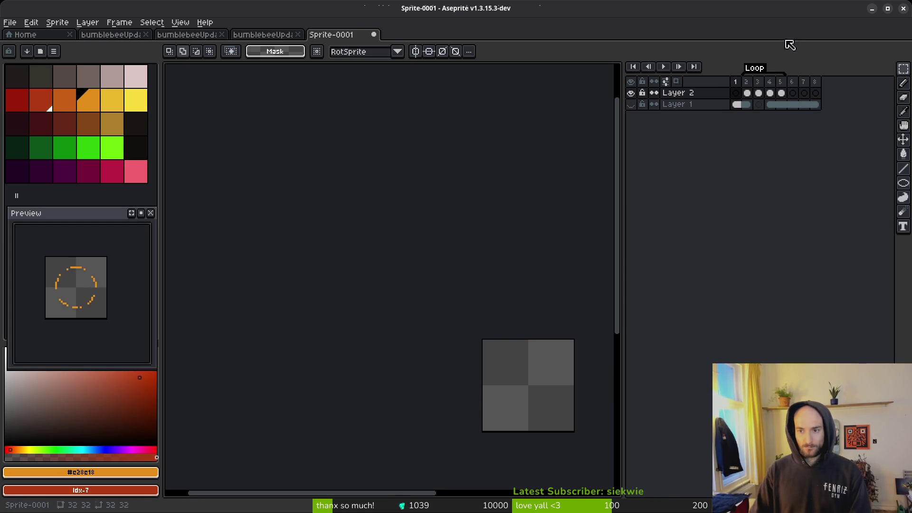
- Delete empty frame 1 and empty frames 5–7, then save the sprite
left_click(736, 81)
key("alt+c")
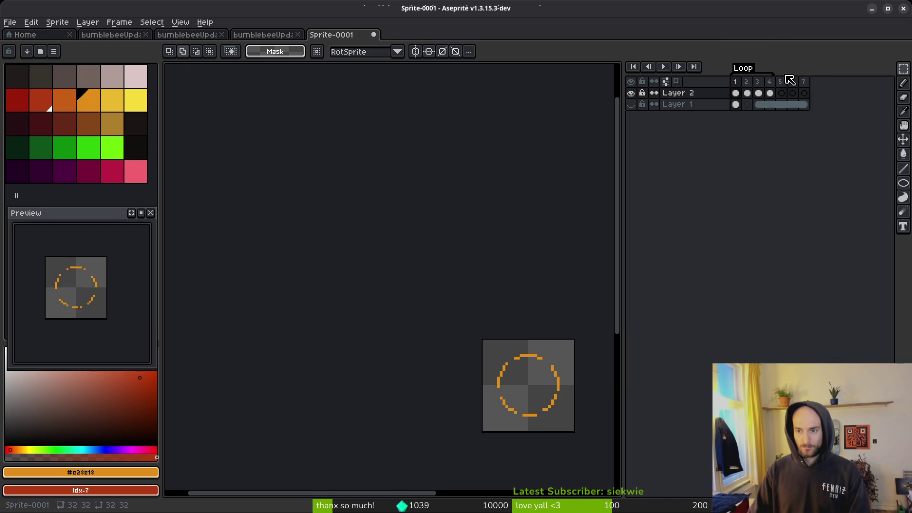
left_click_drag(780, 82, 807, 88)
key("Delete")
left_click(747, 92)
key("ctrl+s")
key("Escape")
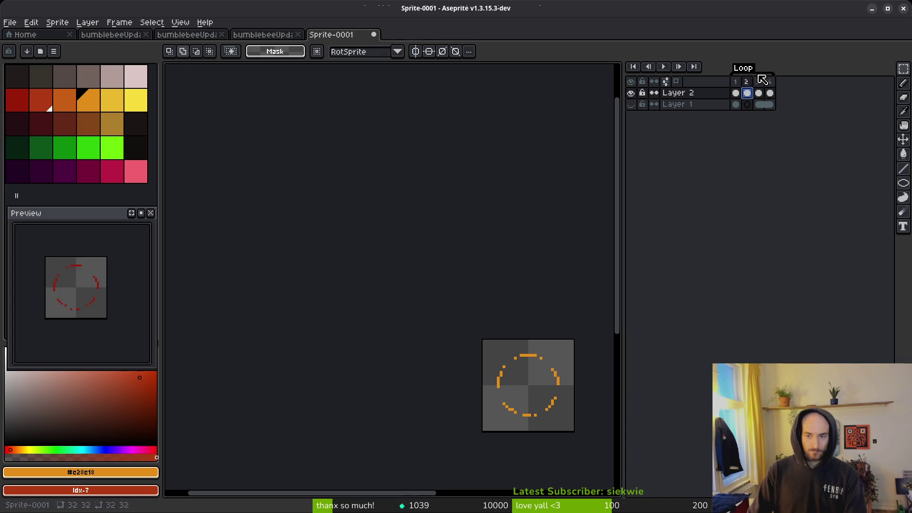
- Step through the remaining frames to review the red ring frame
left_click(767, 104)
key("Right")
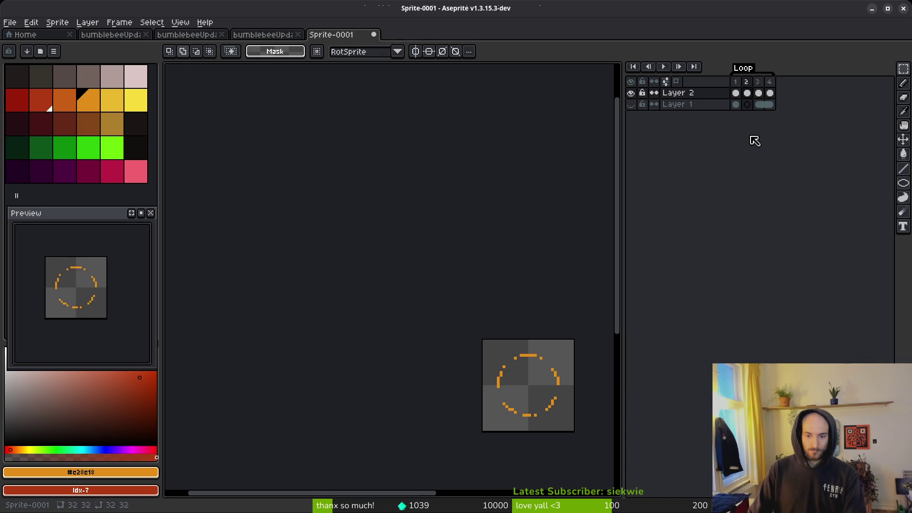
key("Right")
key("Right")
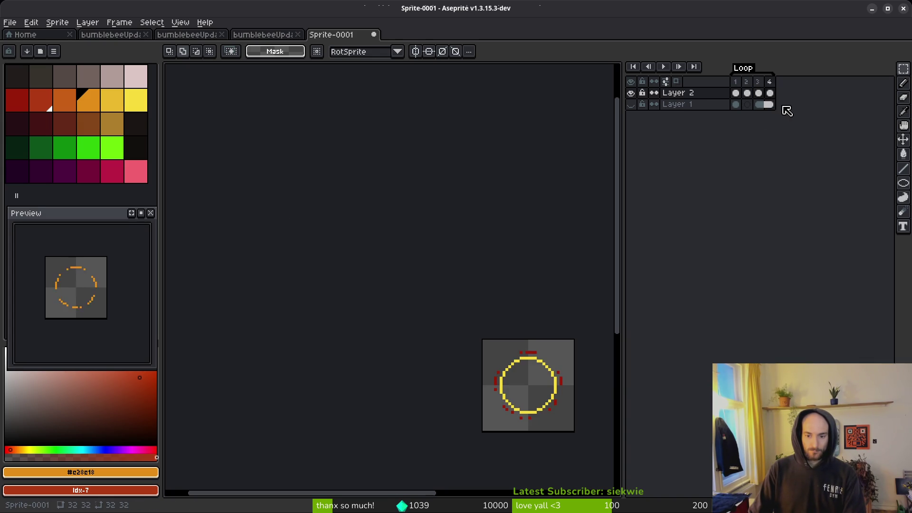
key("Right")
scroll(565, 385, "up", 2)
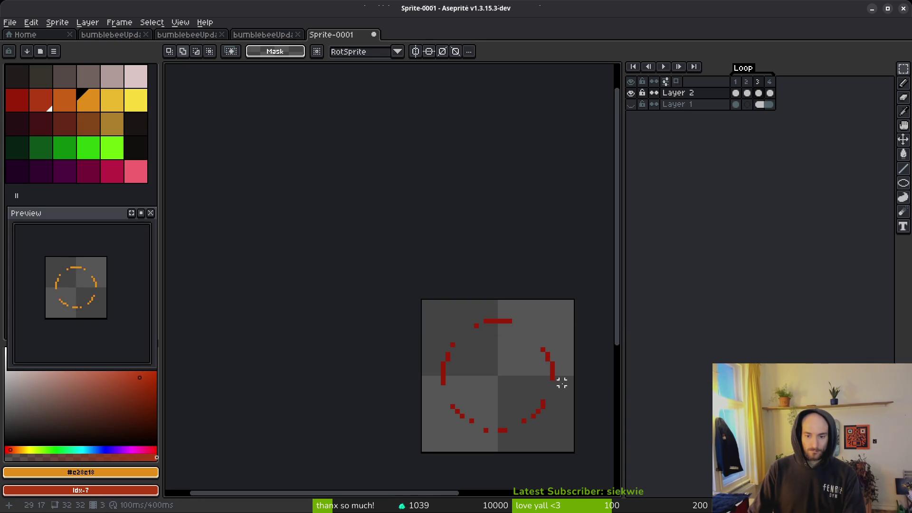
- Replace the red of frame 1's ring with orange using Replace Color
left_click(553, 370, "alt")
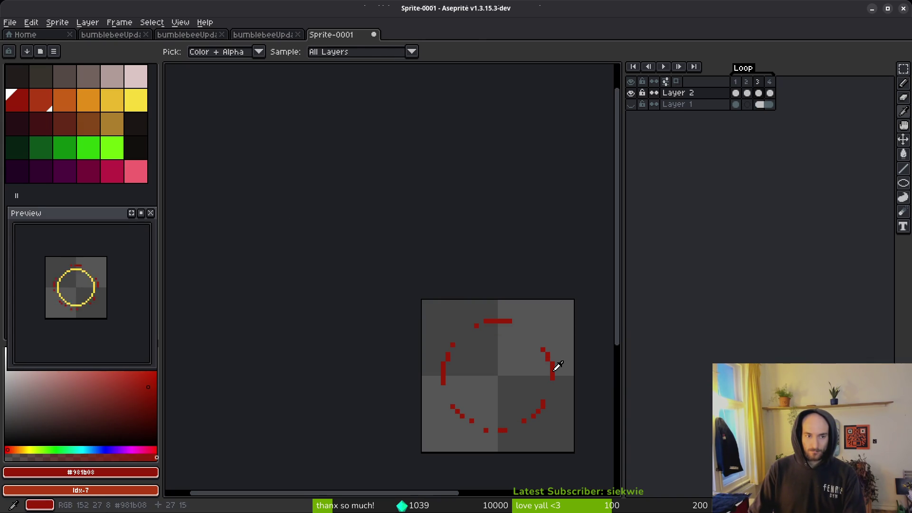
left_click(41, 101)
key("shift+r")
left_click(316, 82)
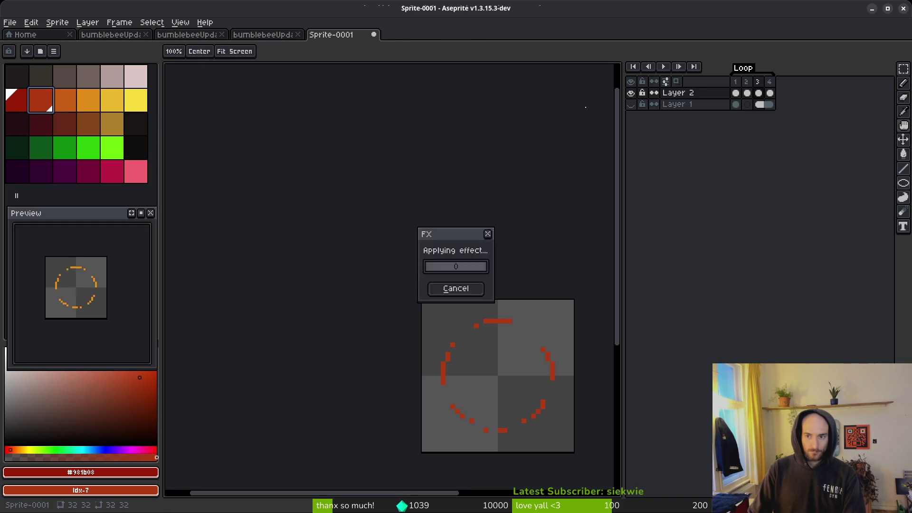
- Recolour frame 2's ring from its sampled orange to the palette's darker orange
left_click(751, 94)
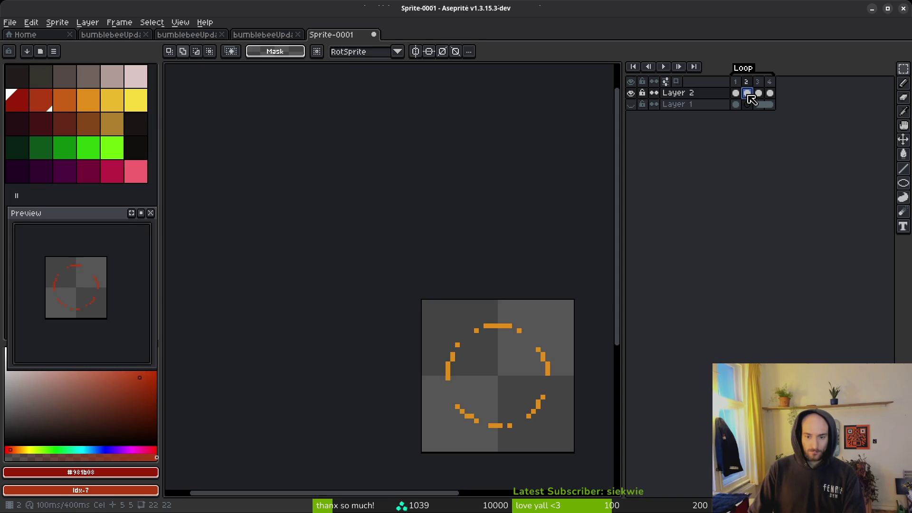
key("alt")
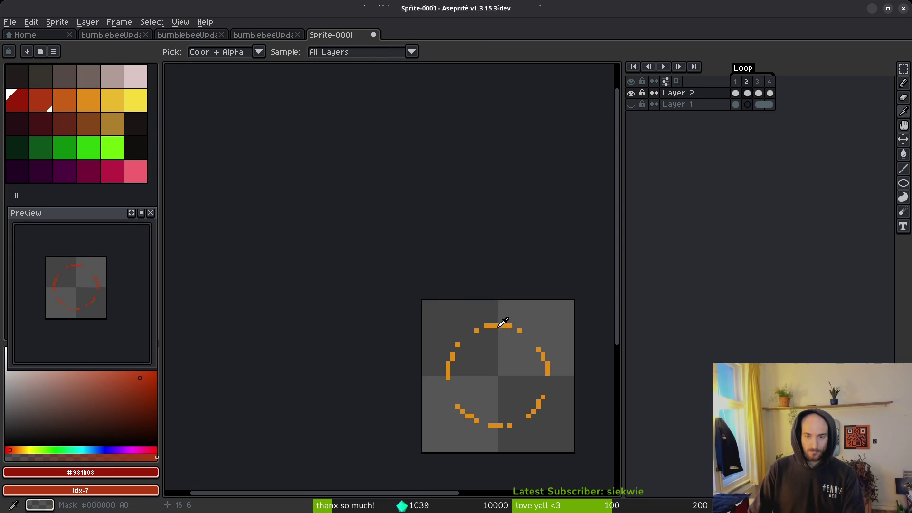
left_click(504, 325, "alt")
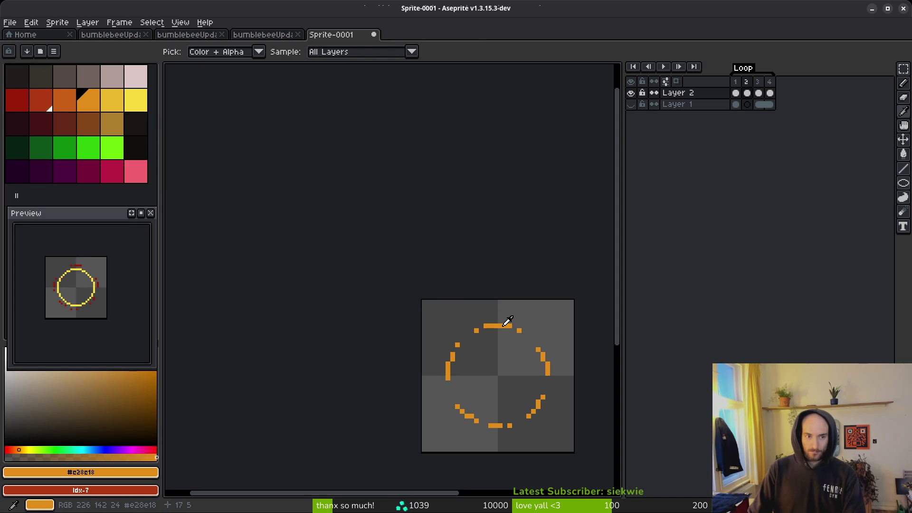
right_click(68, 107)
key("shift+r")
key("Return")
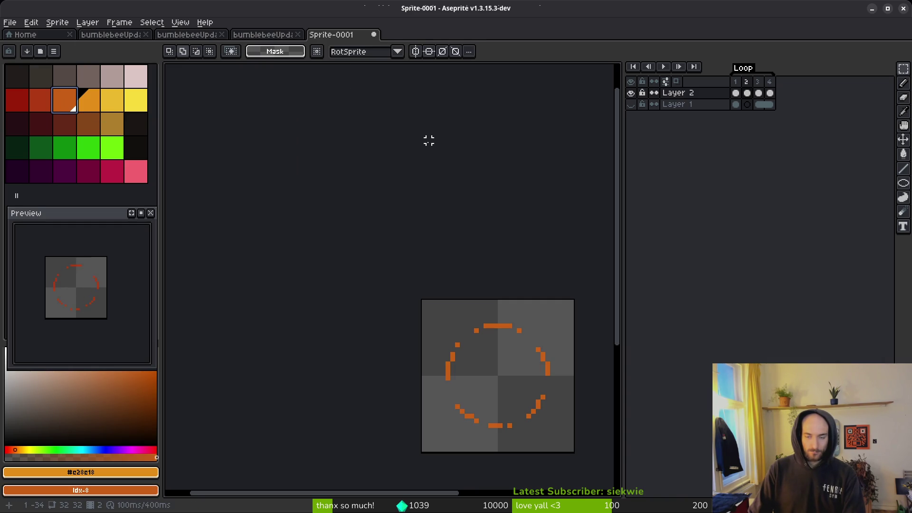
key("i")
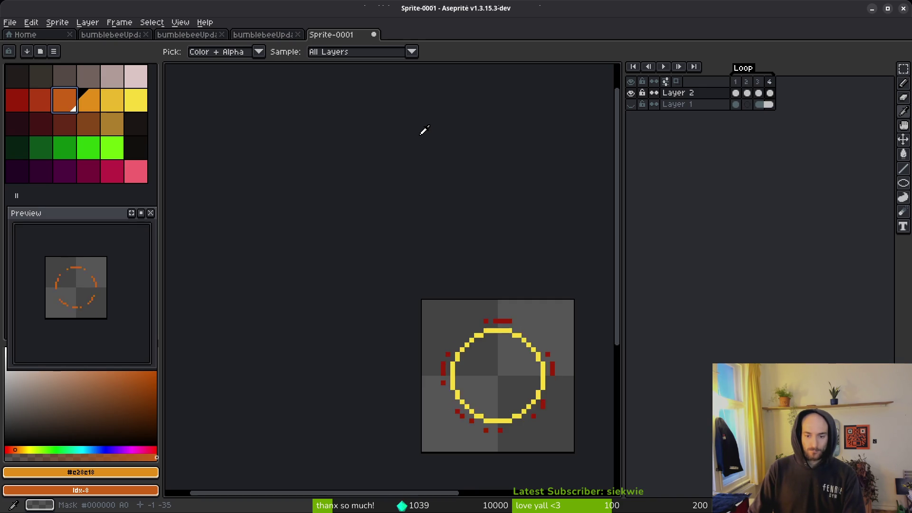
key("m")
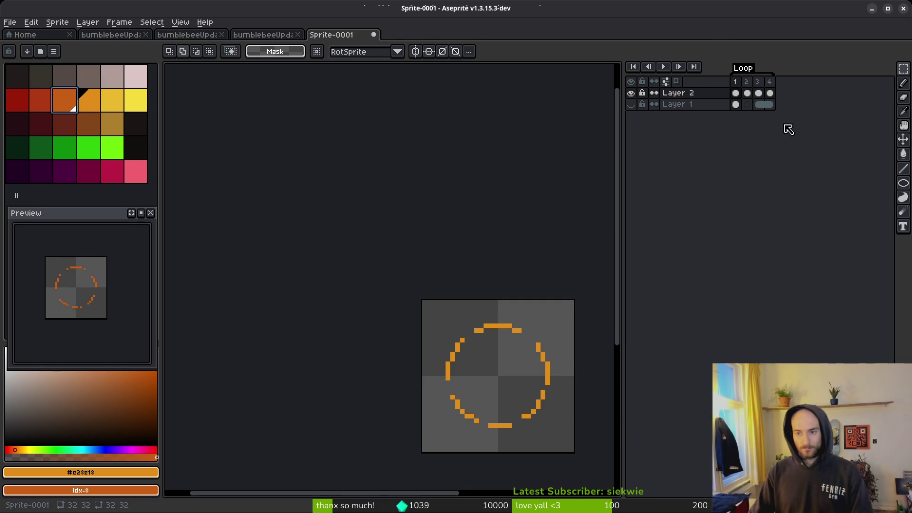
key("ctrl+s")
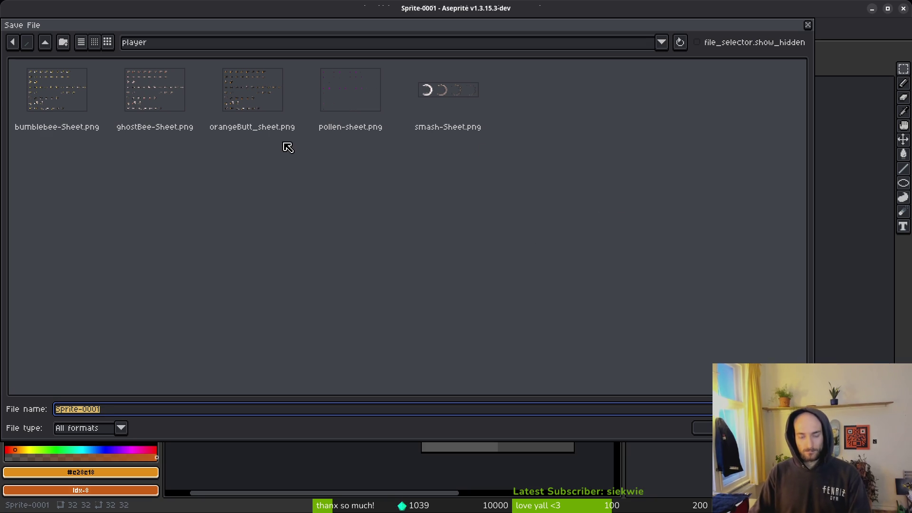
- Save the sprite as specialAim.aseprite in the assets/aseprite folder
left_click(45, 43)
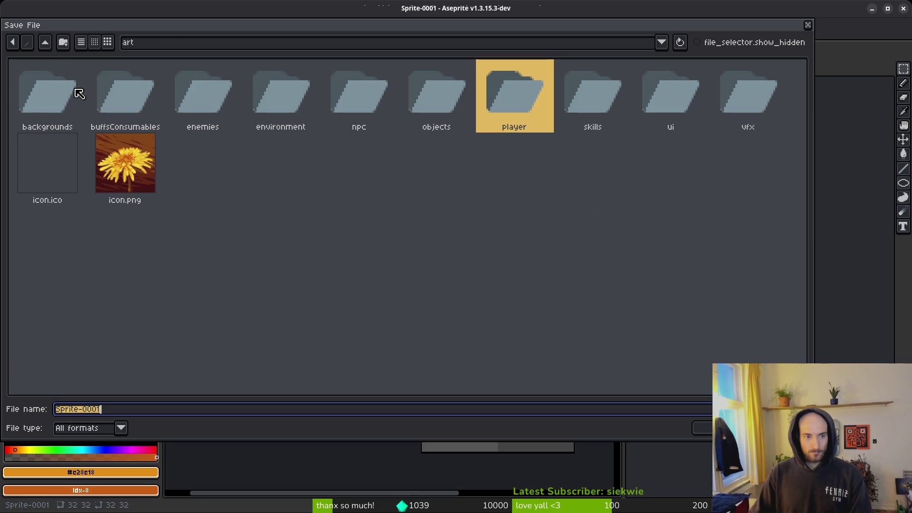
left_click(46, 43)
left_click(99, 94)
double_click(109, 99)
left_click(115, 412)
type("specialAim")
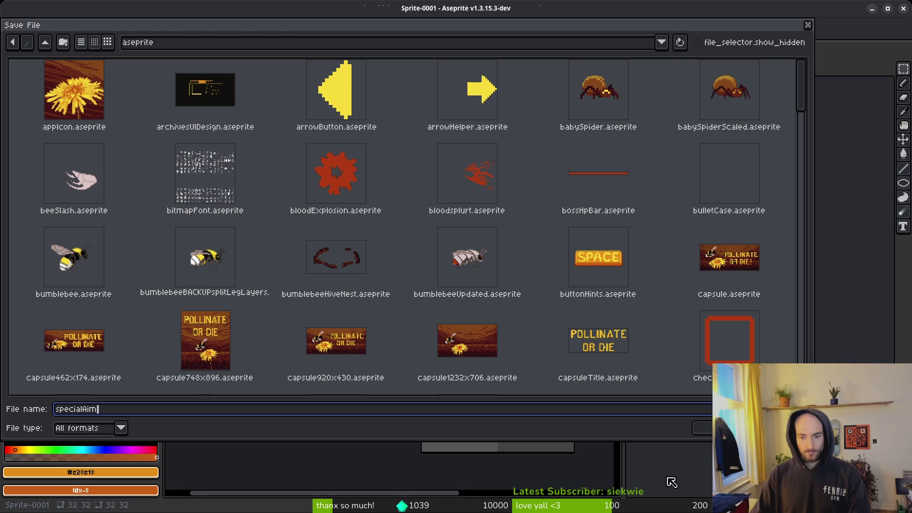
left_click(701, 427)
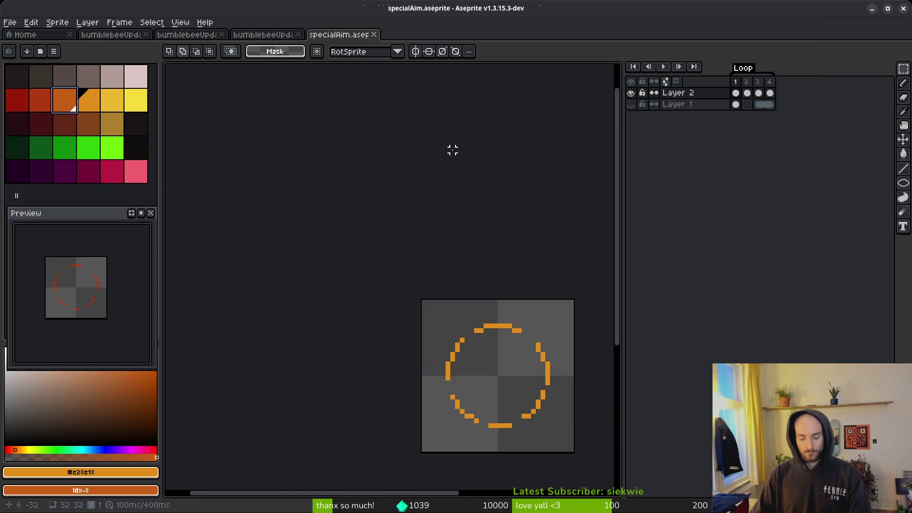
key("ctrl+alt+shift+s")
- Switch from the single-file export to a sprite-sheet export of the frames
left_click(184, 166)
key("ctrl+e")
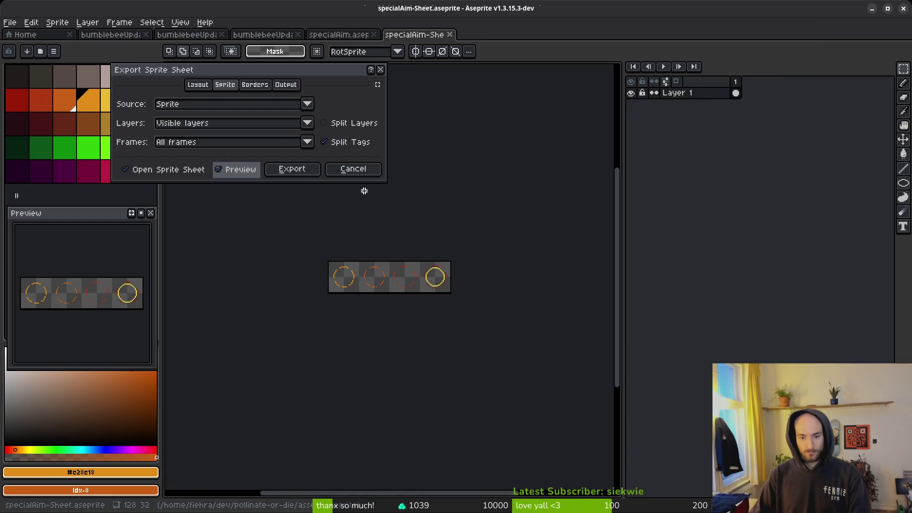
left_click(292, 169)
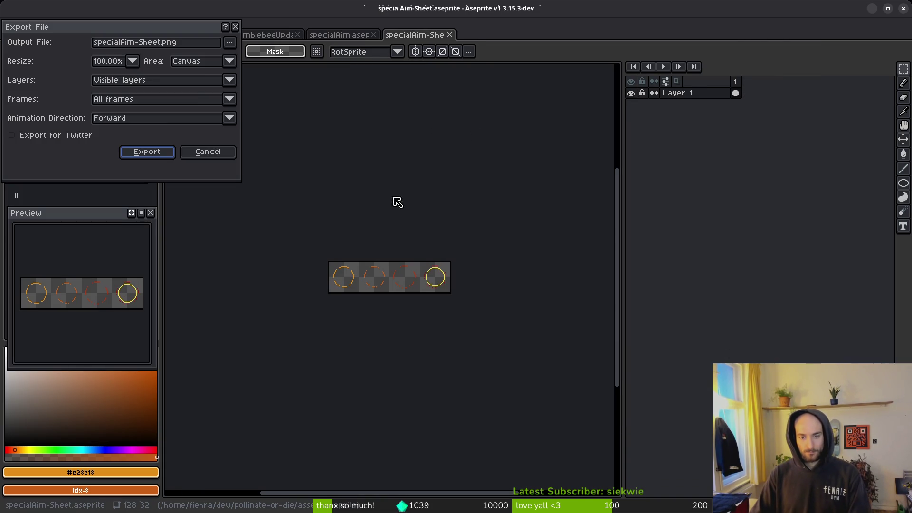
- Export the ring sheet as specialAimVfx.png in the art/vfx folder
left_click(233, 45)
left_click(266, 58)
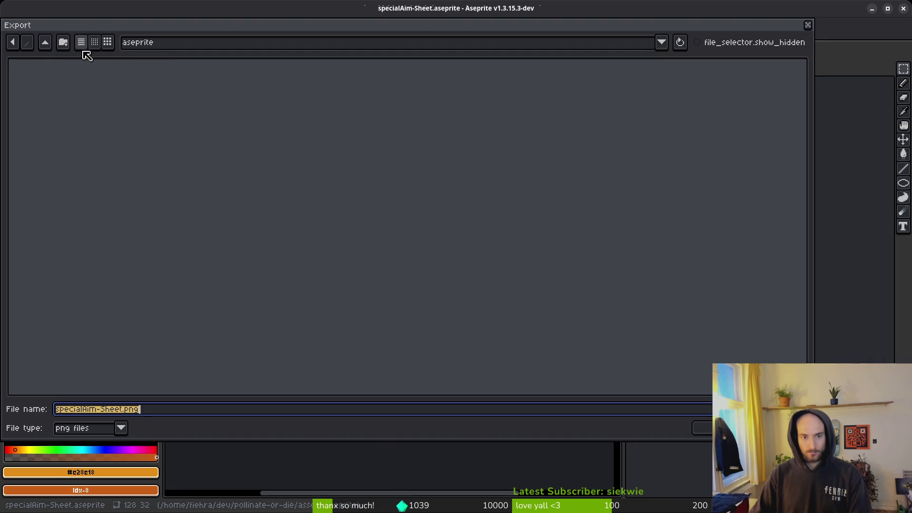
left_click(48, 43)
double_click(45, 95)
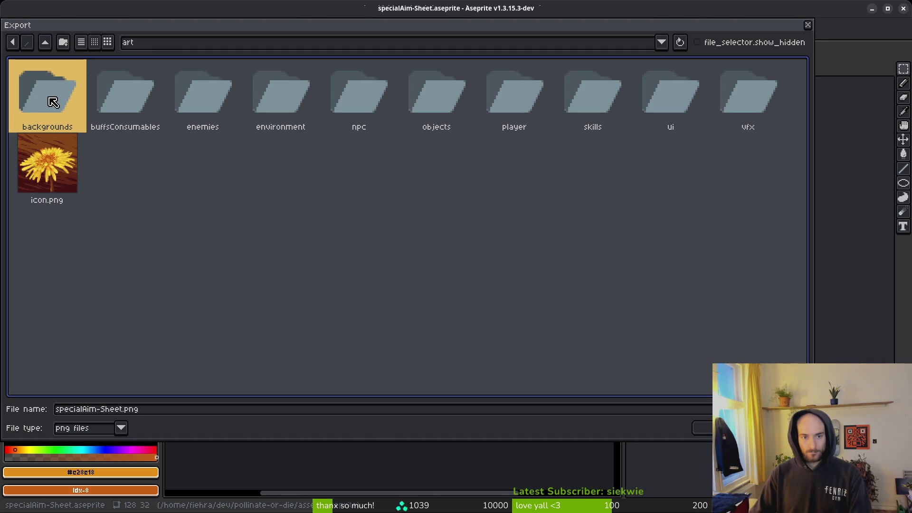
left_click(519, 97)
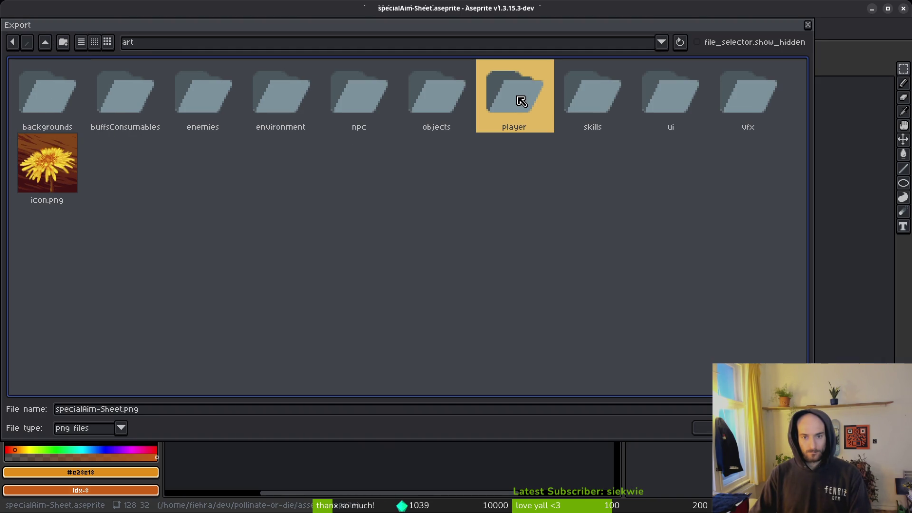
double_click(749, 104)
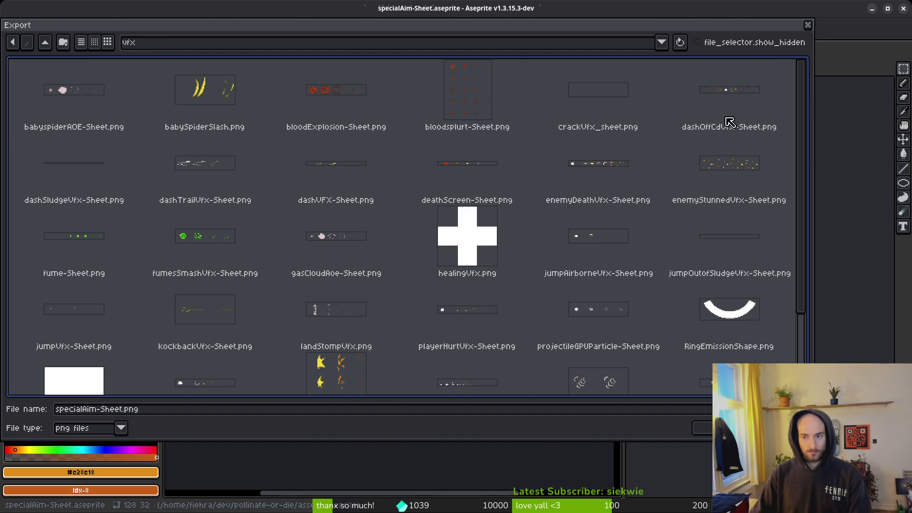
left_click(128, 413)
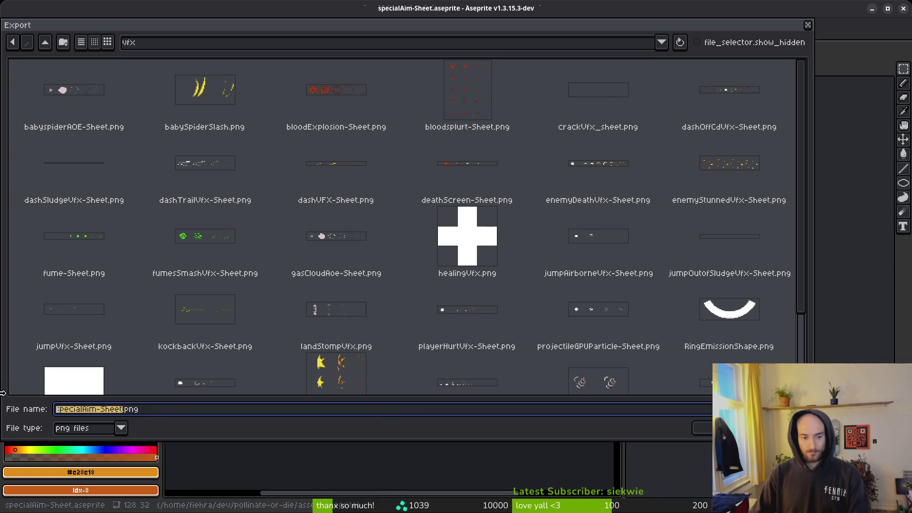
type("spe")
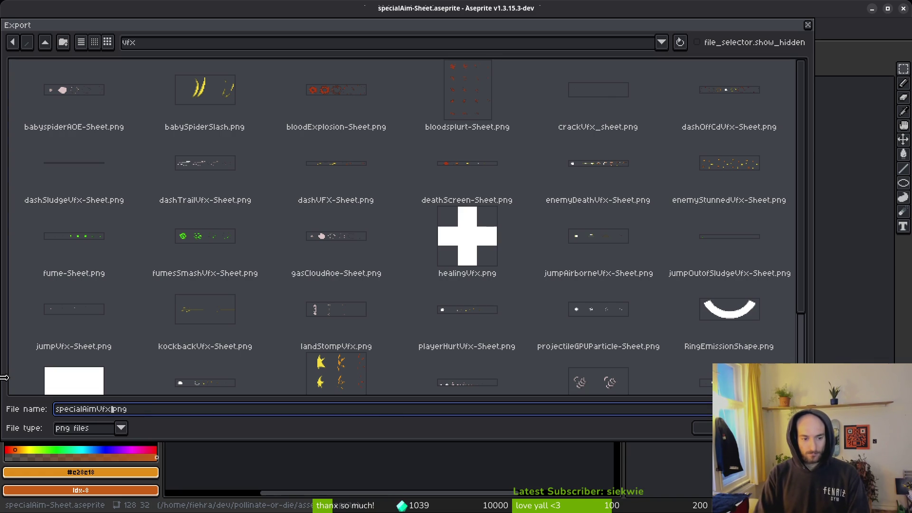
left_click(707, 428)
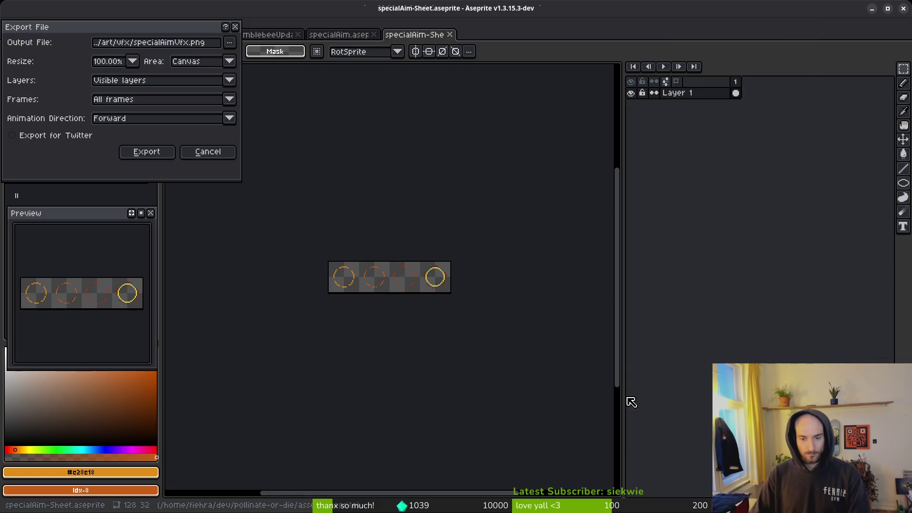
left_click(163, 156)
key("alt+Tab")
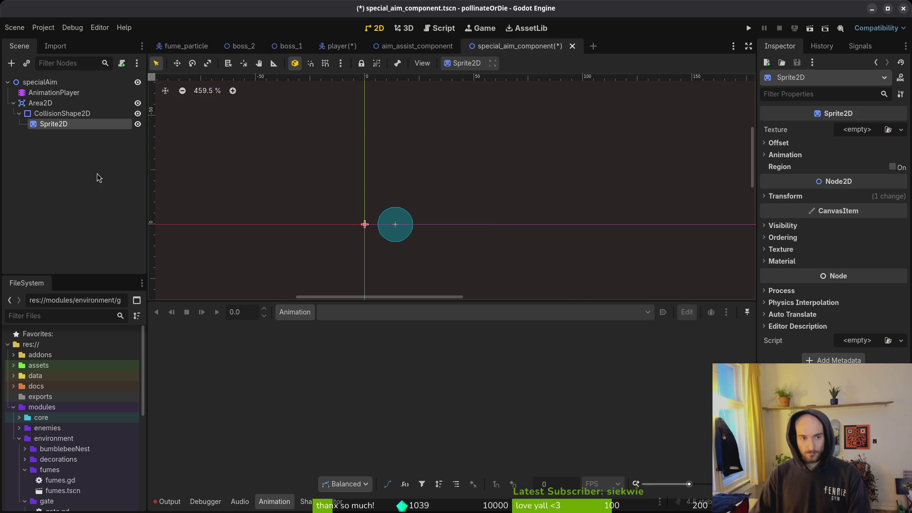
- Load the specialAim sheet into Sprite2D's Texture, set Hframes to 4, and save
left_click(48, 125)
left_click(901, 129)
left_click(809, 358)
type("speci")
key("Return")
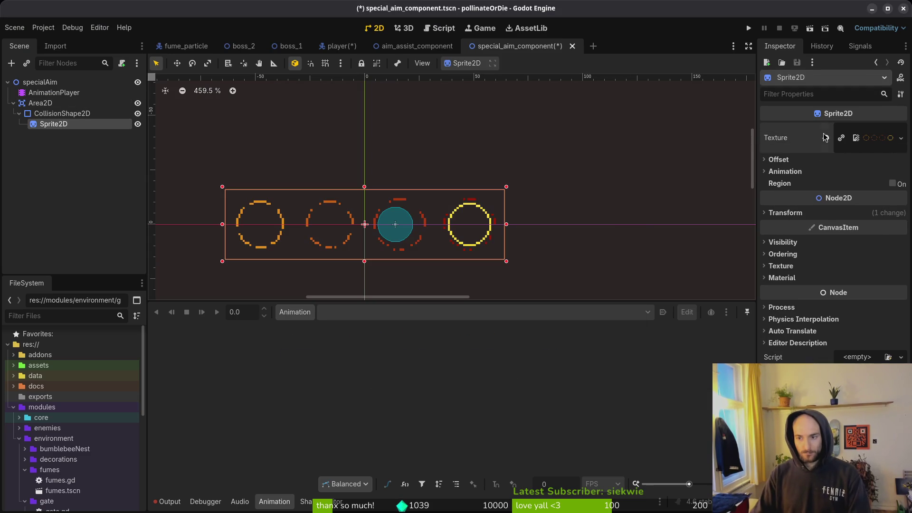
left_click(785, 171)
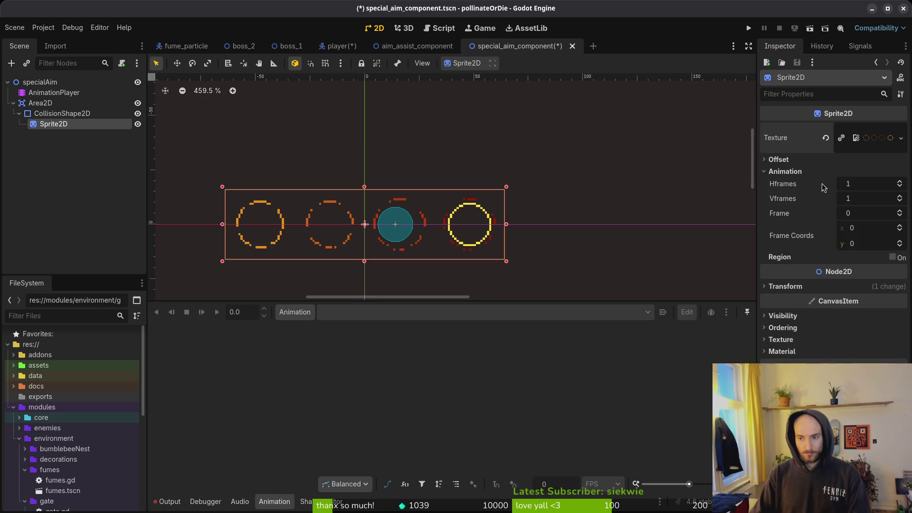
left_click(863, 190)
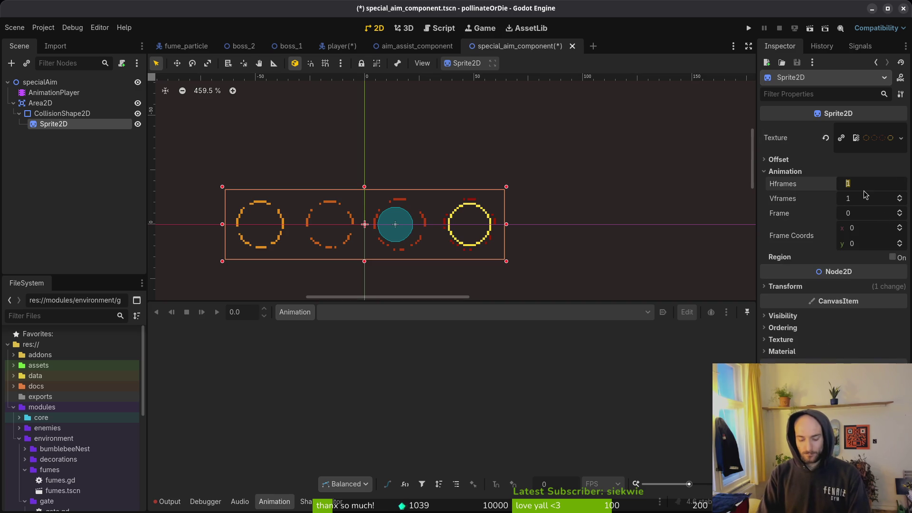
type("4")
key("Return")
key("ctrl+s")
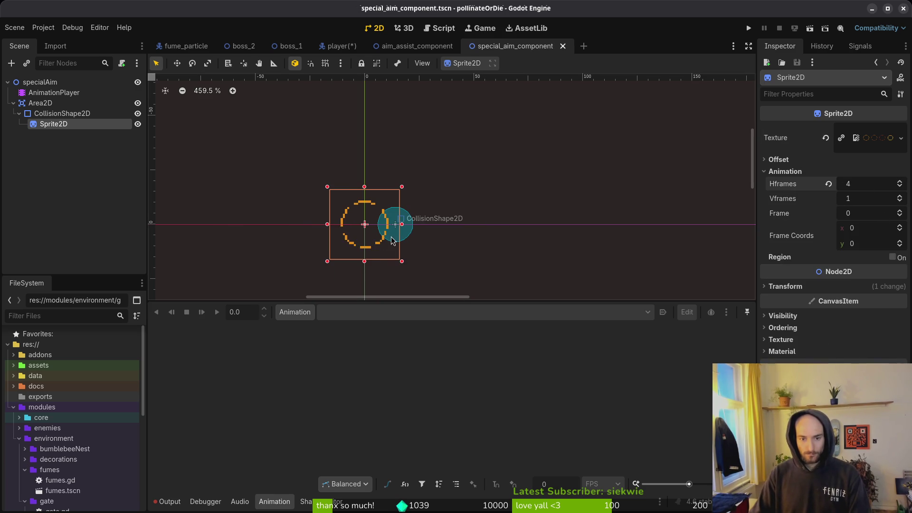
- Reset the Sprite2D's Transform Position to 0,0
left_click_drag(365, 257, 386, 227)
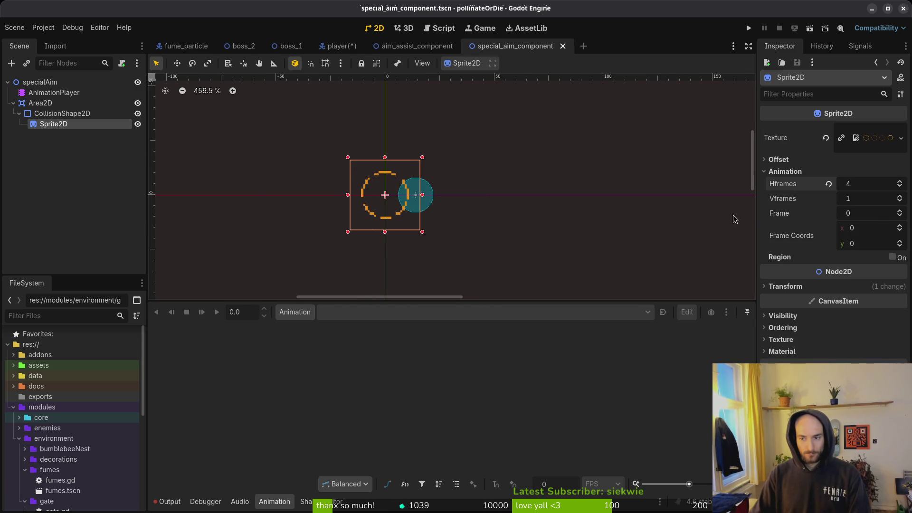
left_click(803, 286)
left_click(826, 307)
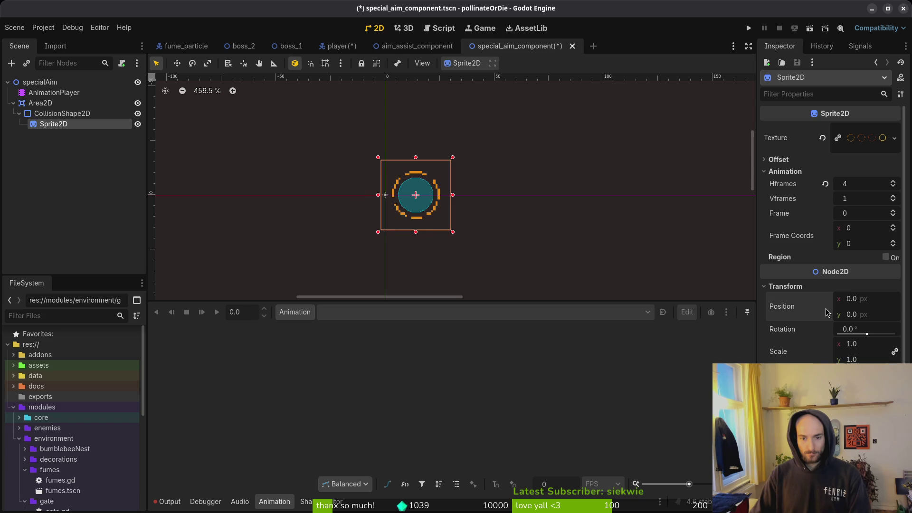
scroll(418, 205, "up", 3)
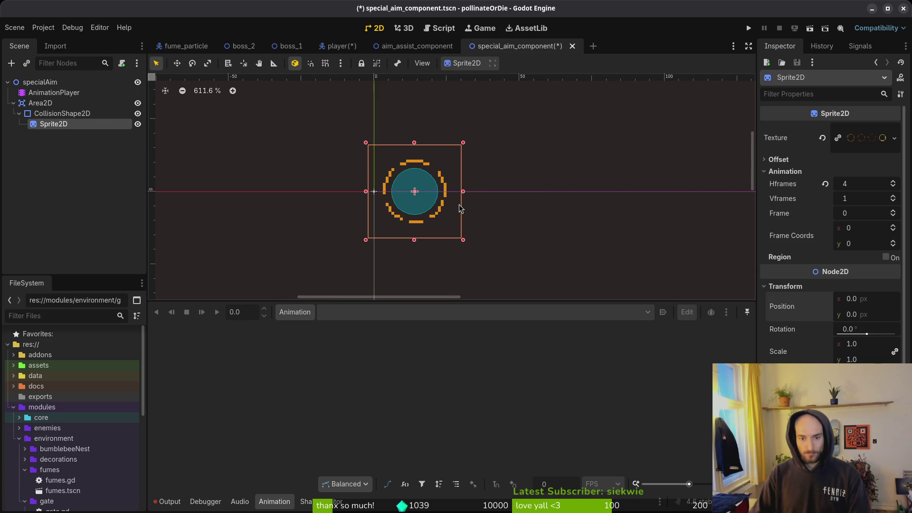
- Back in Aseprite's specialAim.aseprite, select the first frames and link Layer 1's cels
key("alt+Tab")
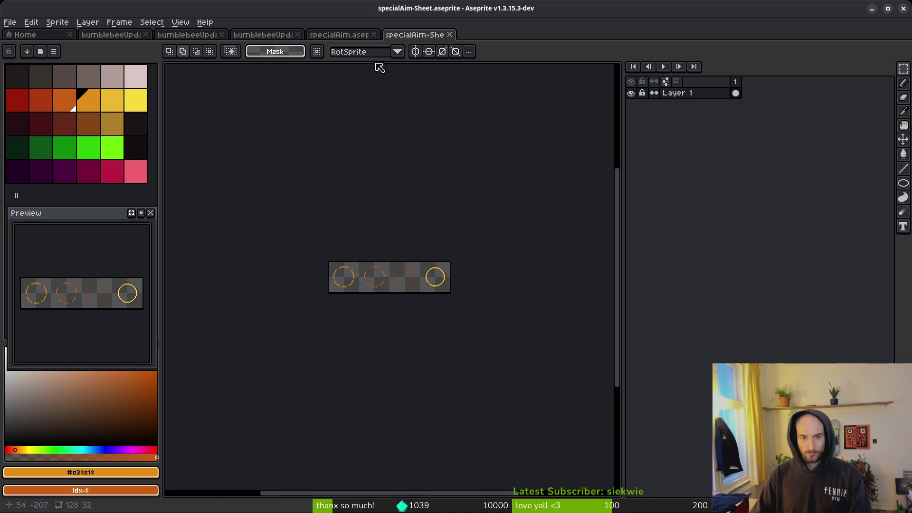
left_click(337, 35)
left_click(770, 93)
left_click(736, 92)
left_click_drag(748, 88, 765, 109)
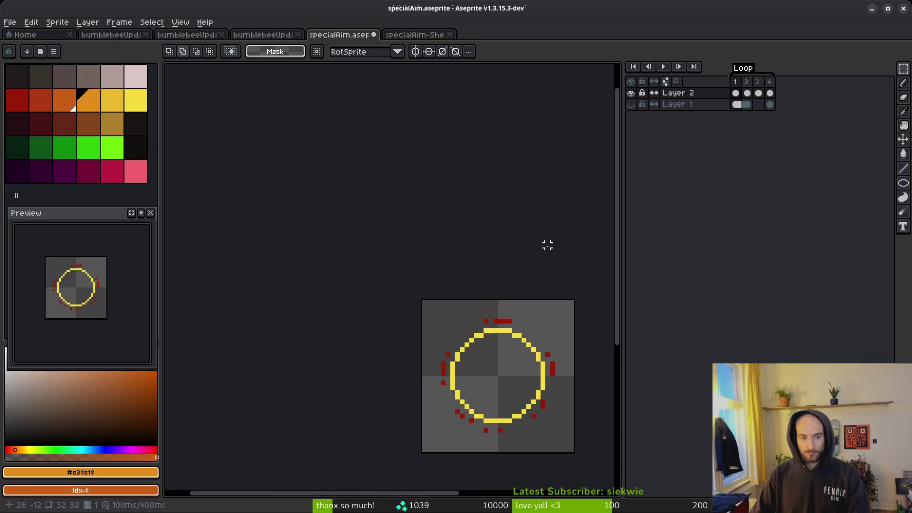
- Generate a four-frame sprite sheet preview, cancel its file export, and return to specialAim
key("ctrl+e")
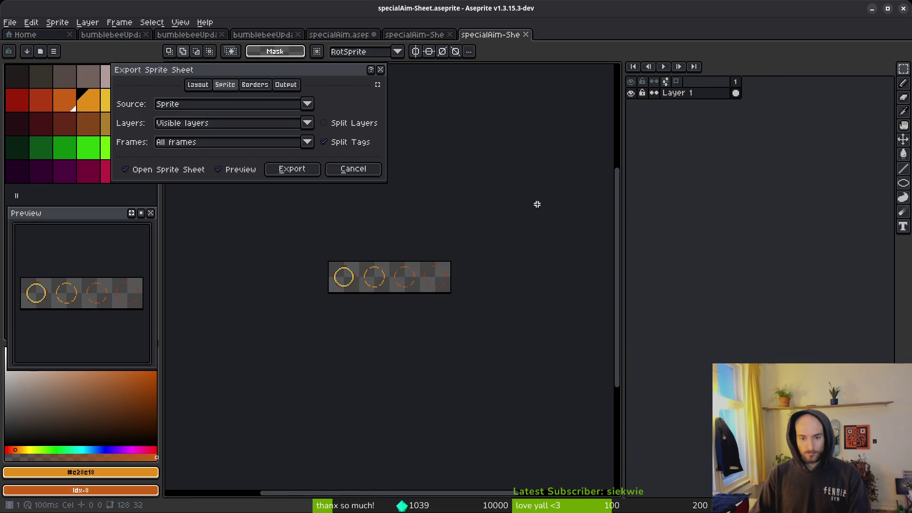
left_click(295, 168)
key("ctrl+shift+e")
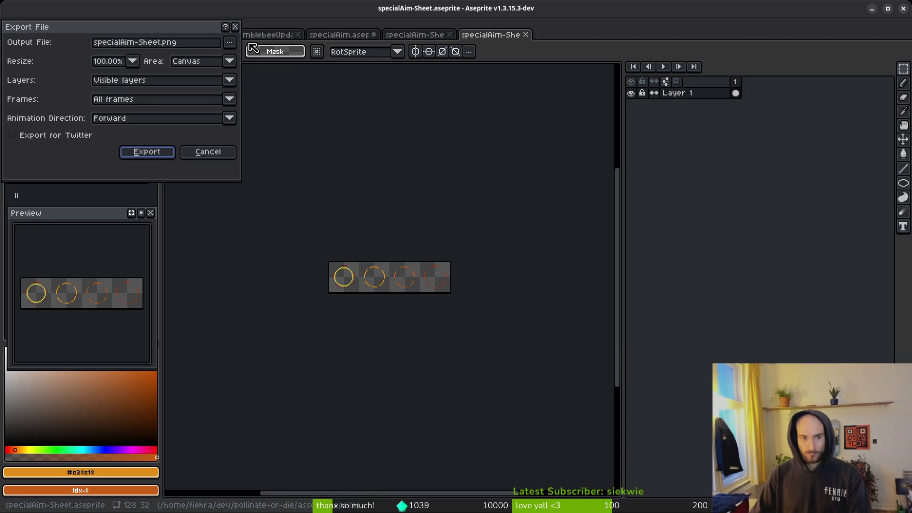
left_click(229, 42)
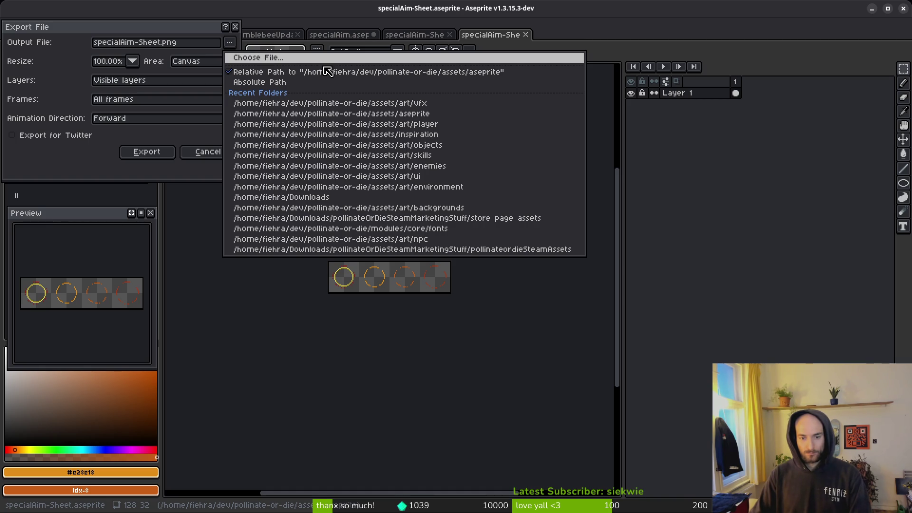
key("Escape")
key("Escape")
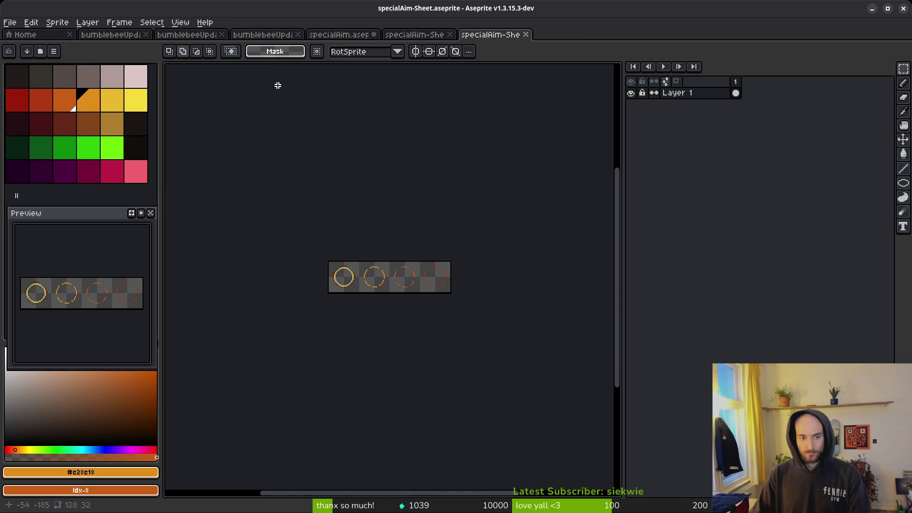
left_click(414, 35)
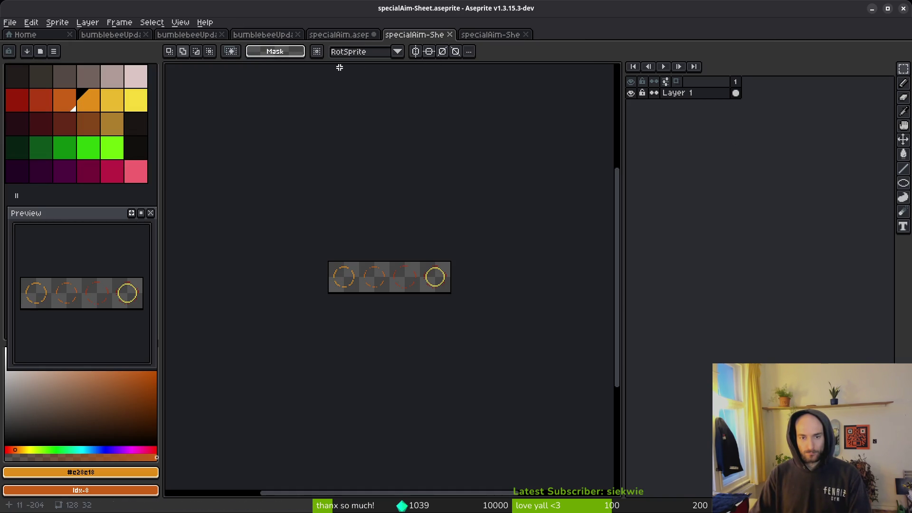
key("ctrl+shift+Tab")
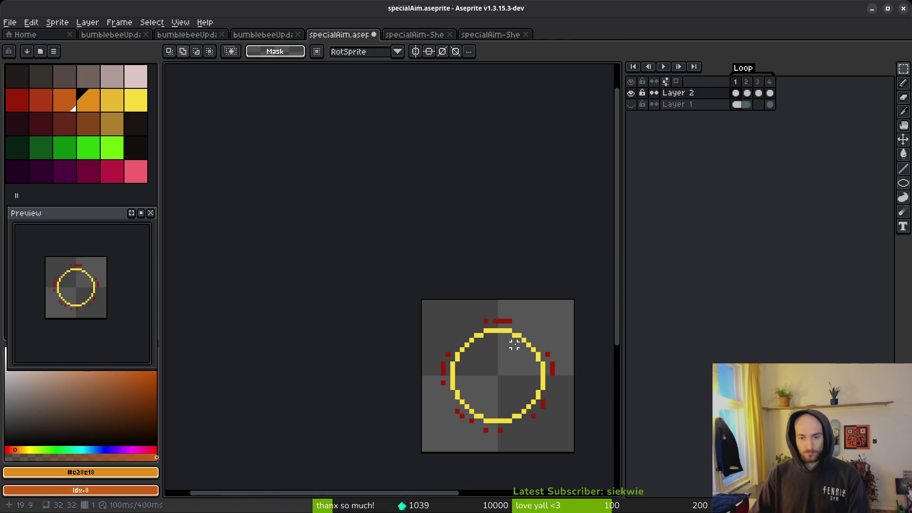
- Cut the yellow circle from frame 1 and paste it into a new frame 2
key("w")
left_click(500, 328)
key("Delete")
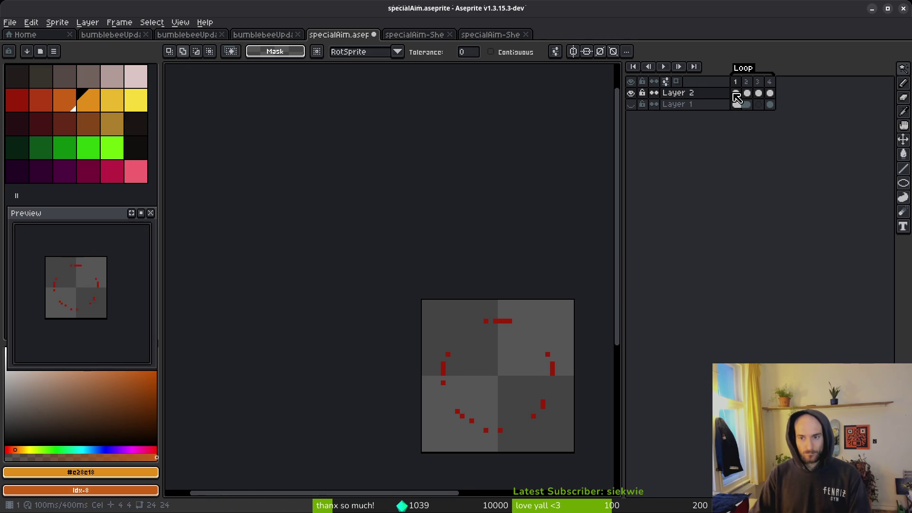
key("alt+n")
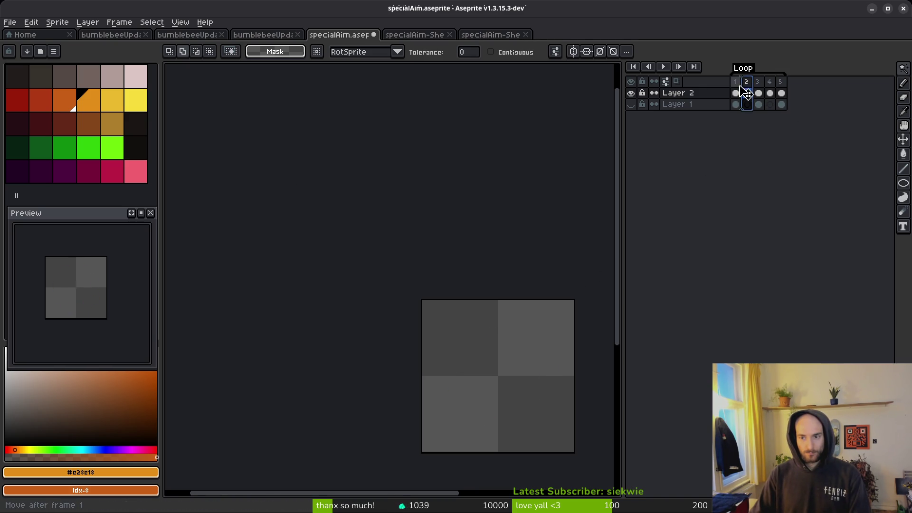
left_click_drag(743, 93, 744, 94)
key("ctrl+v")
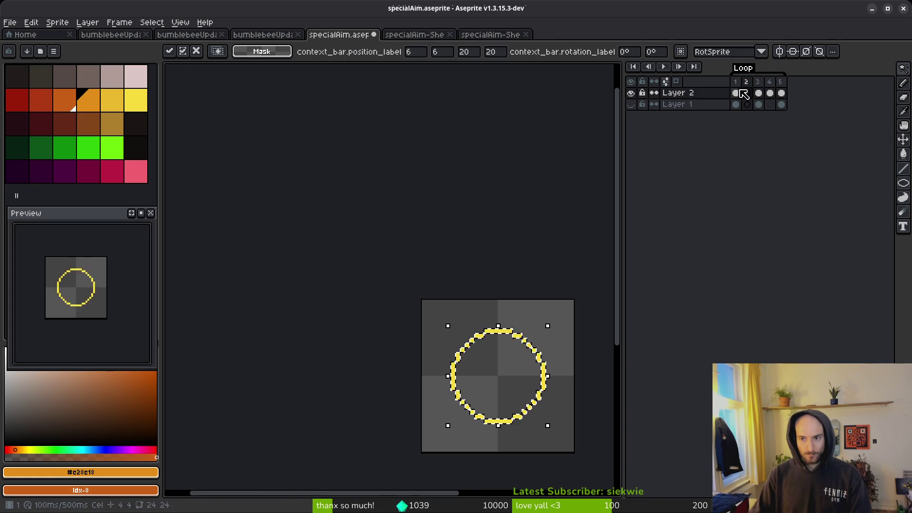
key("Return")
key("Right")
key("Right")
key("Right")
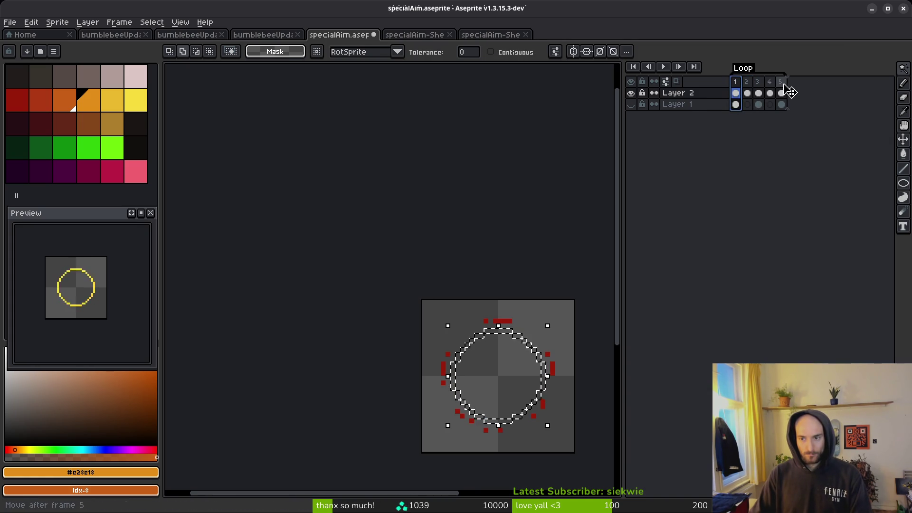
key("ctrl+d")
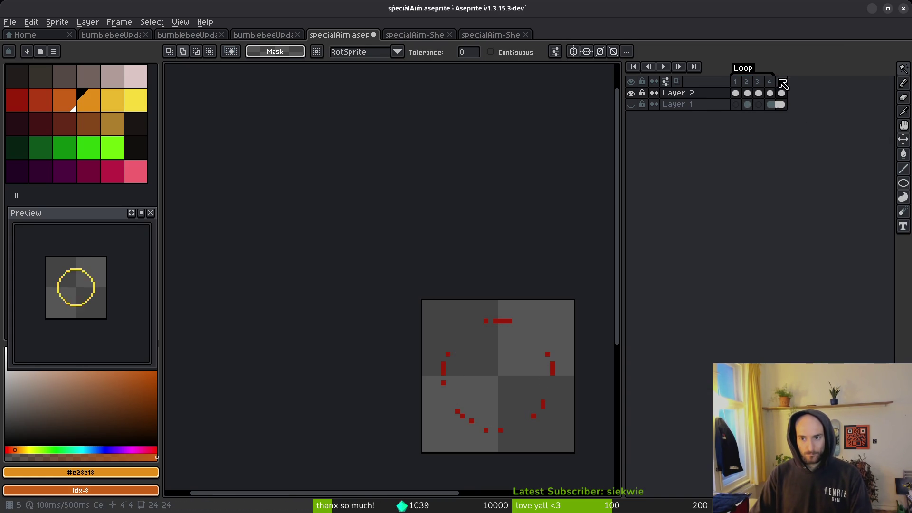
left_click(746, 82)
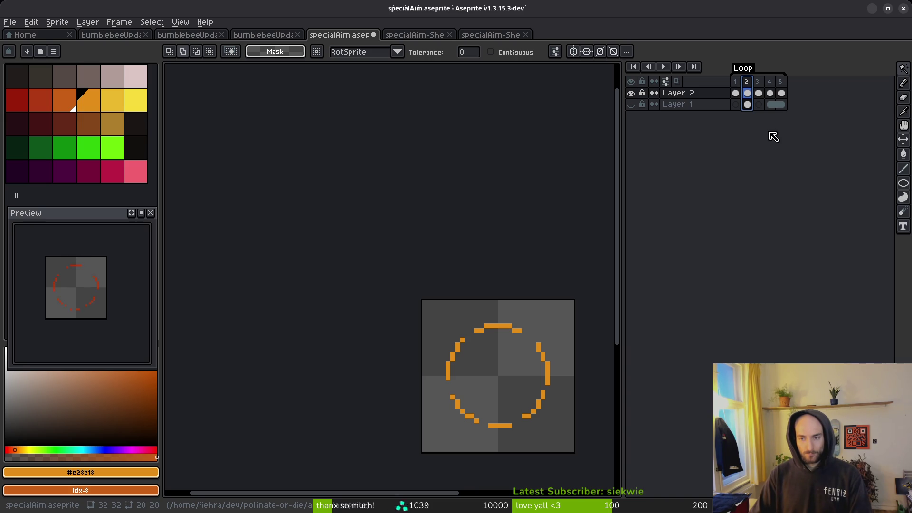
- Export the five frames as a sprite sheet
key("ctrl+e")
left_click(292, 169)
key("ctrl+shift+e")
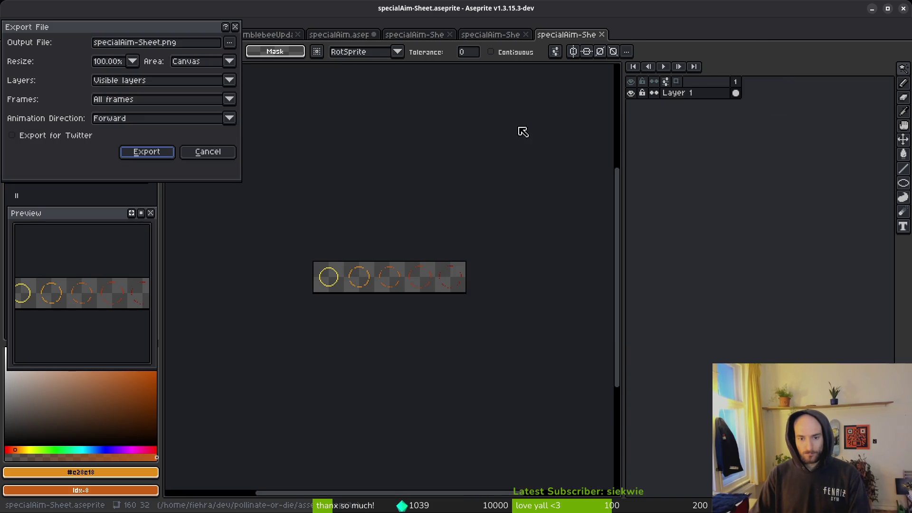
- Overwrite art/vfx/specialAimVfx.png with the exported five-frame sheet
left_click(231, 44)
left_click(243, 46)
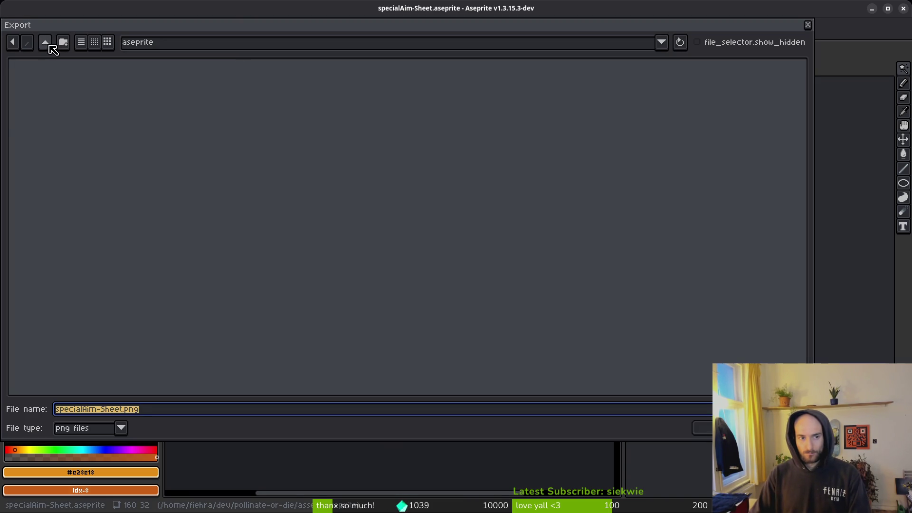
left_click(50, 44)
double_click(55, 90)
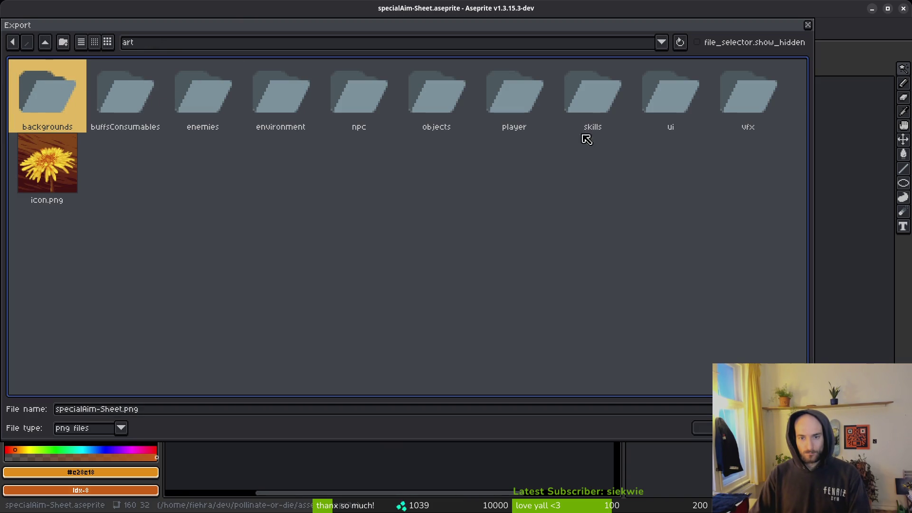
left_click(684, 90)
double_click(772, 97)
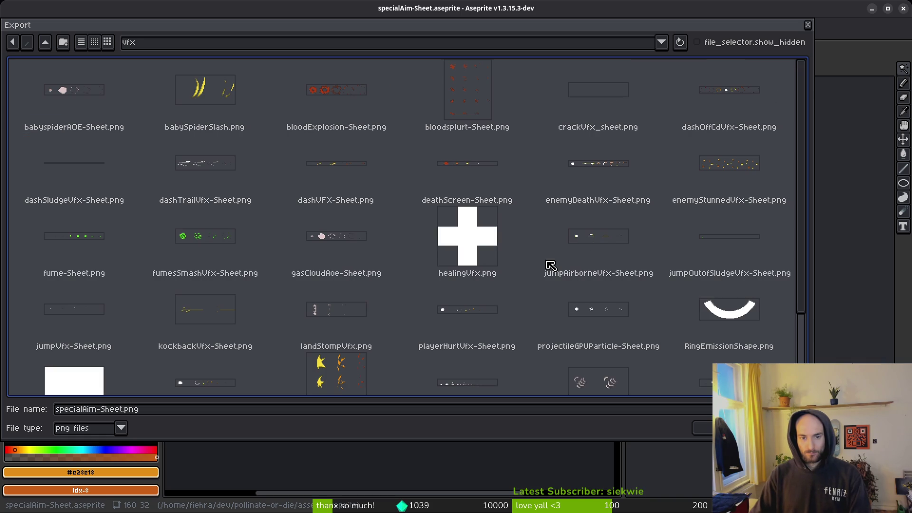
scroll(565, 251, "down", 3)
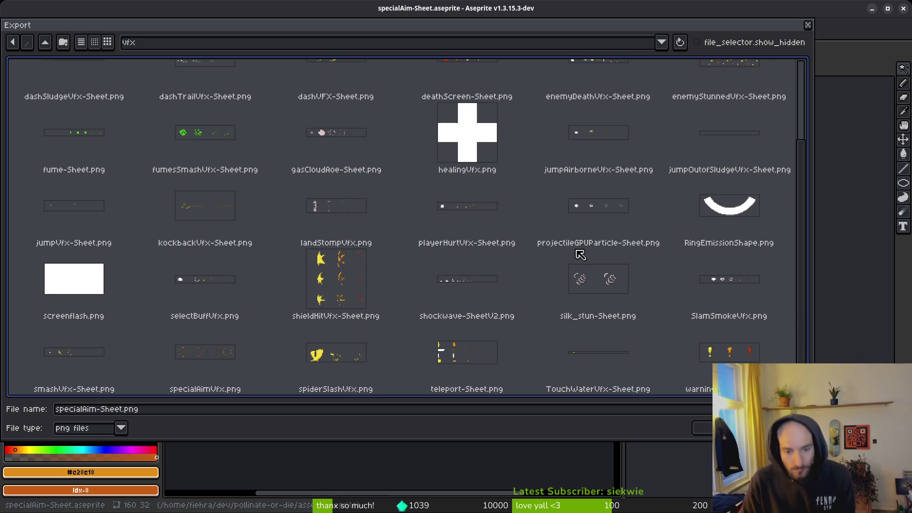
left_click(217, 371)
left_click(717, 428)
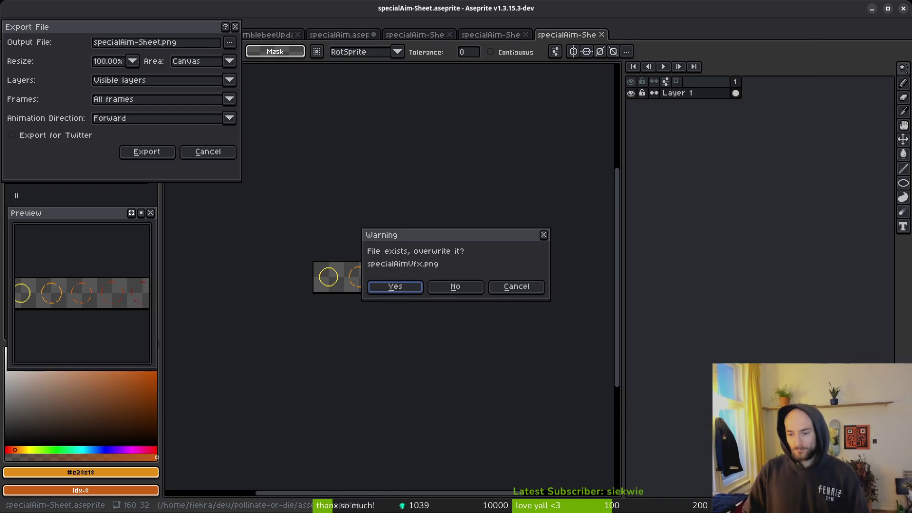
left_click(395, 287)
left_click(147, 151)
- Give the aim Sprite2D 5 horizontal frames and save the scene
key("alt+Tab")
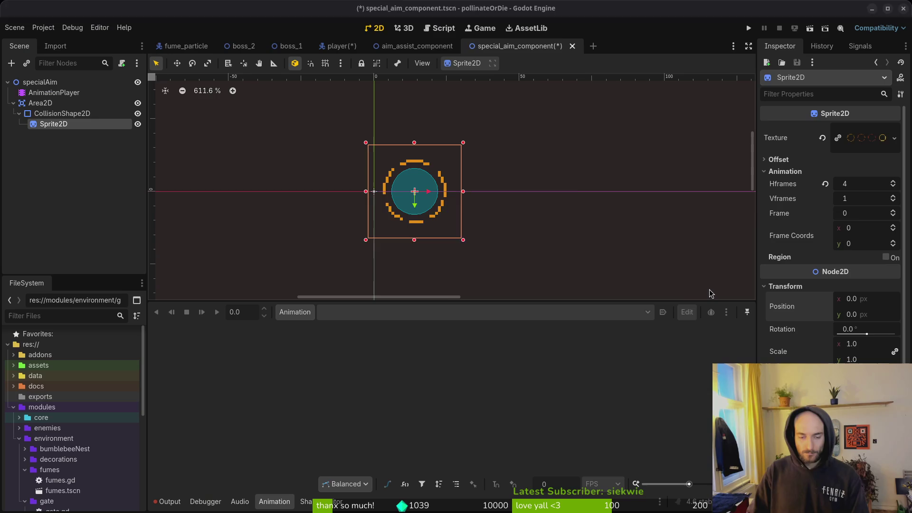
left_click(862, 183)
type("5")
key("Return")
key("ctrl+s")
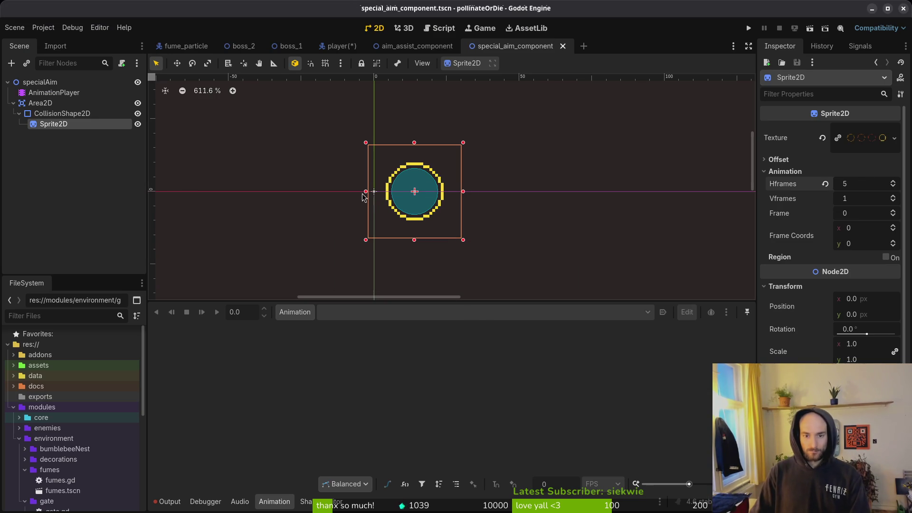
- Set the CollisionShape2D circle's radius to 10 and save
left_click(32, 114)
left_click(867, 133)
left_click(874, 135)
left_click(869, 148)
type("10")
key("Return")
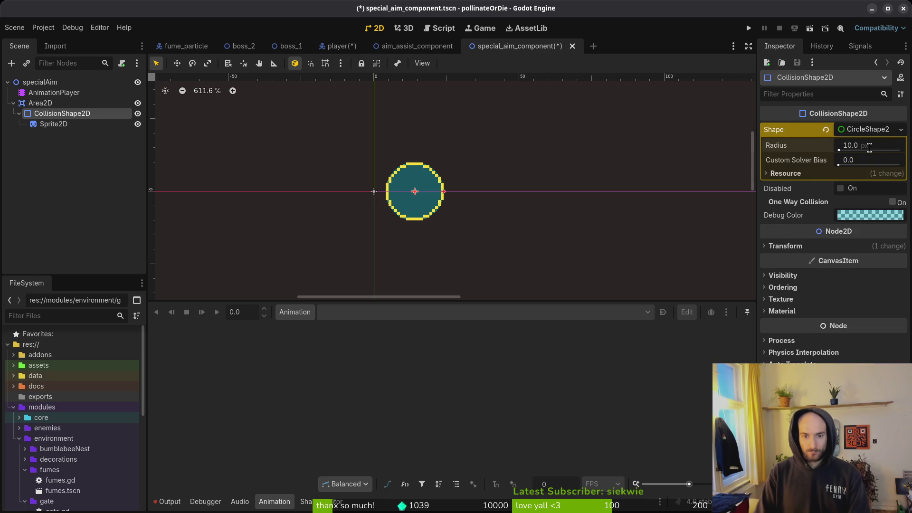
scroll(418, 195, "up", 8)
key("ctrl+s")
scroll(451, 219, "down", 10)
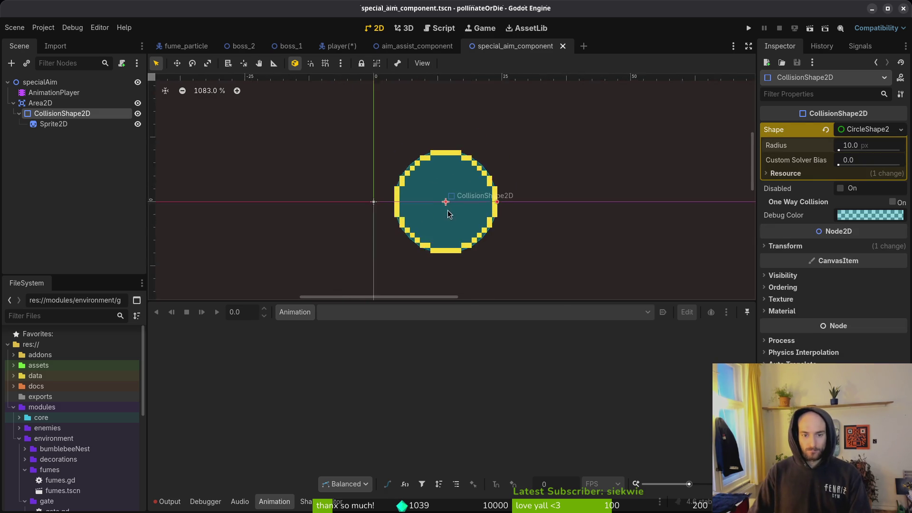
key("ctrl+s")
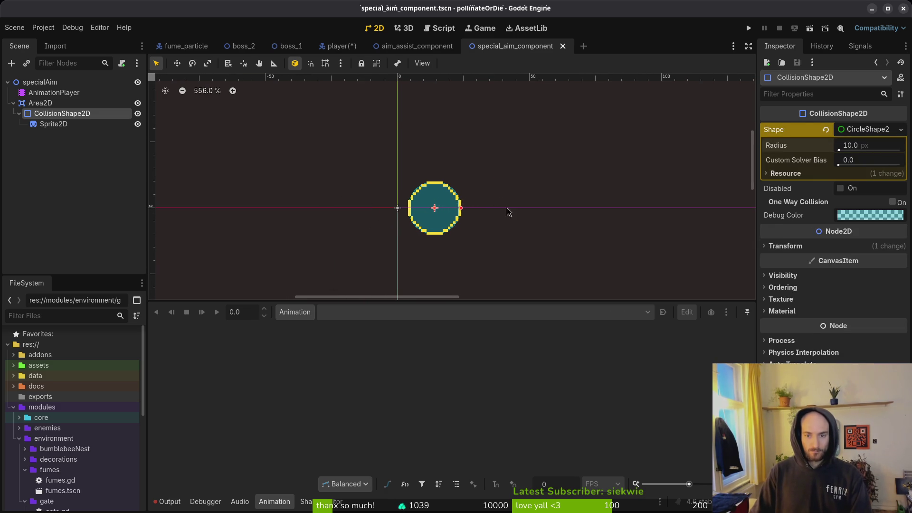
- Nudge the collision circle right to x 24 and save special_aim_component.tscn
key("Right")
key("Right")
key("Right")
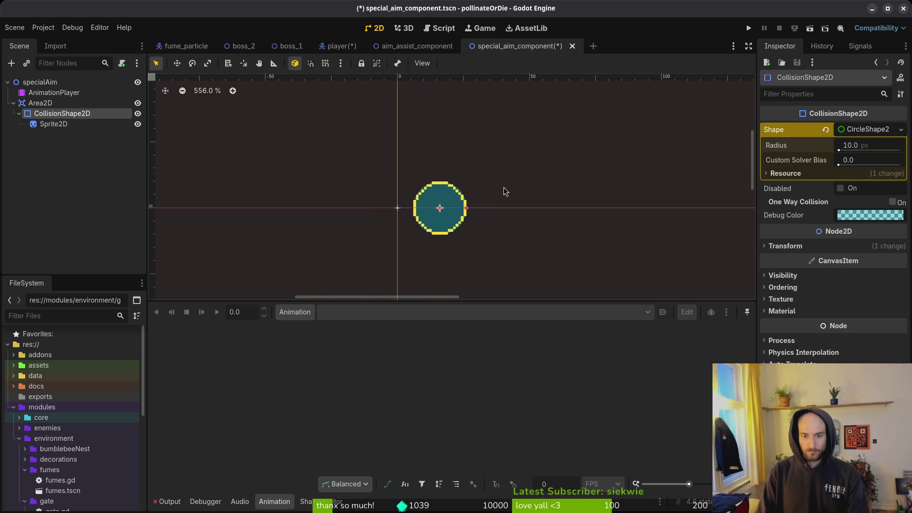
left_click(786, 246)
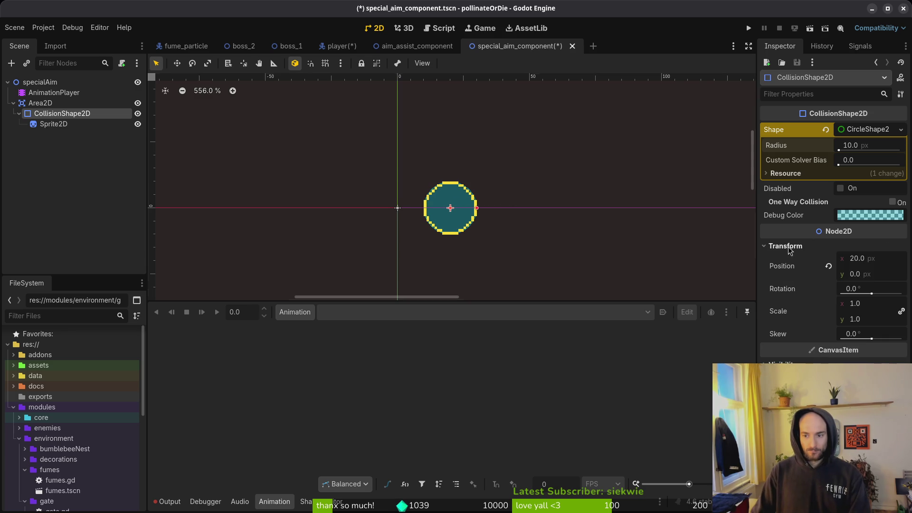
key("Right")
key("Right")
key("Right")
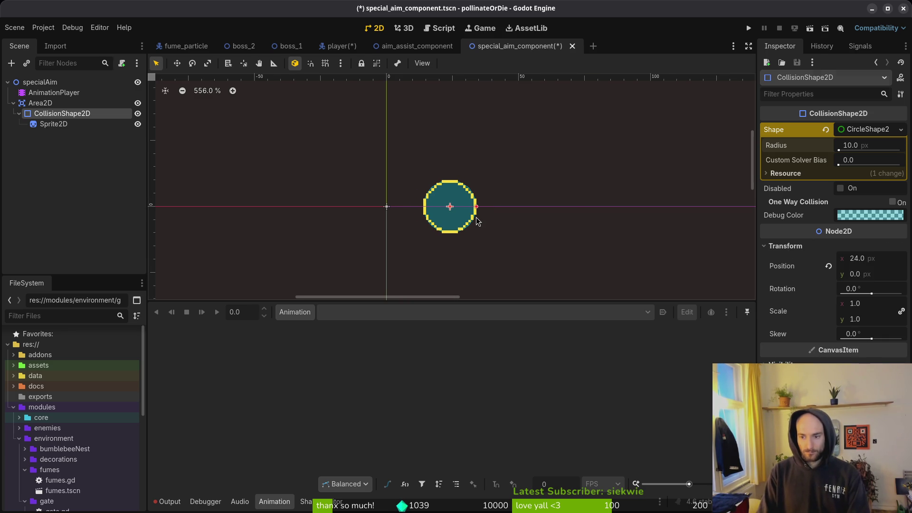
left_click(476, 217)
key("ctrl+s")
scroll(433, 218, "down", 5)
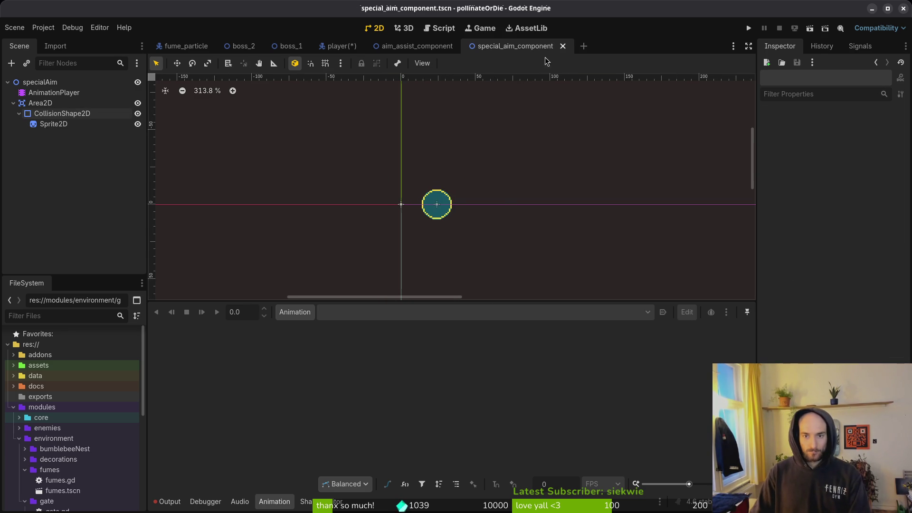
- In the player scene, select aimAssist and expand the modules folder in FileSystem
left_click(329, 45)
key("ctrl+s")
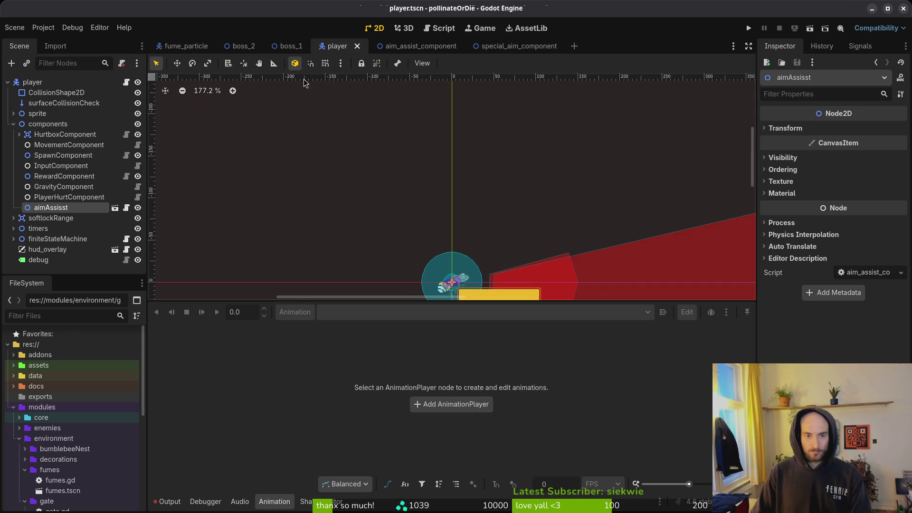
left_click(53, 207)
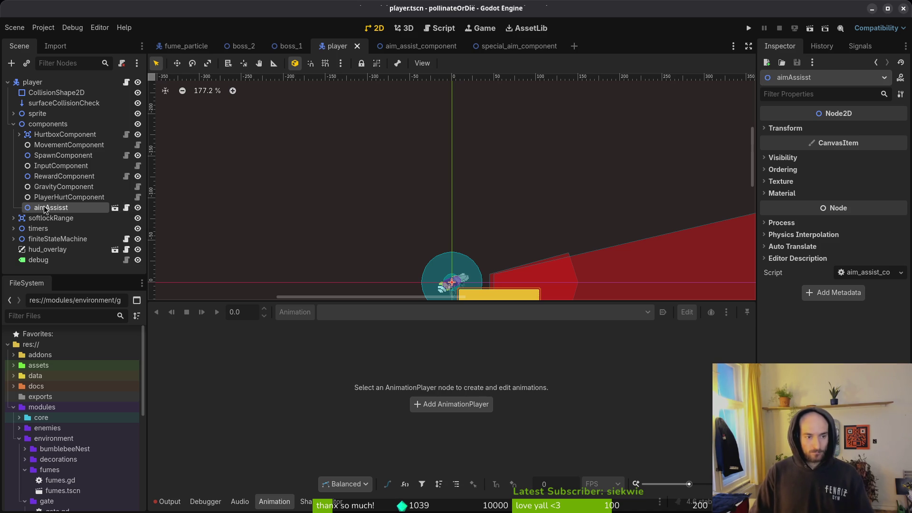
left_click(19, 437)
left_click(13, 407)
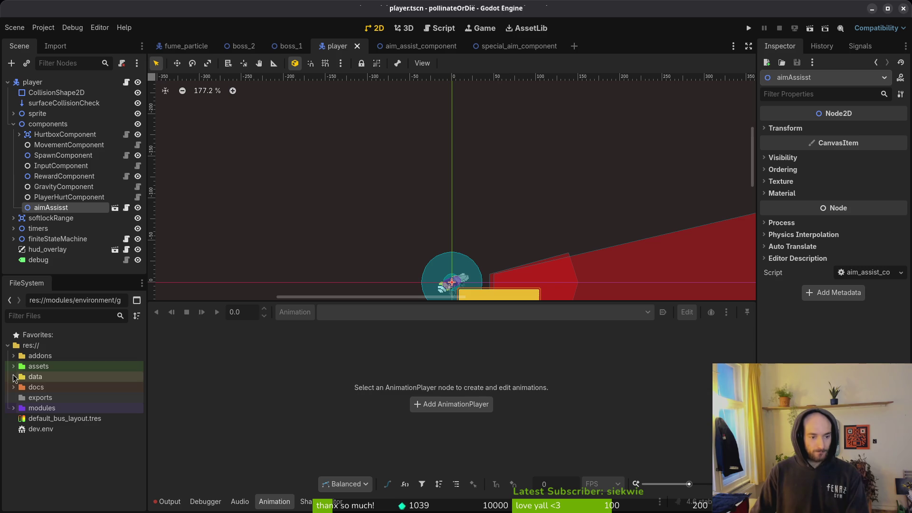
left_click(13, 408)
left_click(31, 439)
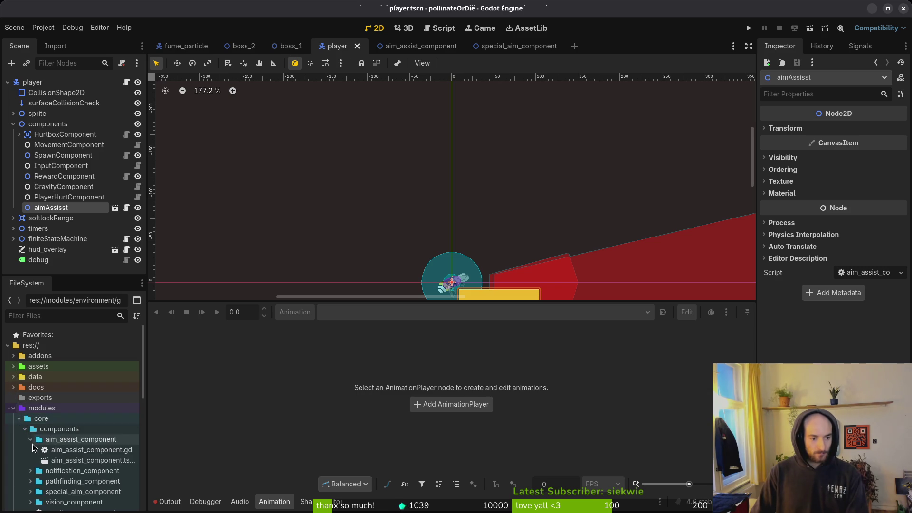
left_click(31, 439)
- Drag special_aim_component.tscn in as specialAim and place it right after aimAssist
scroll(29, 409, "down", 5)
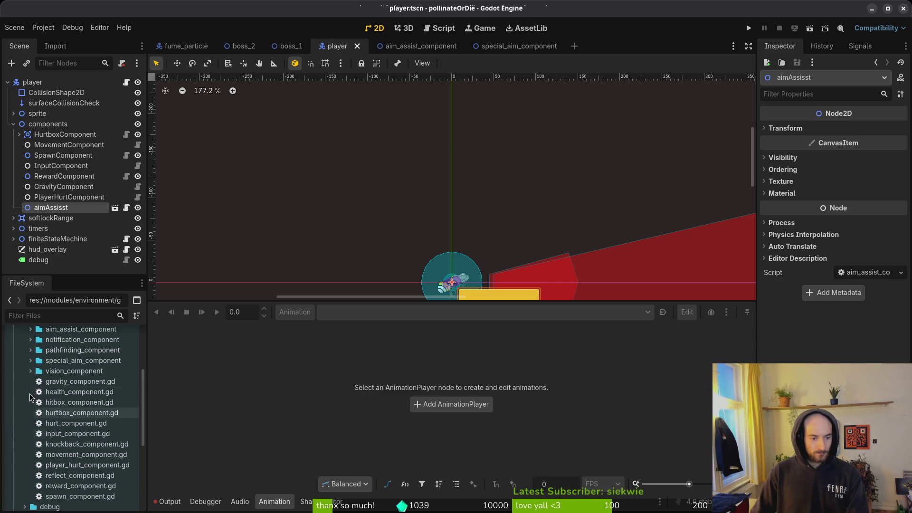
left_click(31, 361)
left_click(98, 372)
mouse_move(88, 370)
left_mouse_down()
mouse_move(83, 171)
mouse_move(64, 210)
left_mouse_up()
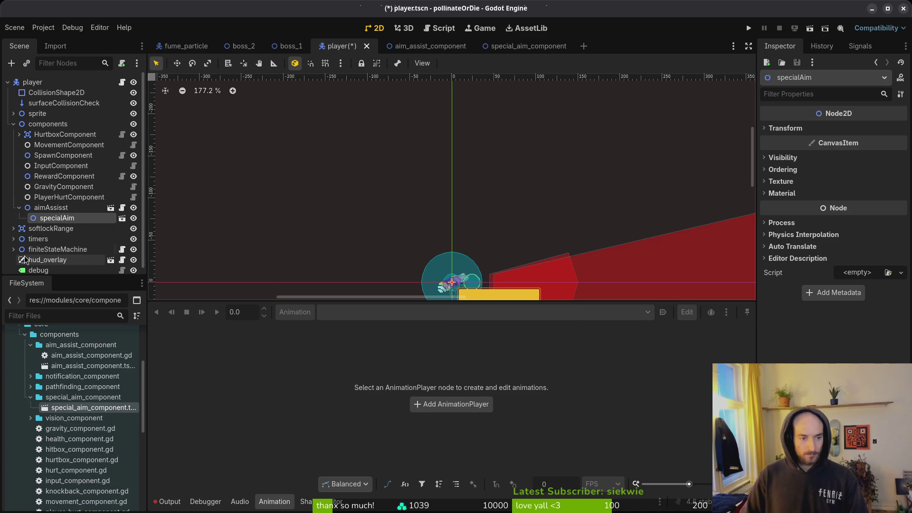
mouse_move(57, 217)
left_mouse_down()
mouse_move(55, 210)
mouse_move(60, 226)
left_mouse_up()
scroll(490, 287, "up", 12)
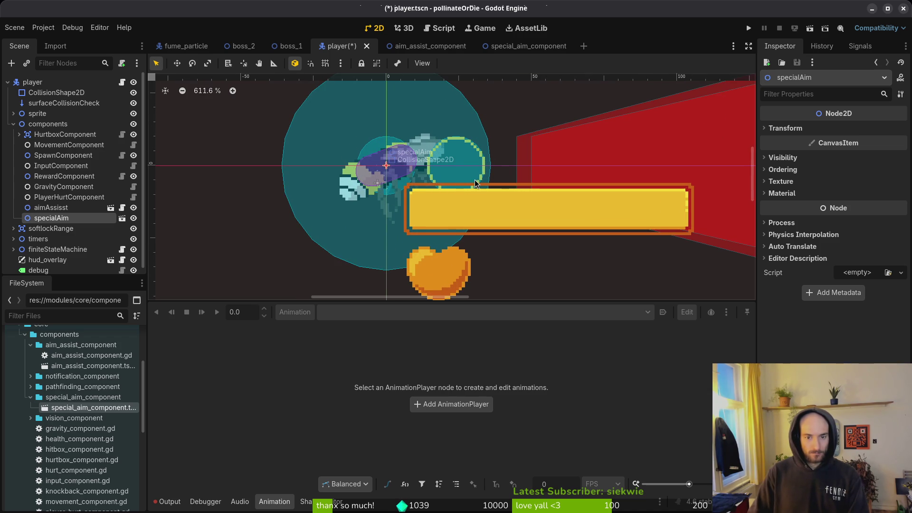
key("alt+Tab")
key("alt+Tab")
key("alt+Tab")
key("alt+Tab")
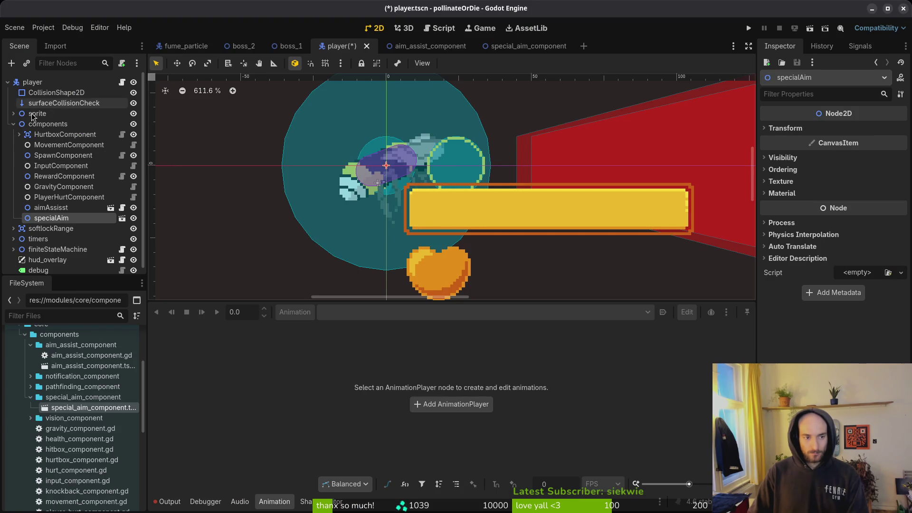
- Assign the 'pollen' sprite sheet as the bee Sprite2D's texture via Quick Load
left_click(13, 115)
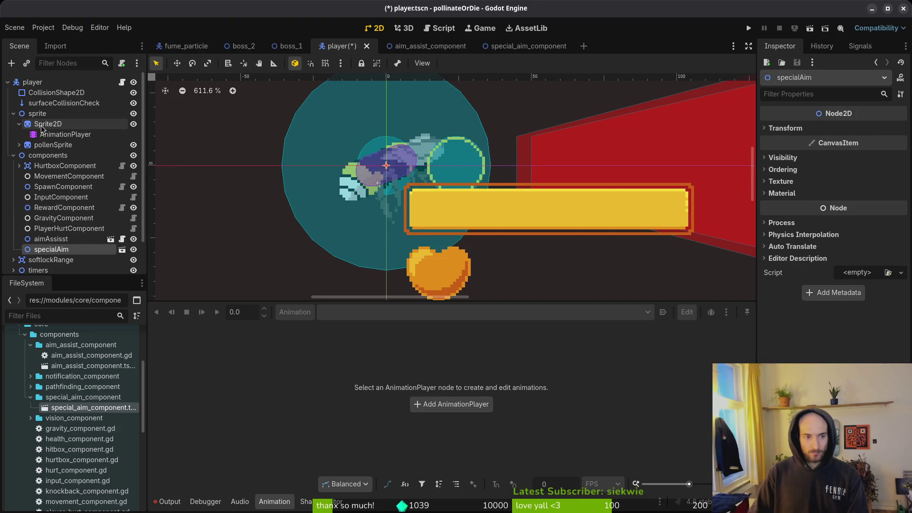
left_click(42, 124)
left_click(901, 130)
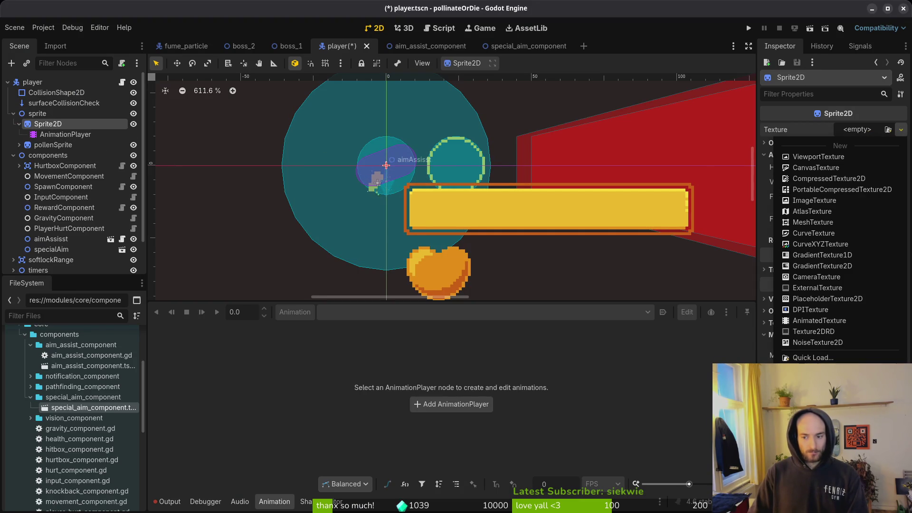
left_click(813, 368)
key("Escape")
left_click(900, 130)
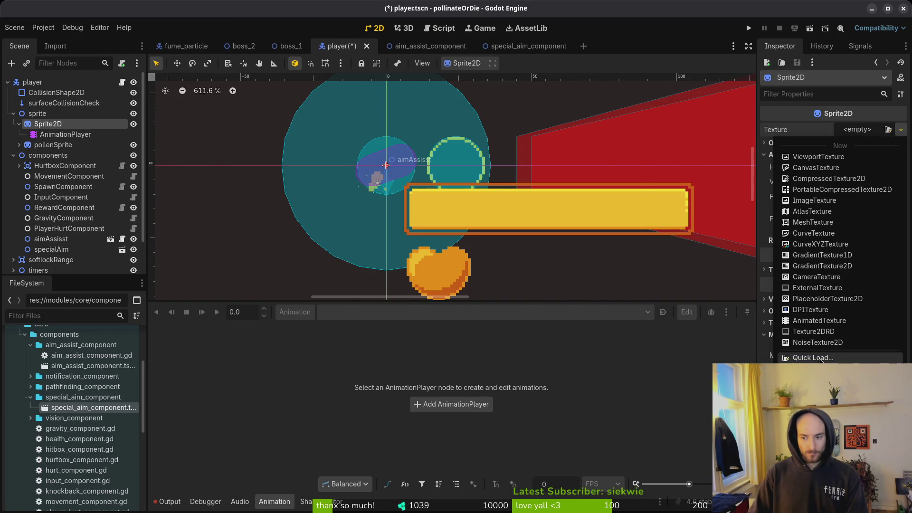
left_click(819, 358)
type("pollen")
key("Return")
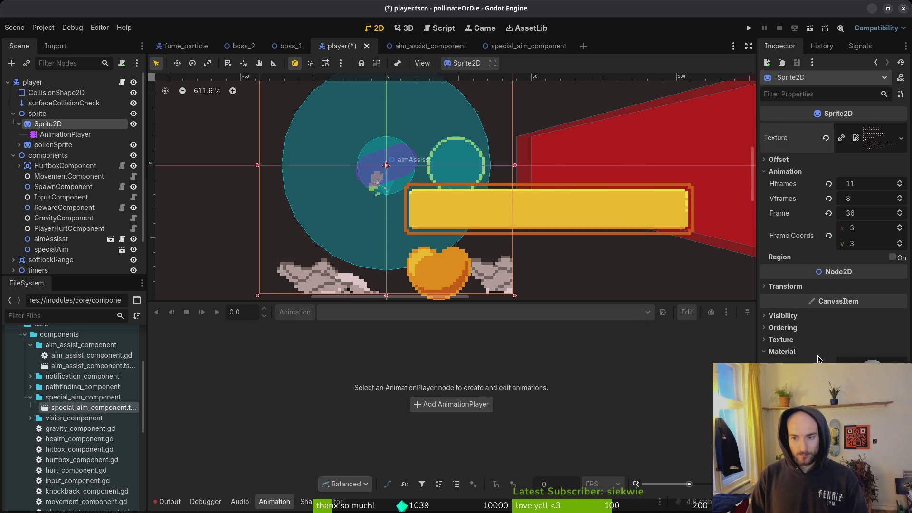
- Set the bee Sprite2D's Vframes to 11
left_click(869, 204)
type("11")
key("Return")
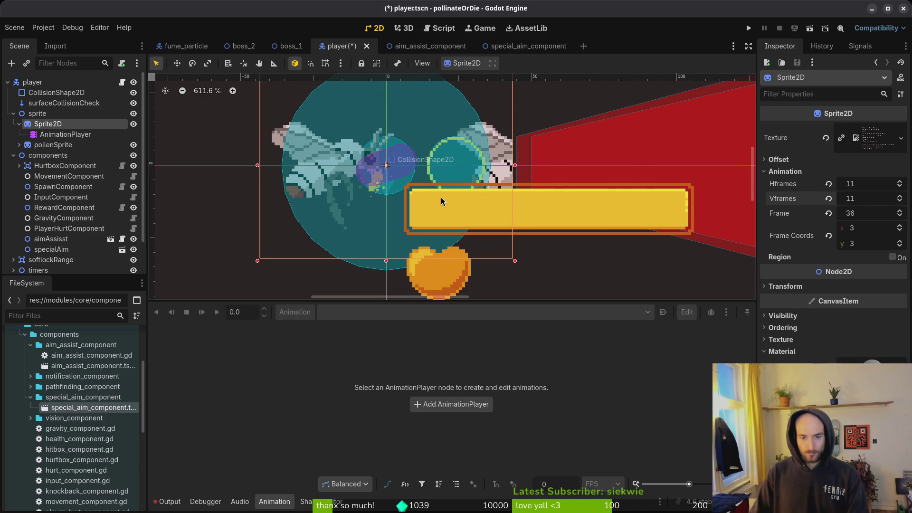
key("alt+Tab")
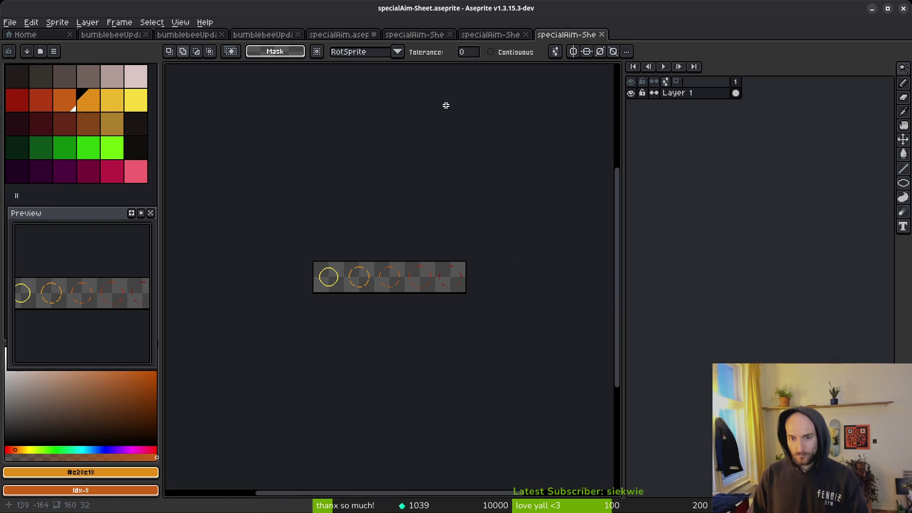
- Close the specialAim files without saving and reopen the bumblebeeUpdated files
left_click(428, 35)
left_click(374, 35)
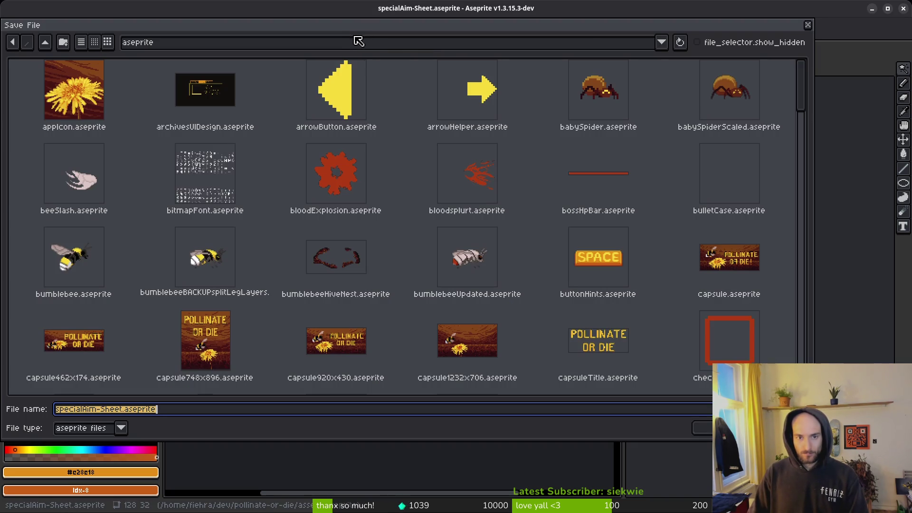
key("Escape")
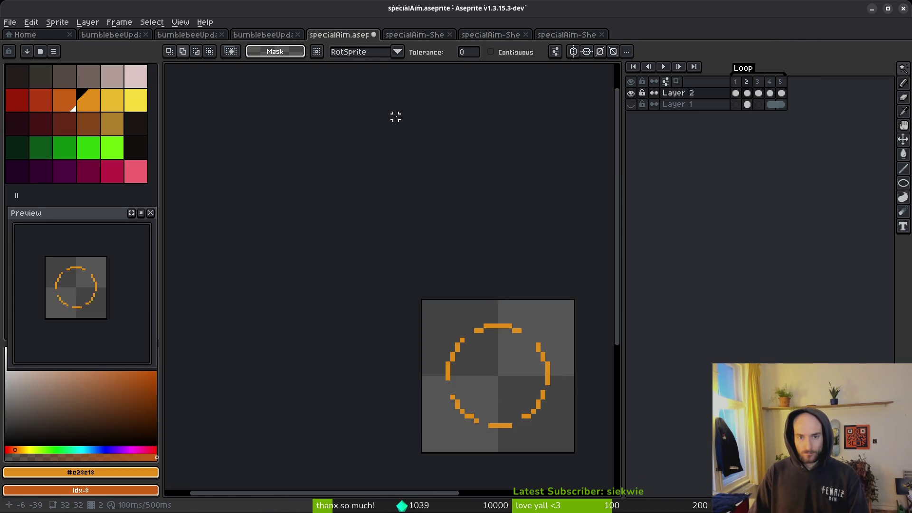
left_click(374, 35)
key("ctrl+w")
key("ctrl+w")
key("ctrl+w")
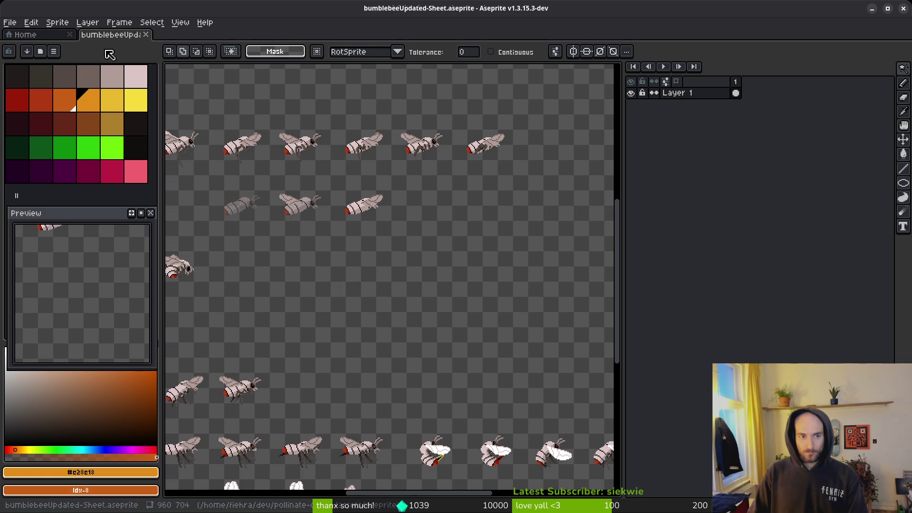
key("ctrl+shift+t")
key("ctrl+shift+t")
key("ctrl+w")
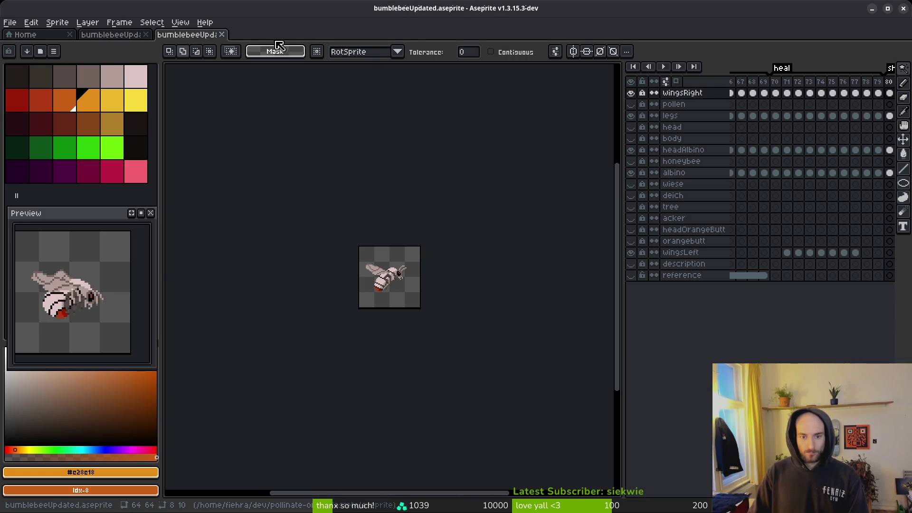
- Close the leftover sheet tab and dock bumblebeeUpdated's timeline at the bottom
left_click(109, 37)
key("ctrl+w")
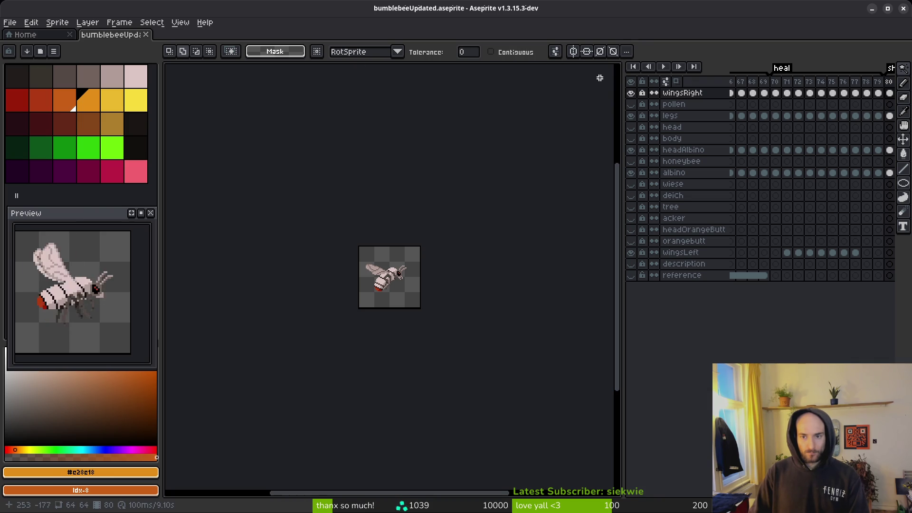
left_click(676, 81)
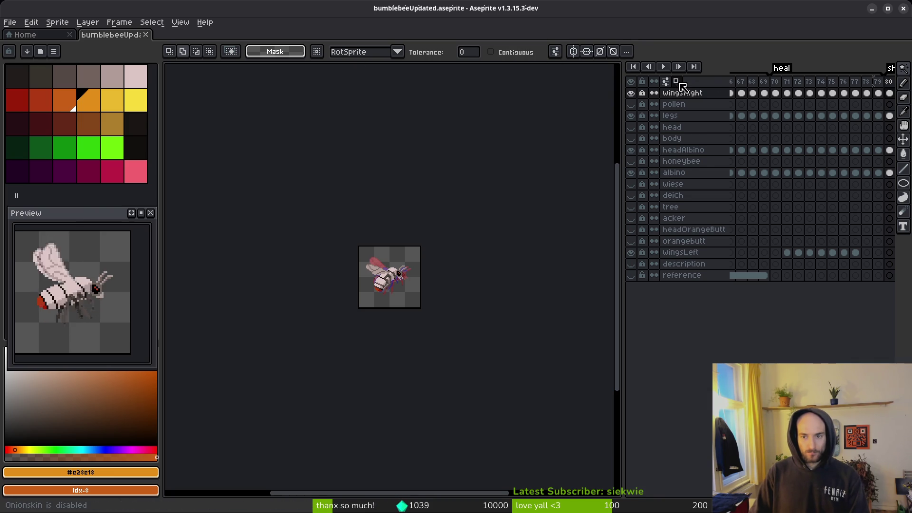
left_click(675, 81)
right_click(676, 82)
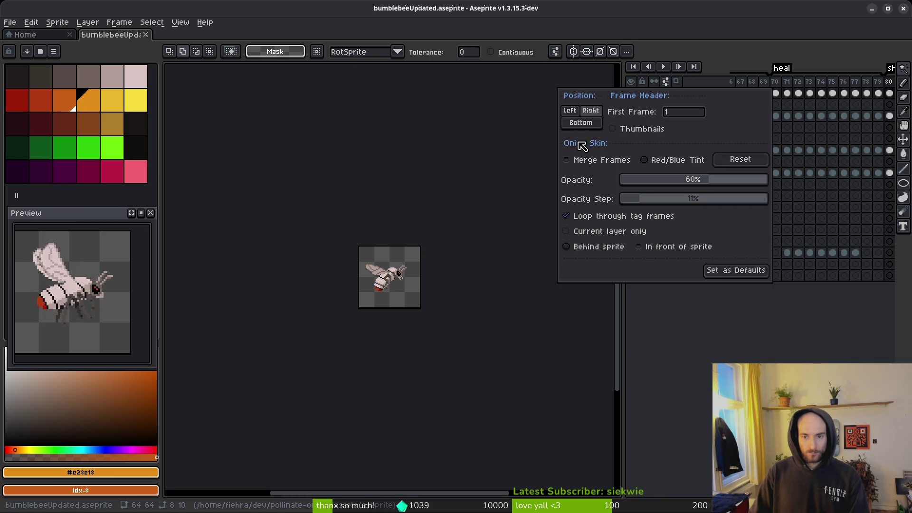
left_click(588, 127)
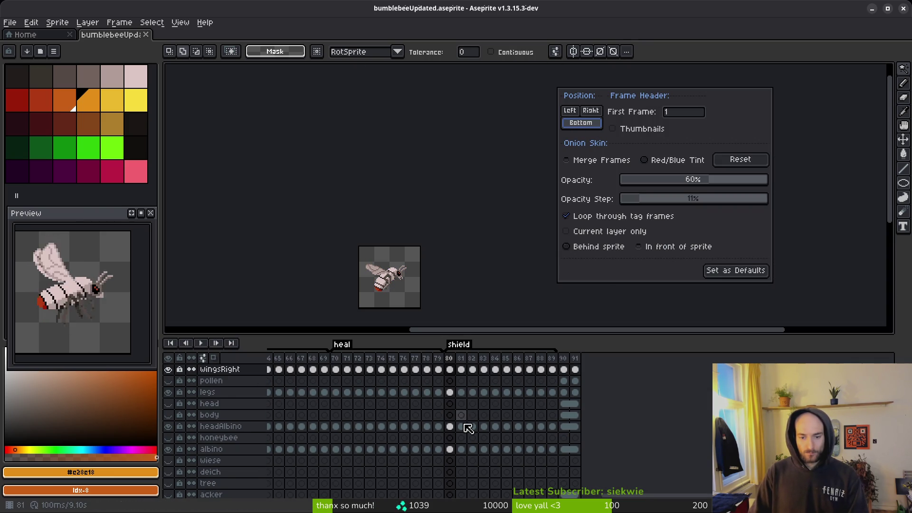
- Select and play sting frames 55–65 to count them, then return to Godot
scroll(404, 416, "left", 5)
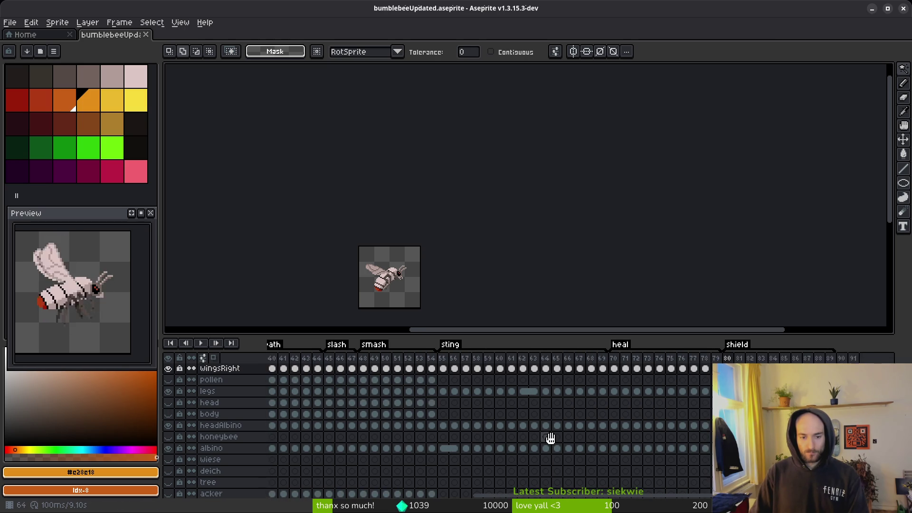
scroll(522, 441, "left", 8)
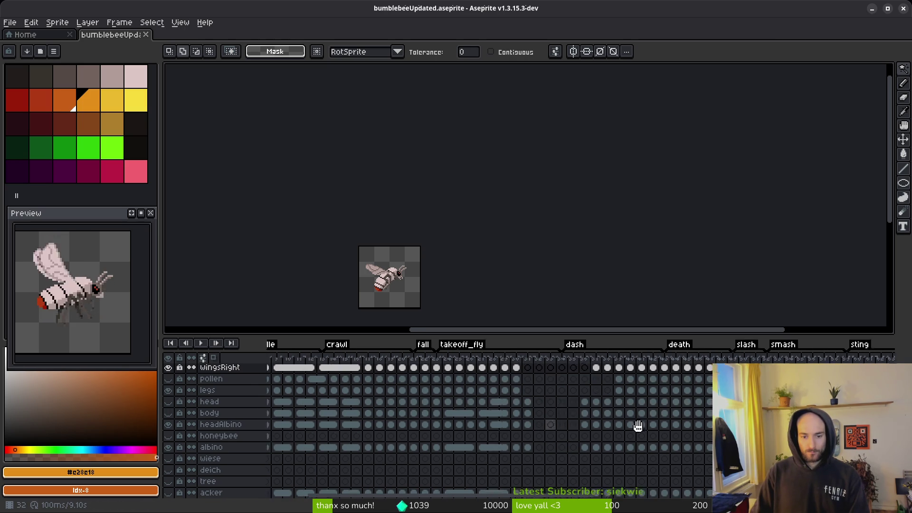
scroll(474, 410, "right", 6)
left_click_drag(533, 357, 696, 383)
key("Return")
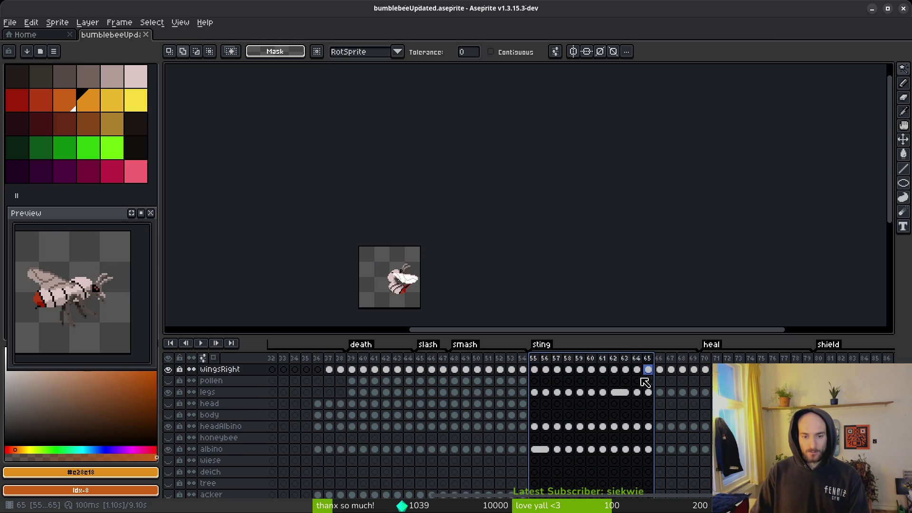
left_click(536, 361)
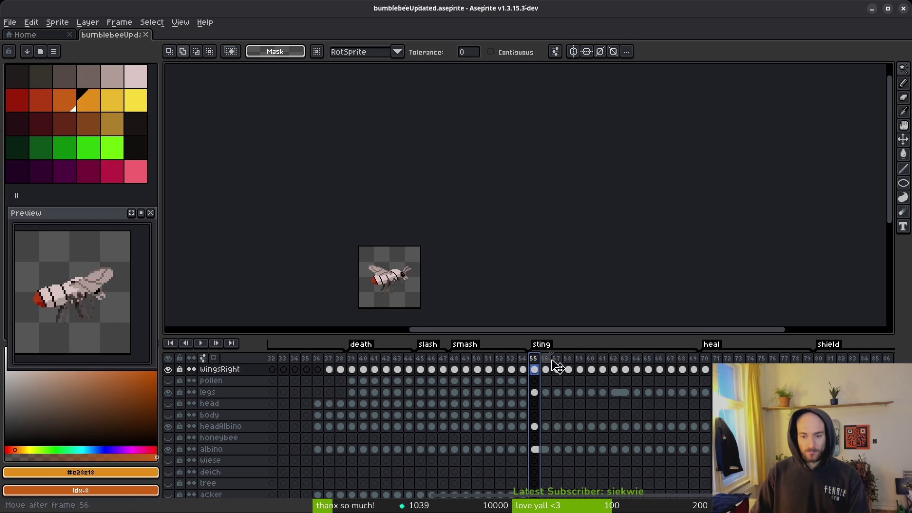
mouse_move(537, 363)
left_mouse_down()
mouse_move(550, 370)
mouse_move(534, 370)
mouse_move(636, 369)
left_mouse_up()
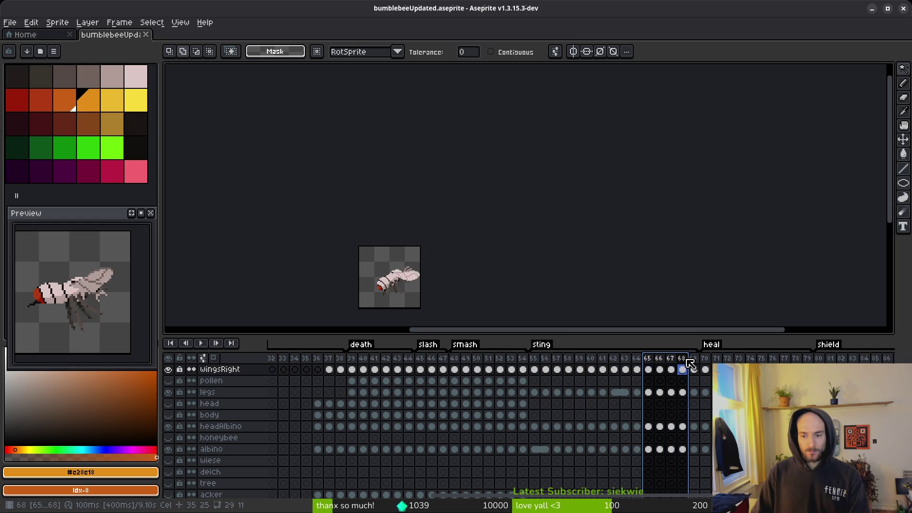
key("alt+Tab")
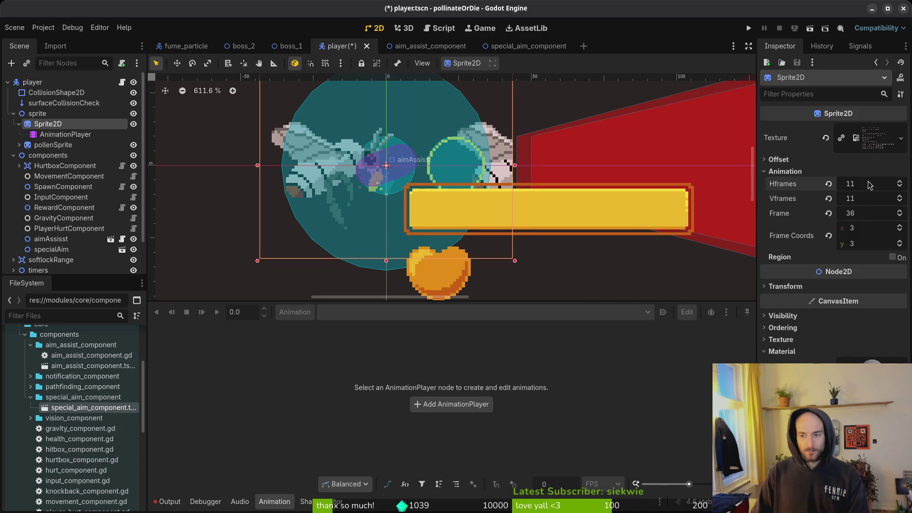
- Set the bee sprite's horizontal frames to 15 and save the player scene
type("15")
key("Return")
key("ctrl+s")
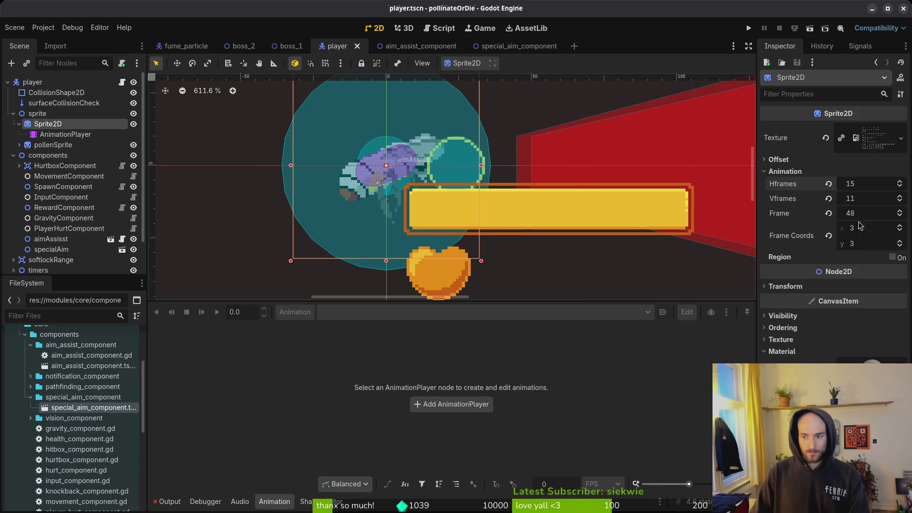
- Reset the bee sprite frame to 0, then step to row 8 and five frames along
left_click(829, 214)
left_click(899, 242)
left_click(899, 242)
left_click(899, 242)
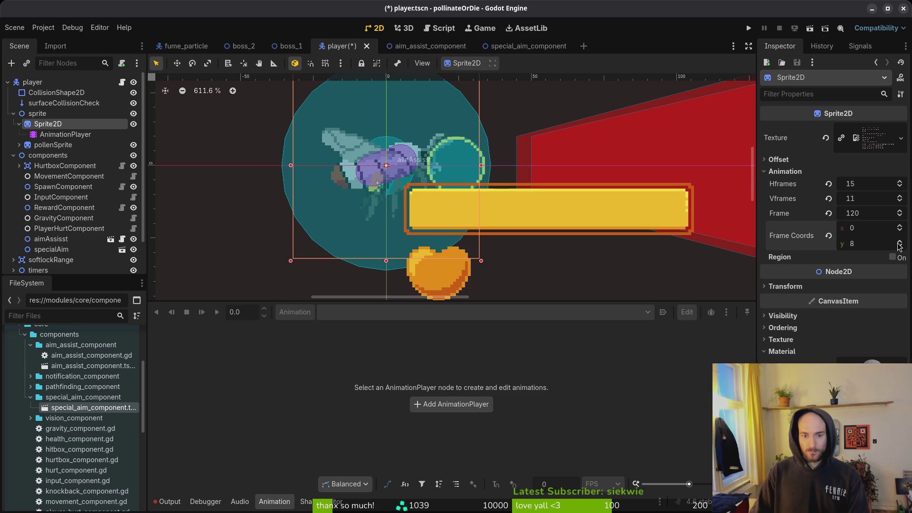
left_click(899, 242)
left_click(900, 246)
left_click(900, 213)
left_click(899, 213)
left_click(899, 212)
left_click(899, 213)
left_click(900, 212)
left_click(900, 212)
left_click(900, 213)
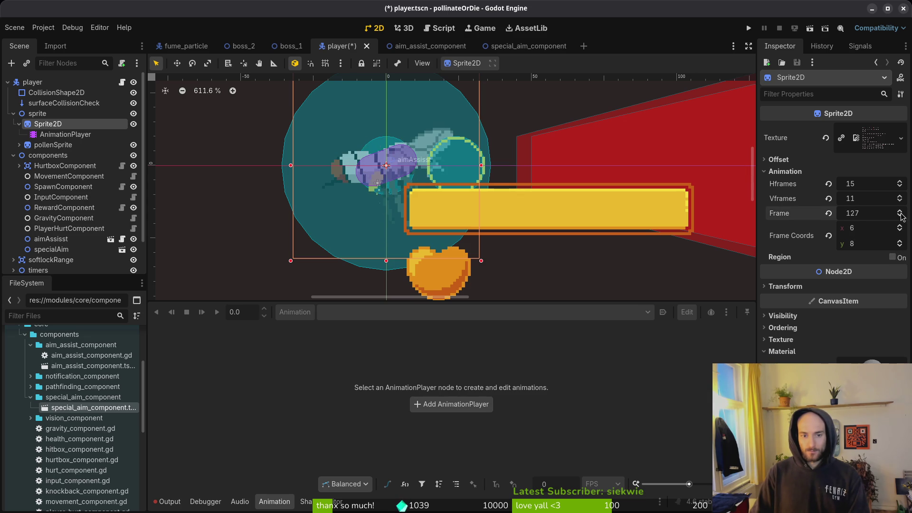
left_click(900, 212)
left_click(899, 212)
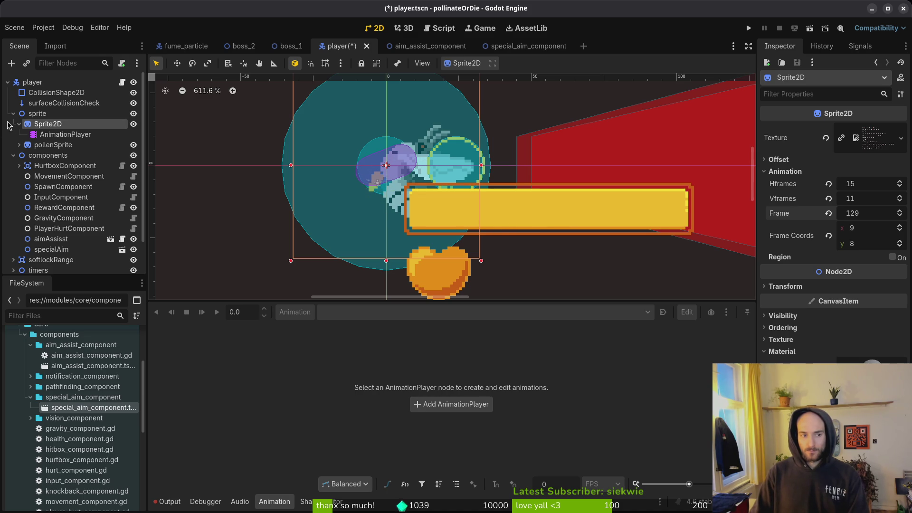
- Hide the hud_overlay node and open the special_aim_component scene
scroll(14, 257, "down", 2)
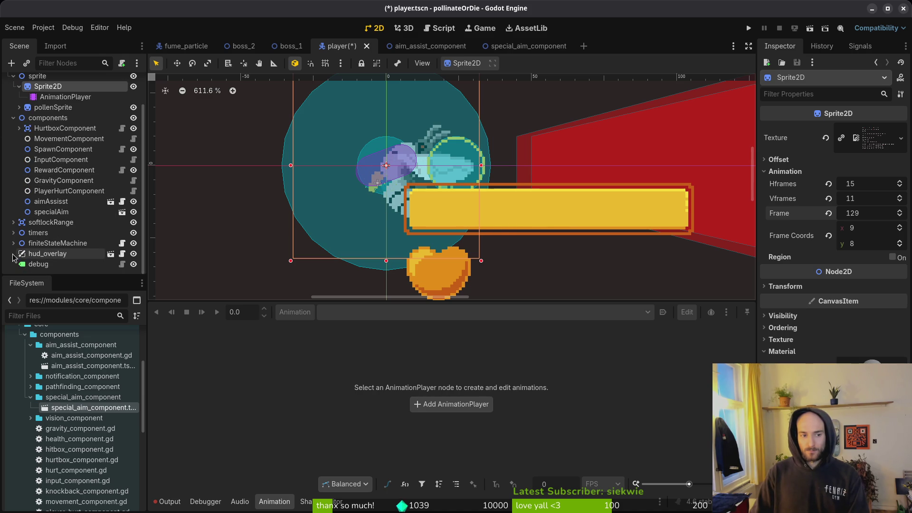
left_click(133, 254)
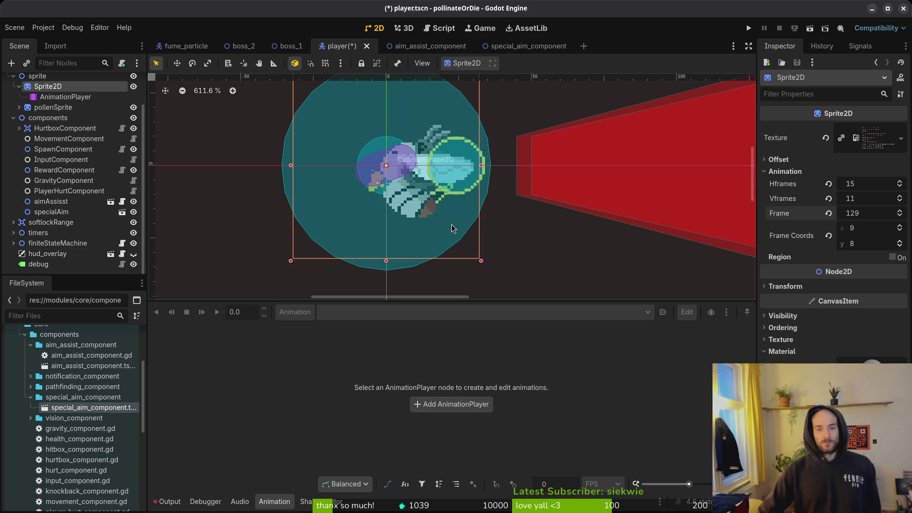
scroll(451, 185, "up", 10)
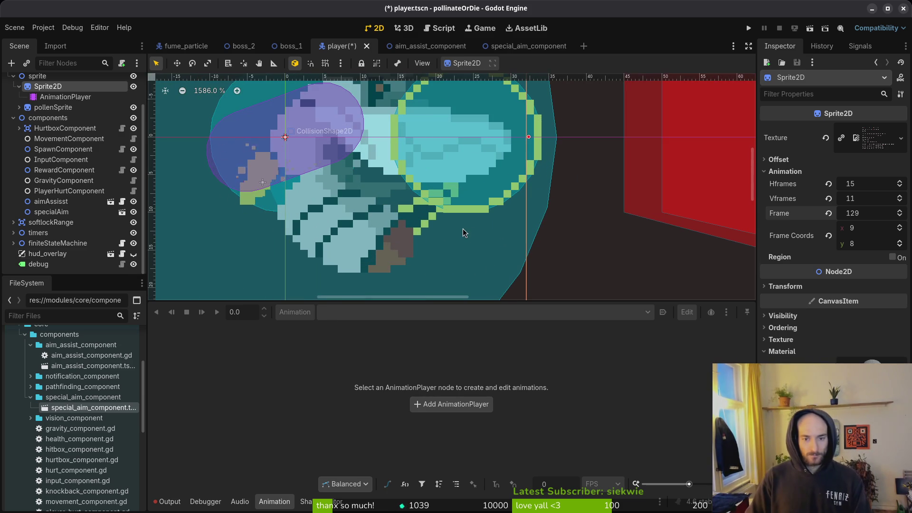
scroll(464, 210, "down", 5)
scroll(464, 209, "up", 3)
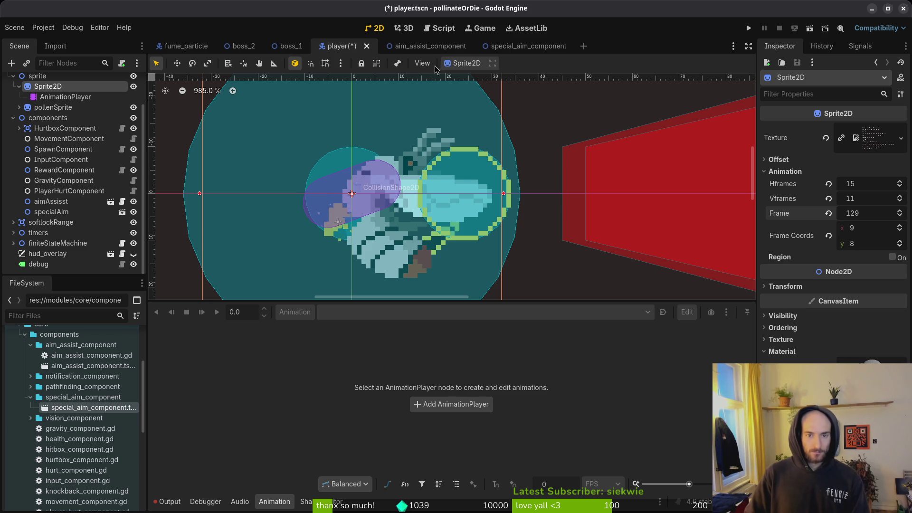
left_click(522, 46)
scroll(484, 202, "left", 1)
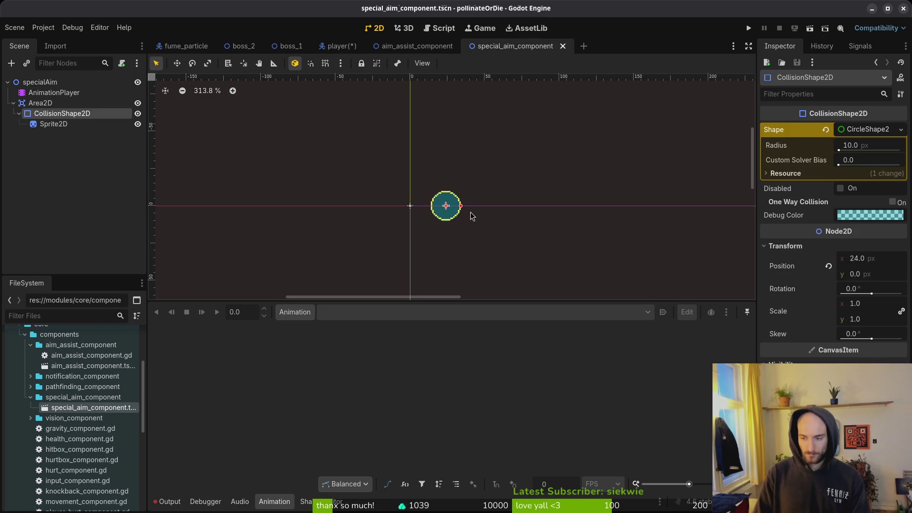
- Nudge the aim circle to x 20, save, and view it in the player scene
key("Left")
key("Left")
key("Left")
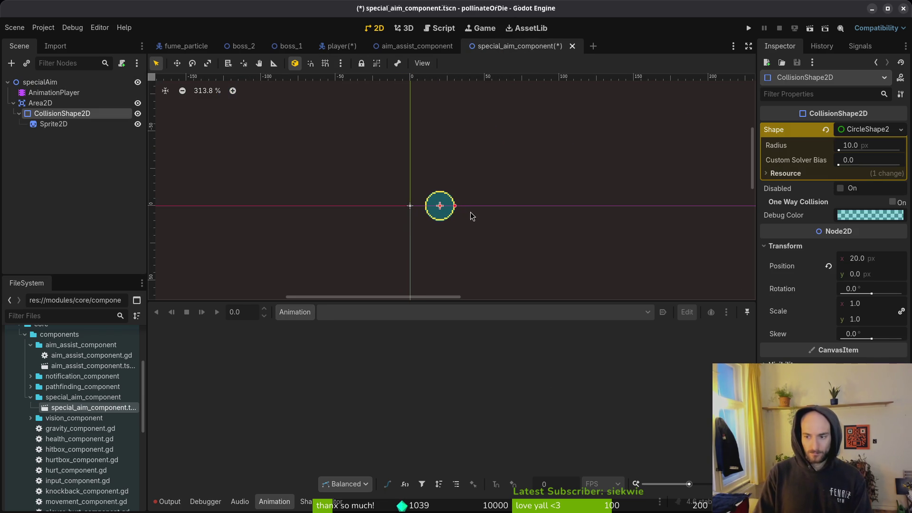
key("ctrl+s")
left_click(338, 45)
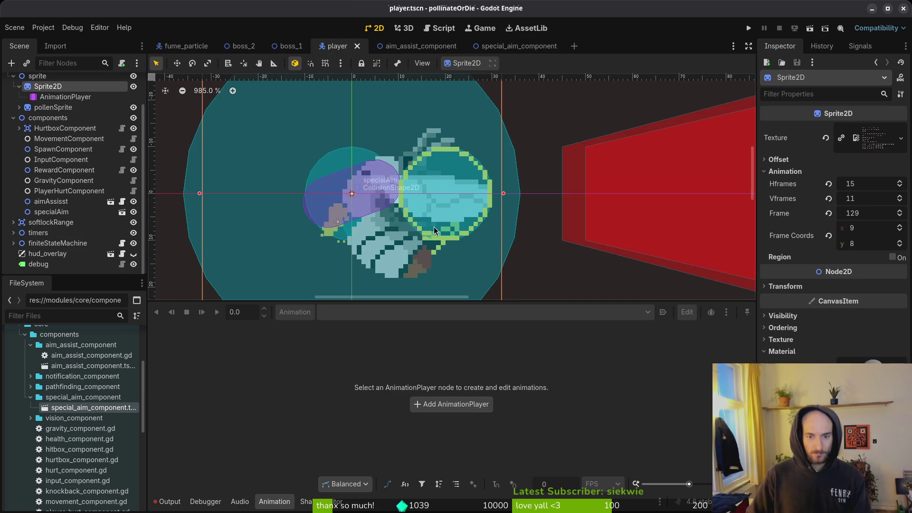
scroll(451, 221, "down", 3)
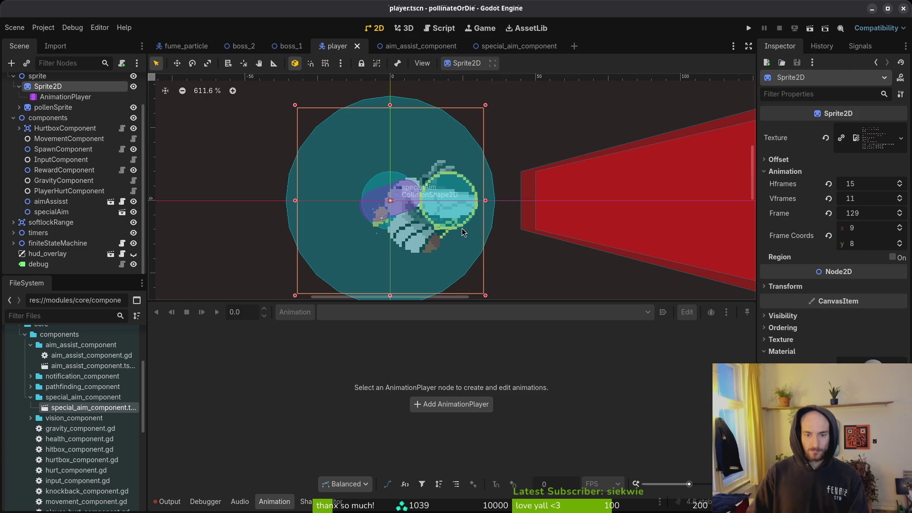
- Move the aim circle back to x 24, save, and check it over the bee
left_click(511, 47)
key("Right")
key("Right")
key("Right")
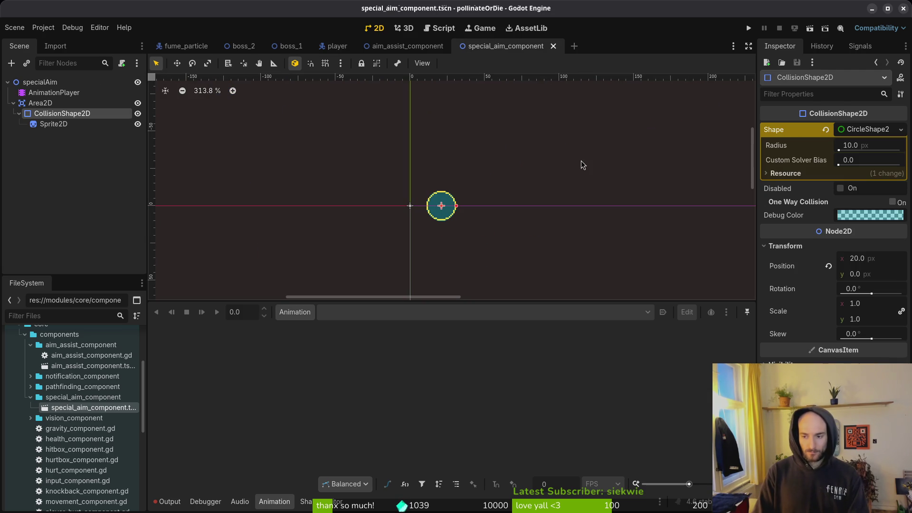
key("ctrl+s")
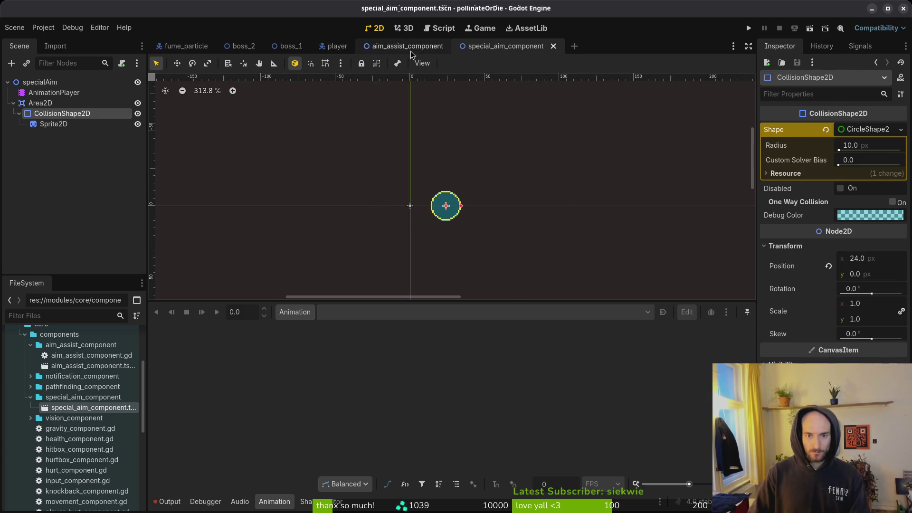
left_click(410, 50)
left_click(335, 46)
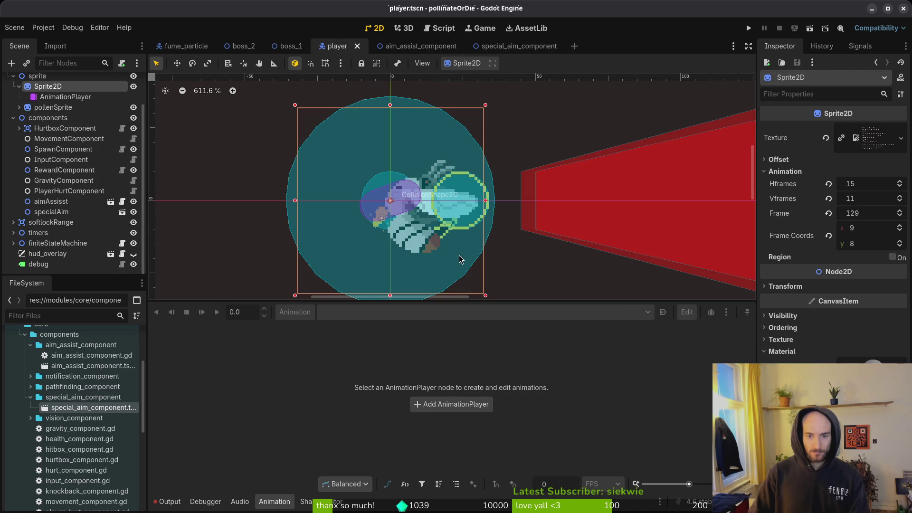
scroll(447, 237, "up", 9)
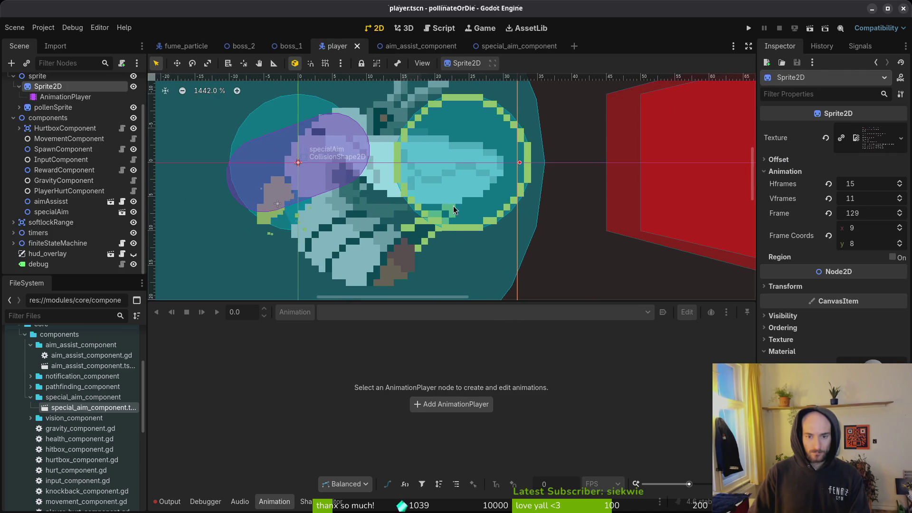
- Settle the aim circle at x 22, save, and view it over the bee
left_click(520, 46)
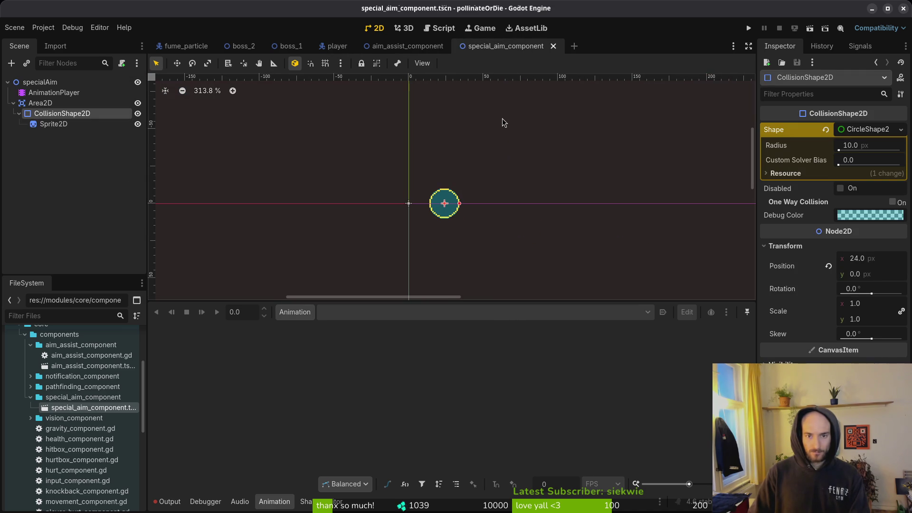
key("Left")
key("Left")
key("ctrl+s")
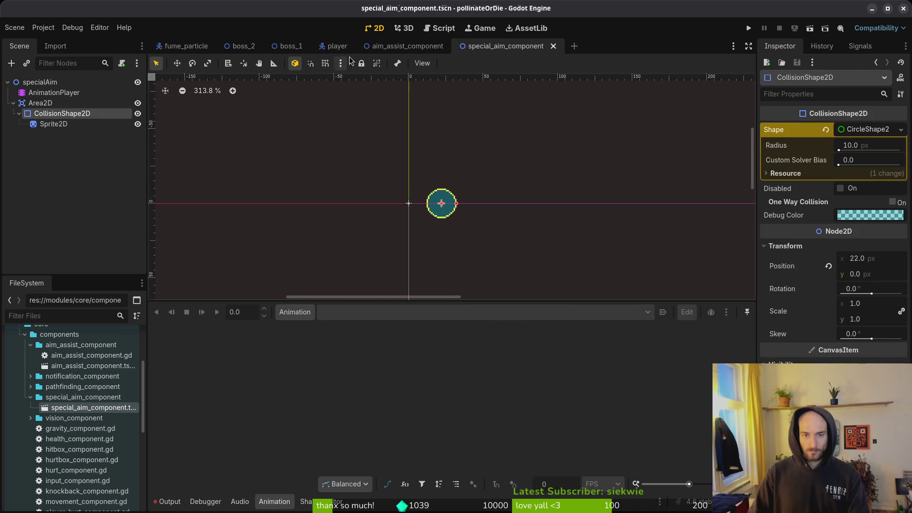
left_click(335, 46)
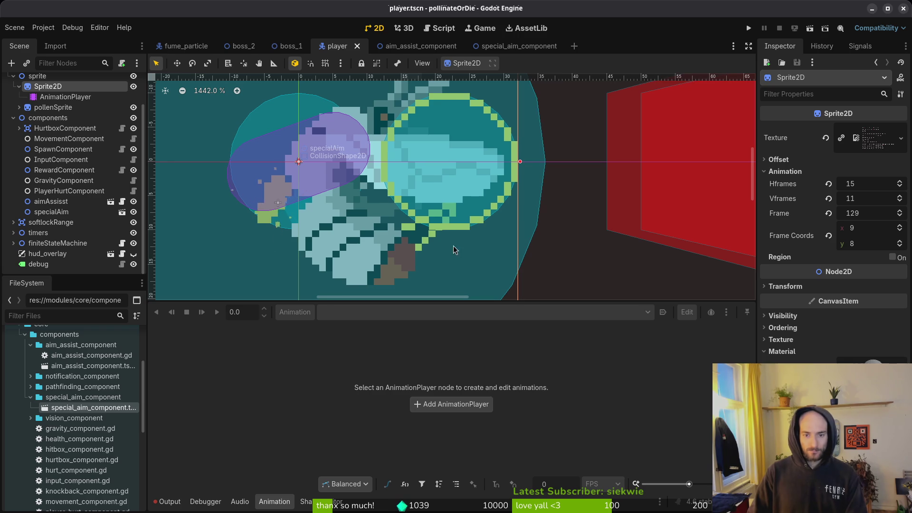
scroll(533, 227, "down", 3)
scroll(533, 226, "down", 2)
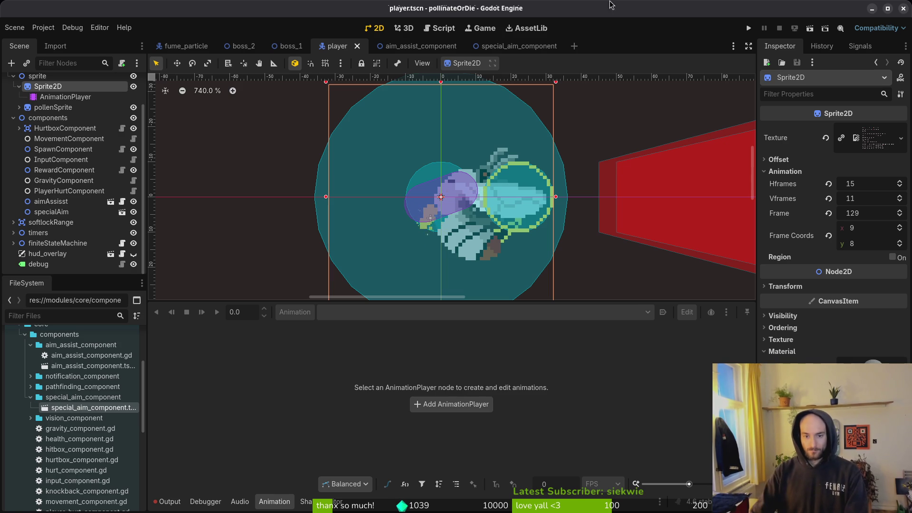
- Recentre the bee and step its sprite frame down to 122, then up to 127
scroll(508, 234, "down", 1)
scroll(508, 230, "down", 5)
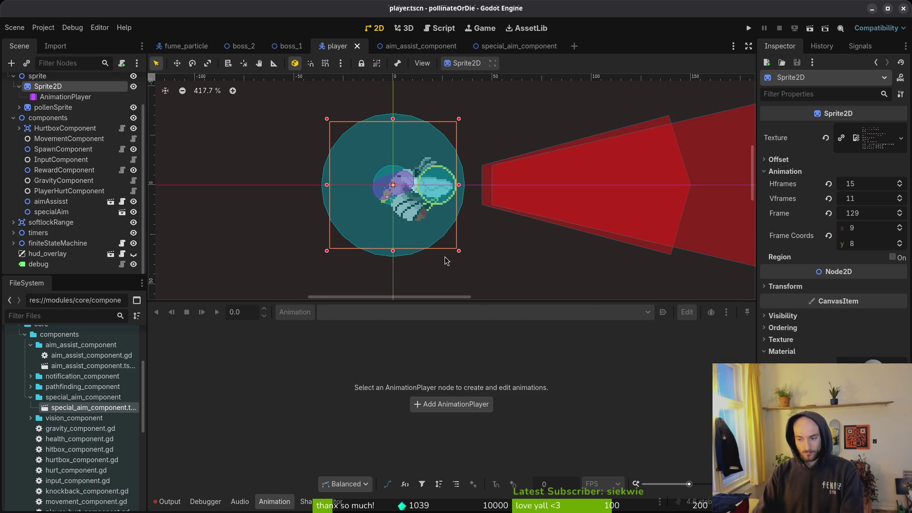
left_click_drag(442, 235, 452, 242)
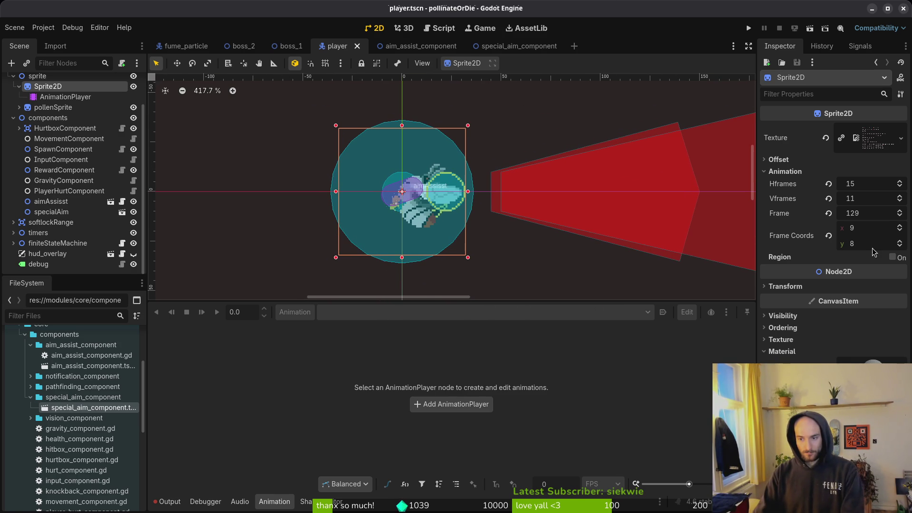
left_click(899, 217)
left_click(899, 217)
left_click(899, 217)
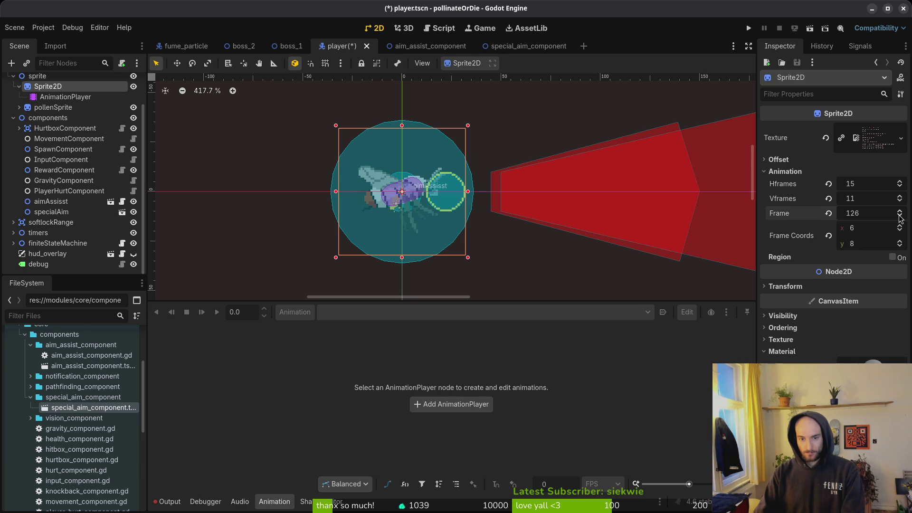
left_click(900, 217)
left_click(900, 217)
left_click(900, 217)
left_click(900, 217)
left_click(899, 217)
left_click(900, 218)
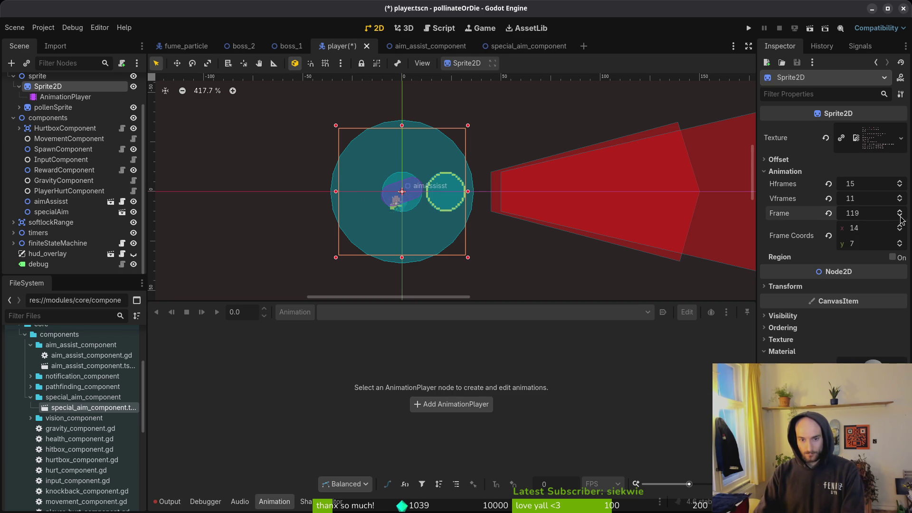
left_click(901, 214)
left_click(900, 214)
left_click(900, 212)
left_click(900, 211)
left_click(900, 212)
left_click(900, 211)
left_click(900, 212)
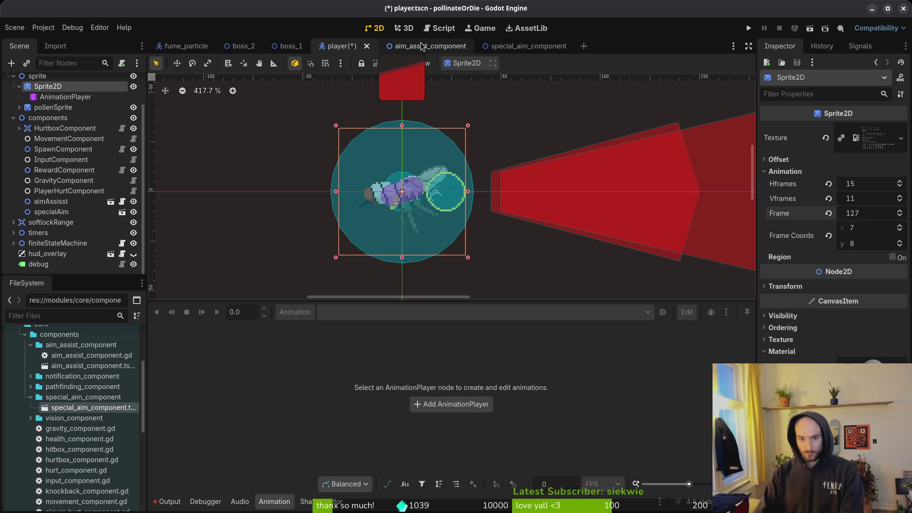
left_click(524, 46)
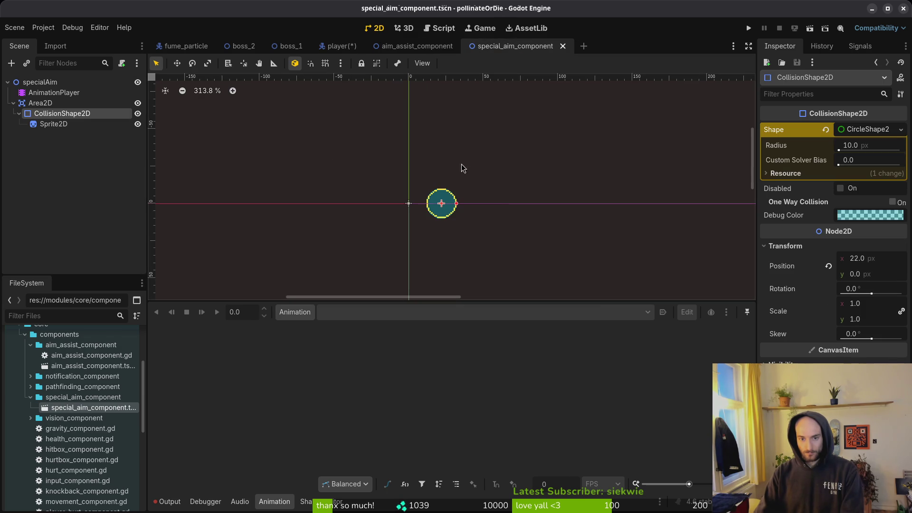
- Nudge the aim circle down to y 4 px
scroll(449, 209, "up", 5)
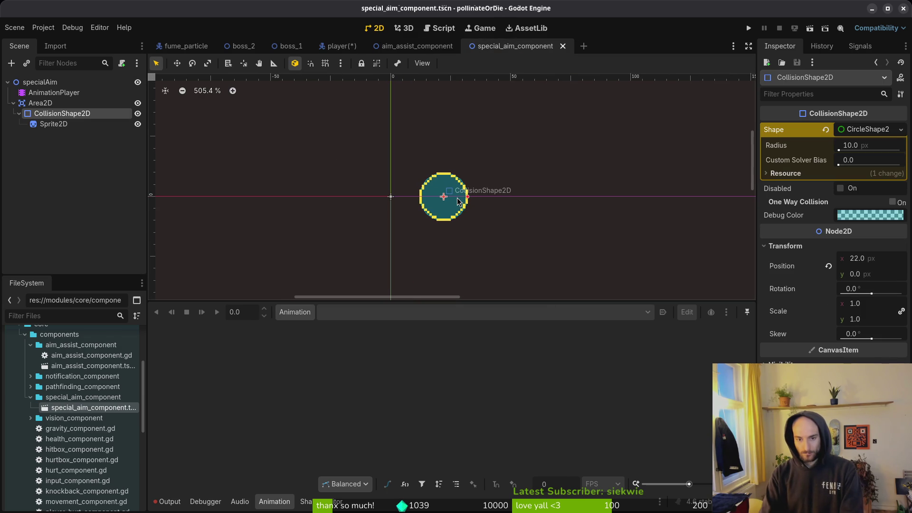
key("Down")
key("Down")
key("Down")
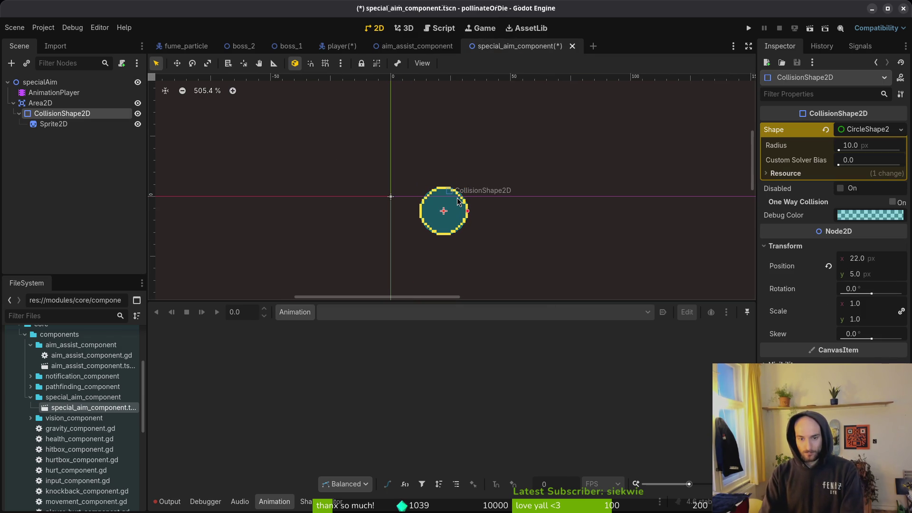
key("Up")
key("Up")
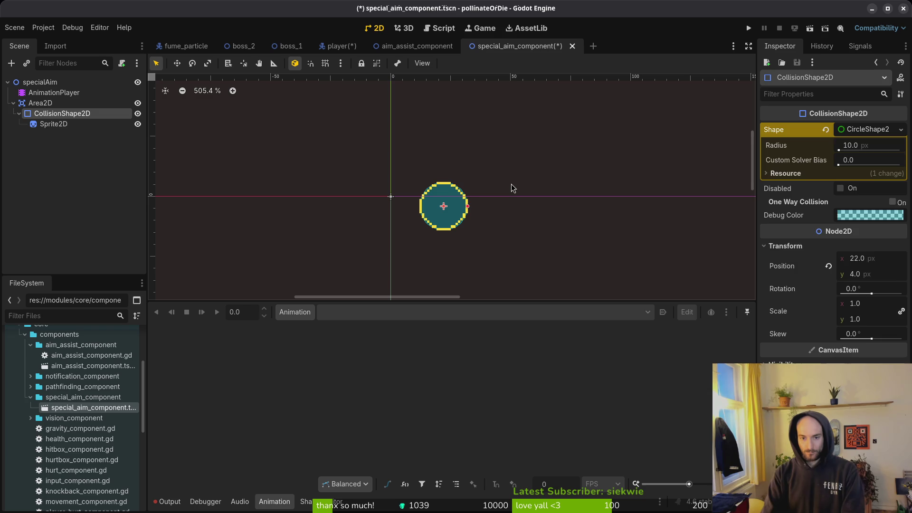
left_click(512, 187)
- In the player scene, set the bee sprite back to frame 129 and zoom in
left_click(344, 46)
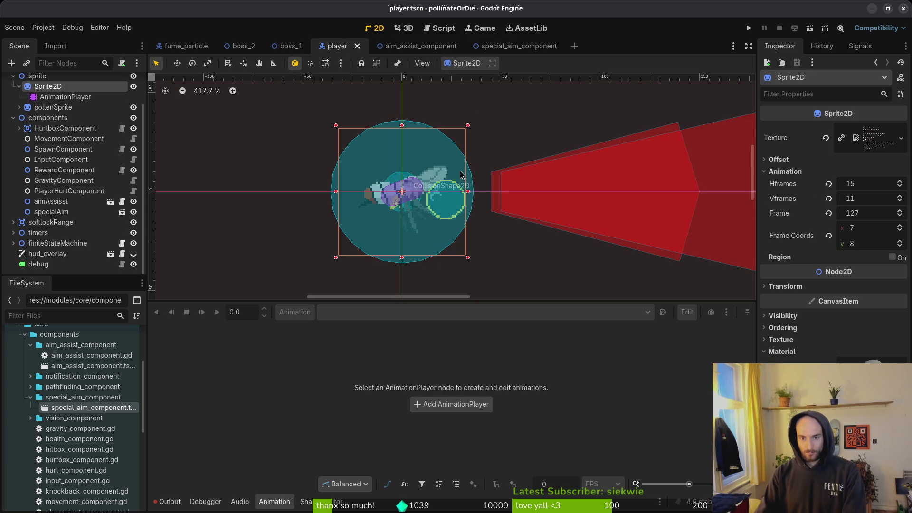
left_click(900, 211)
left_click(900, 211)
left_click(900, 211)
left_click(900, 215)
scroll(448, 217, "up", 5)
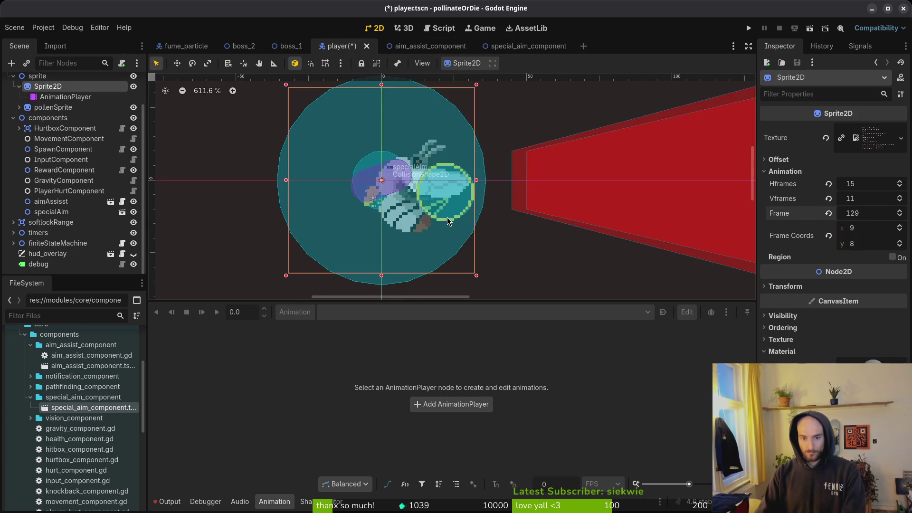
scroll(448, 217, "up", 3)
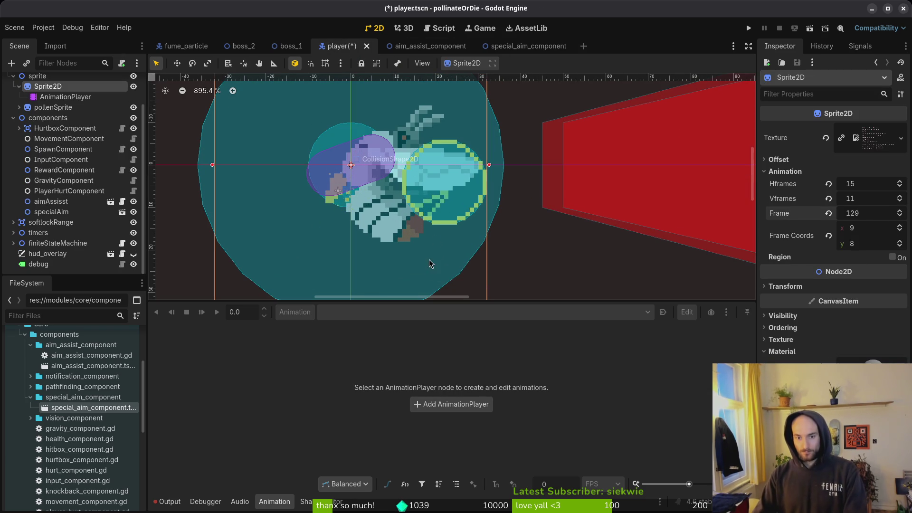
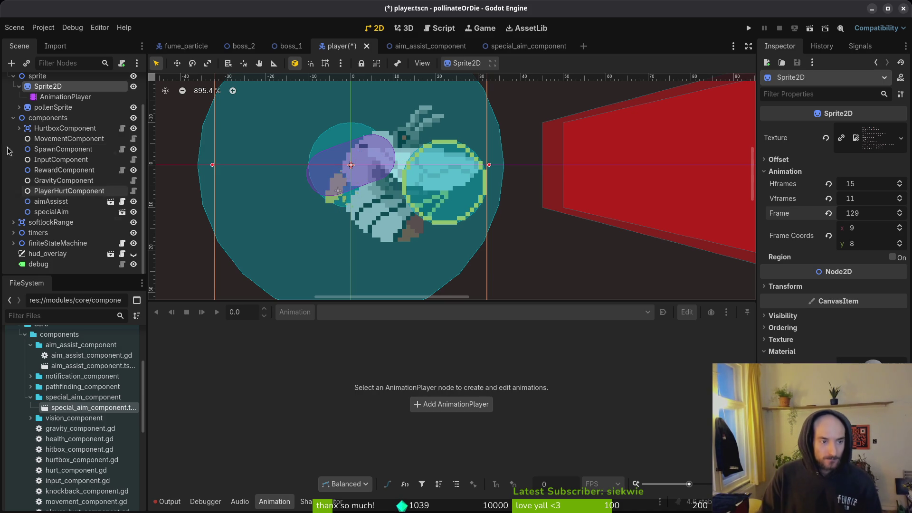
- Collapse the components and sprite branches of the scene tree and save player.tscn
left_click(13, 118)
left_click(14, 113)
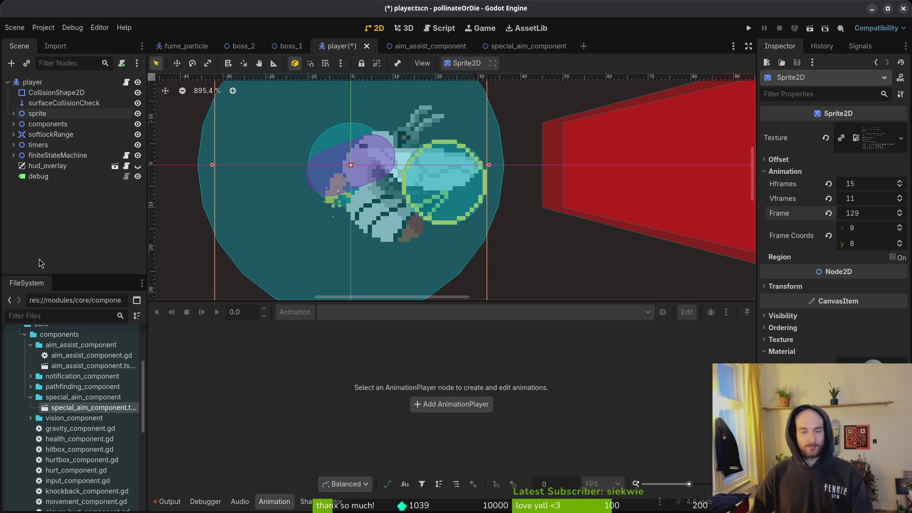
scroll(385, 218, "down", 8)
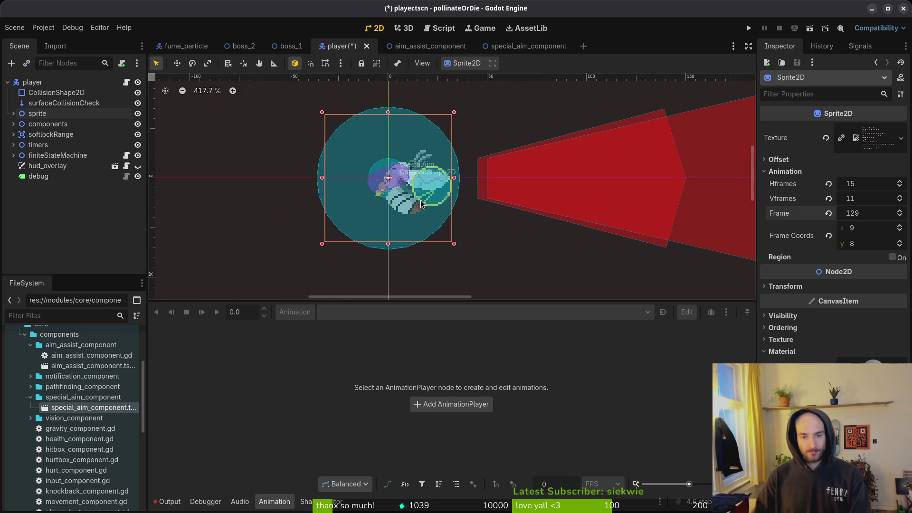
left_click(407, 122)
key("ctrl+s")
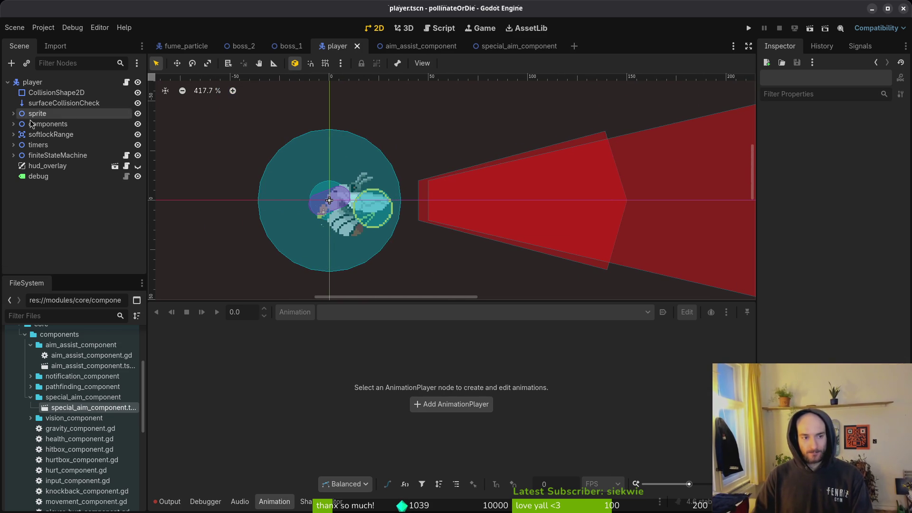
- Expand sprite > Sprite2D and select its AnimationPlayer to show the RESET animation
left_click(14, 114)
left_click(19, 124)
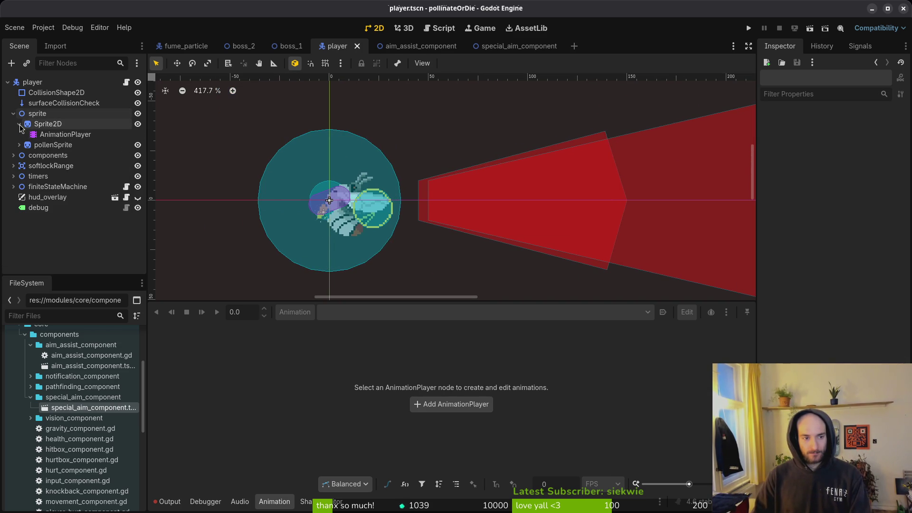
left_click(19, 124)
left_click(19, 123)
left_click(62, 134)
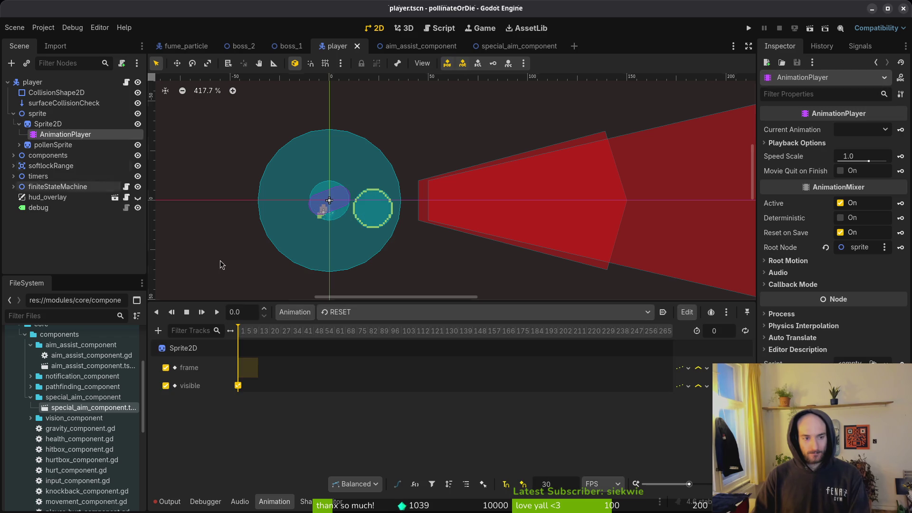
- Create a new animation named 'sting' in the AnimationPlayer
left_click(294, 312)
left_click(301, 327)
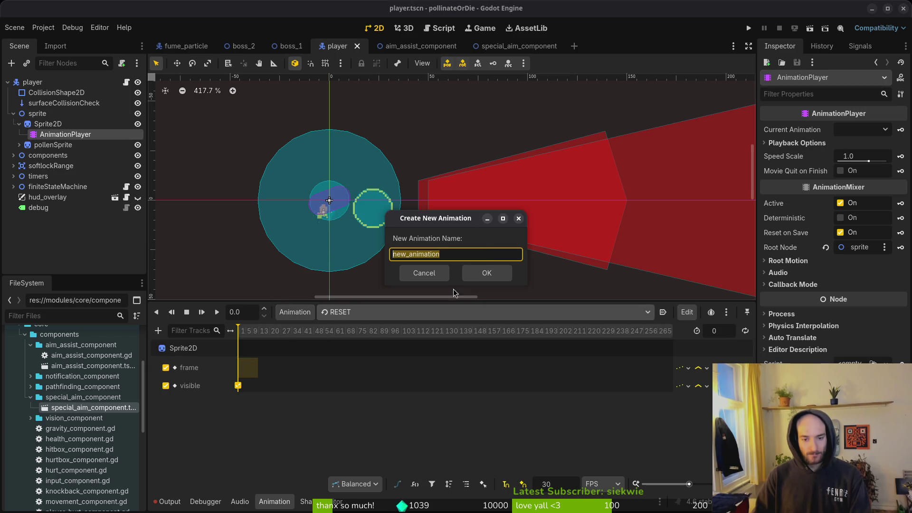
type("sting")
key("Return")
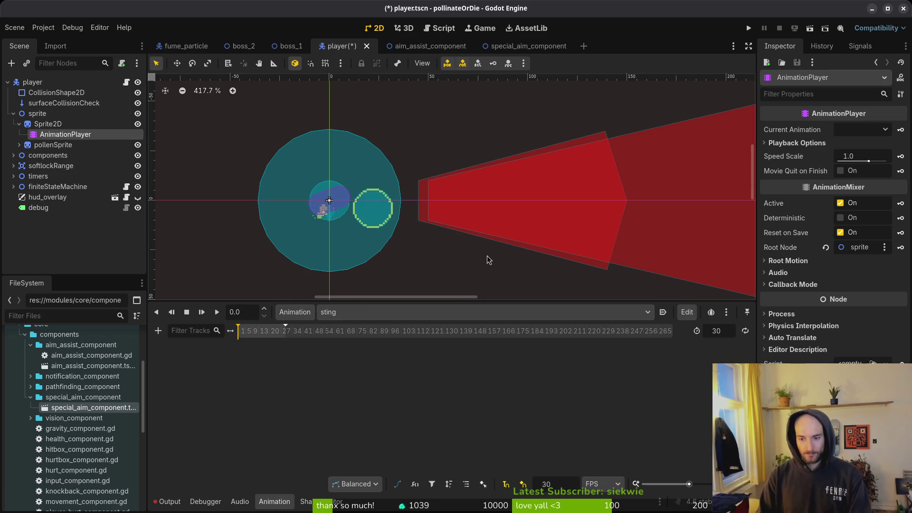
- Set the sting animation's snap to 12 FPS and length to 15, then save
left_click(558, 488)
type("12")
key("Return")
key("ctrl+s")
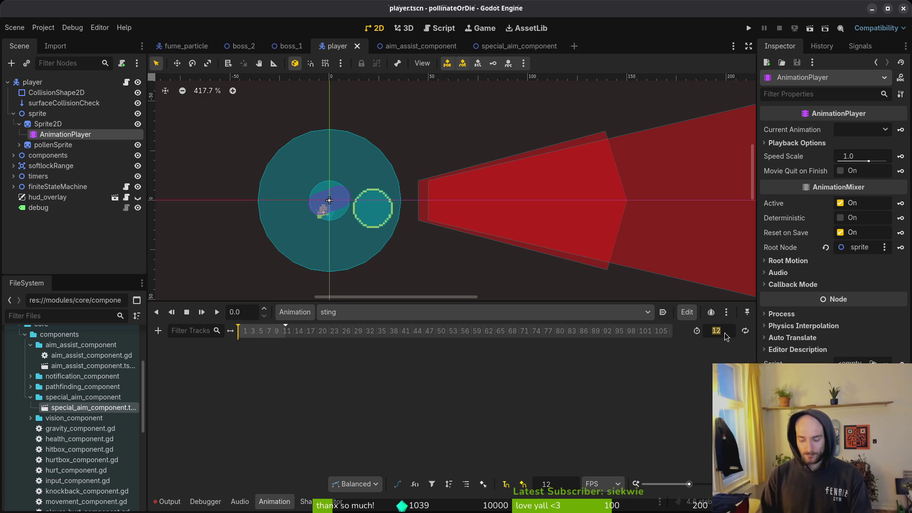
type("15")
key("Return")
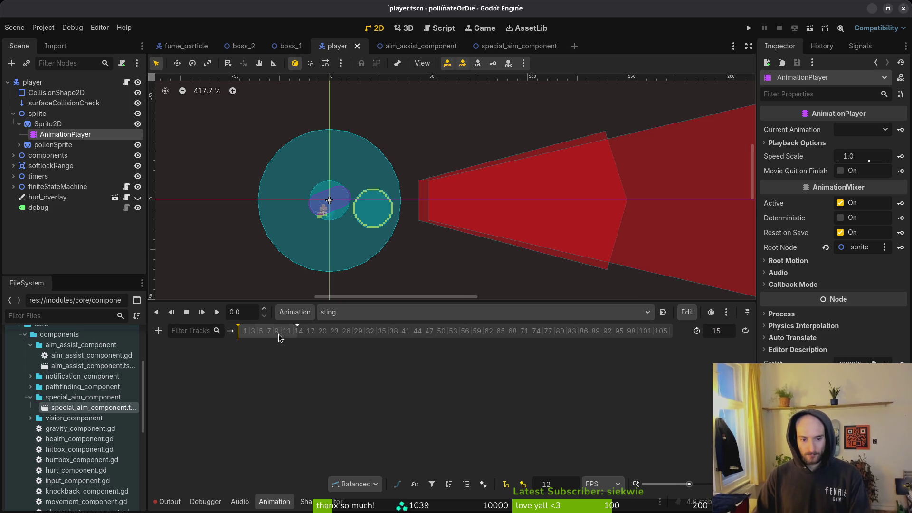
key("ctrl+s")
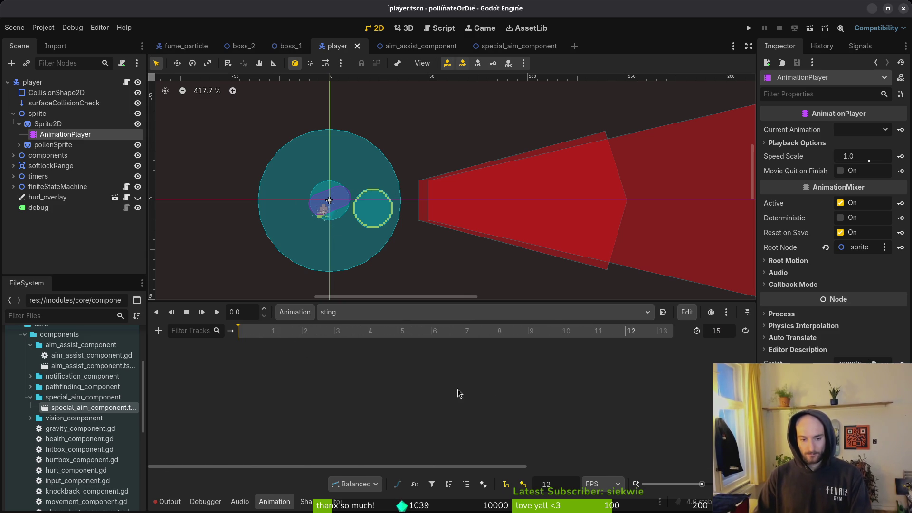
- Collapse Sprite2D's children and switch to the bee sprite in Aseprite
scroll(418, 344, "down", 2)
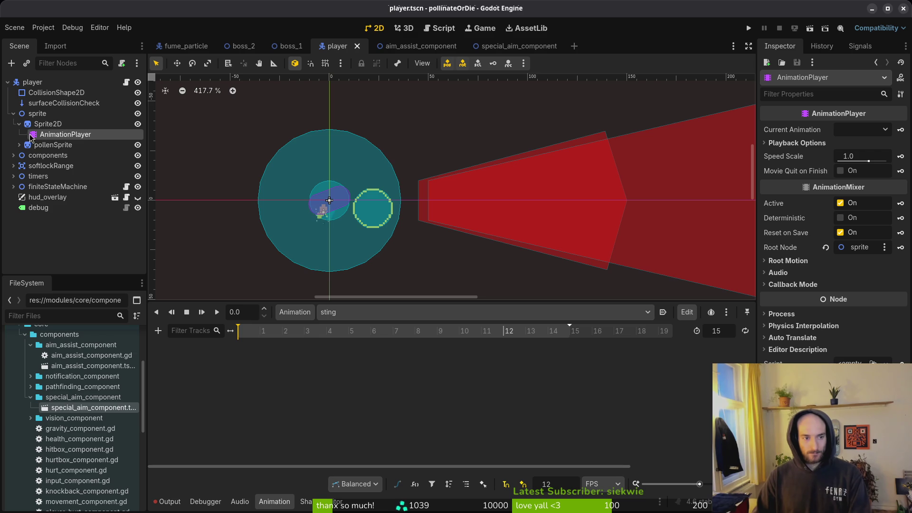
left_click(19, 125)
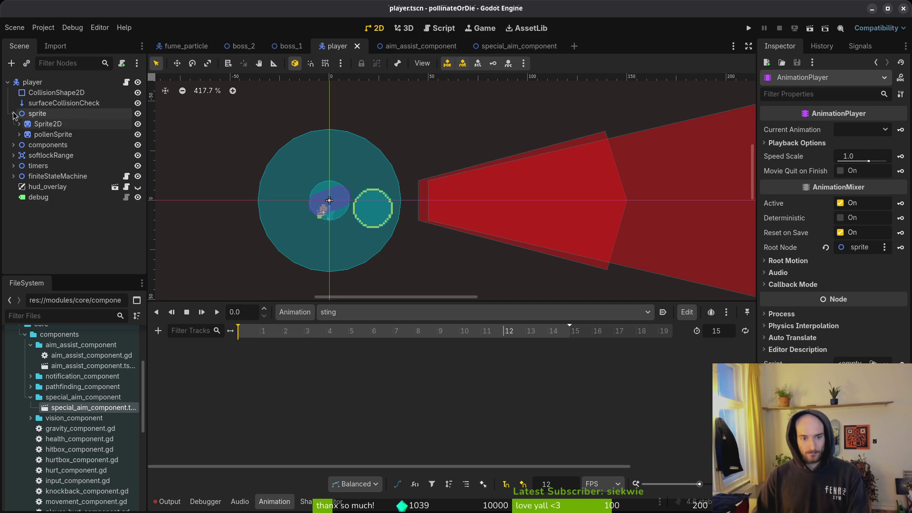
key("alt+Tab")
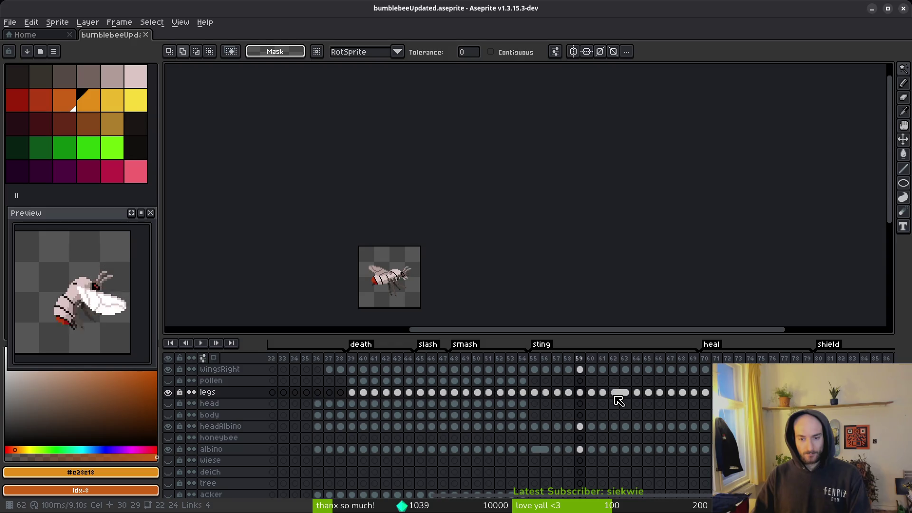
- Step back and forth through sting frames up to frame 64, then return to Godot
key("Left")
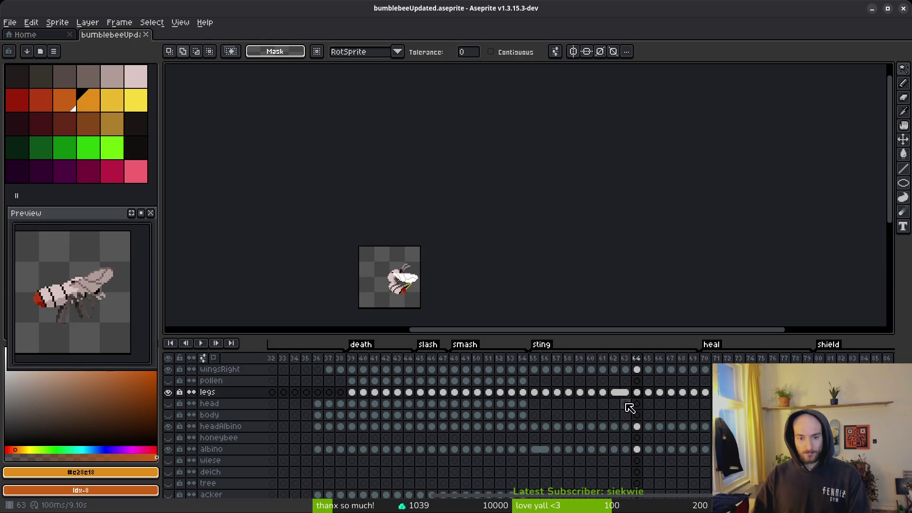
key("Right")
key("Right")
key("Right")
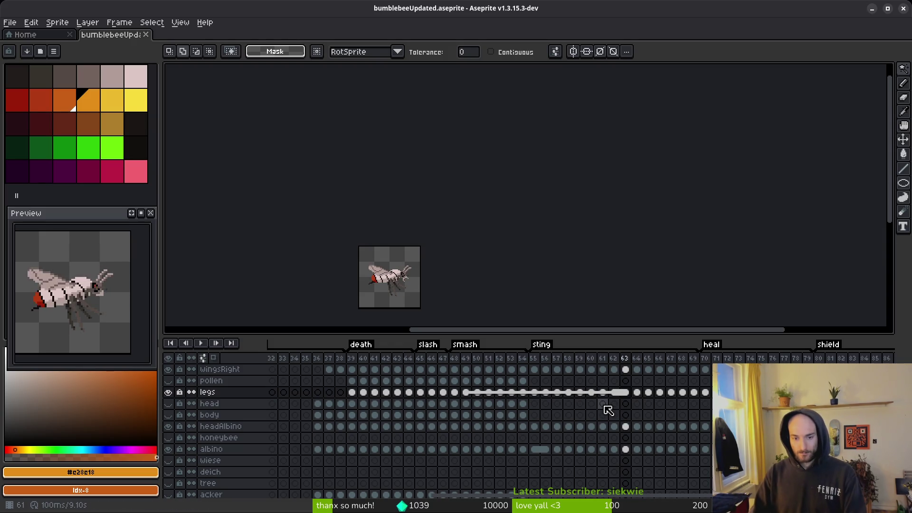
key("alt+Tab")
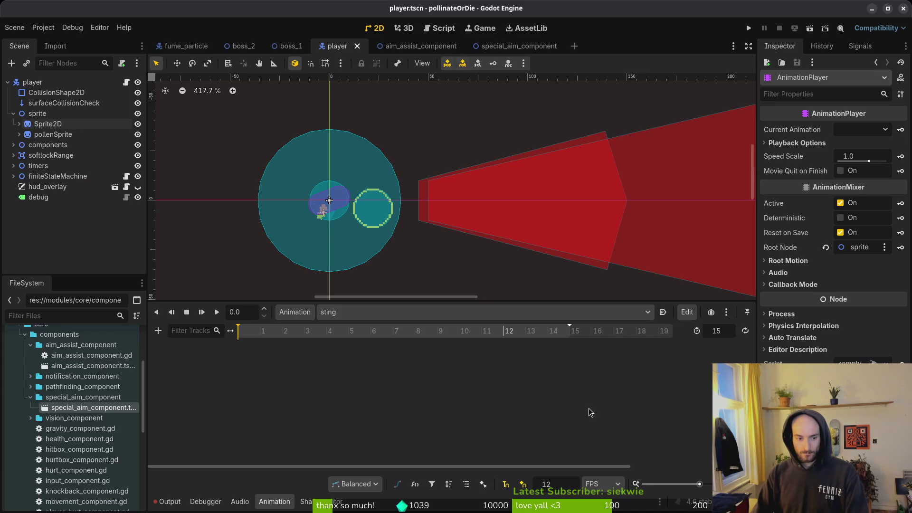
- On Sprite2D, reset Frame and set Frame Coords to sprite-sheet row 8 (frame 120)
left_click(48, 123)
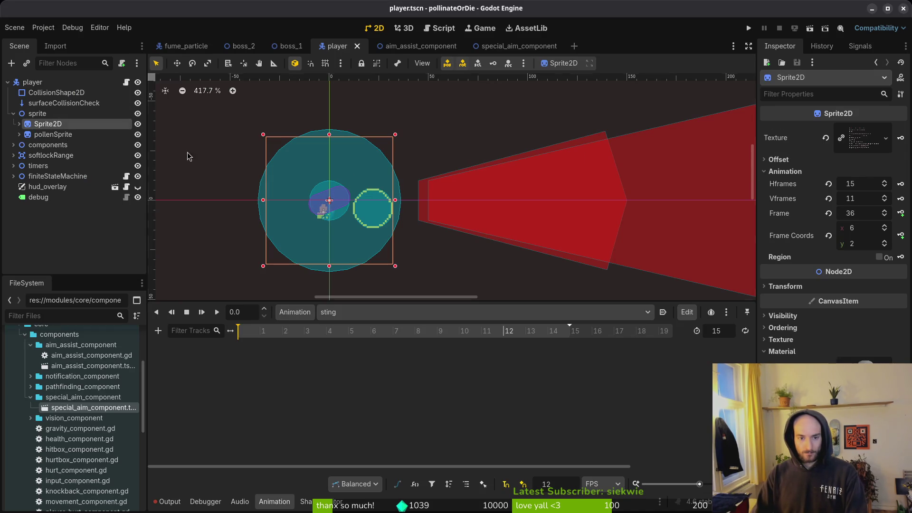
left_click(828, 212)
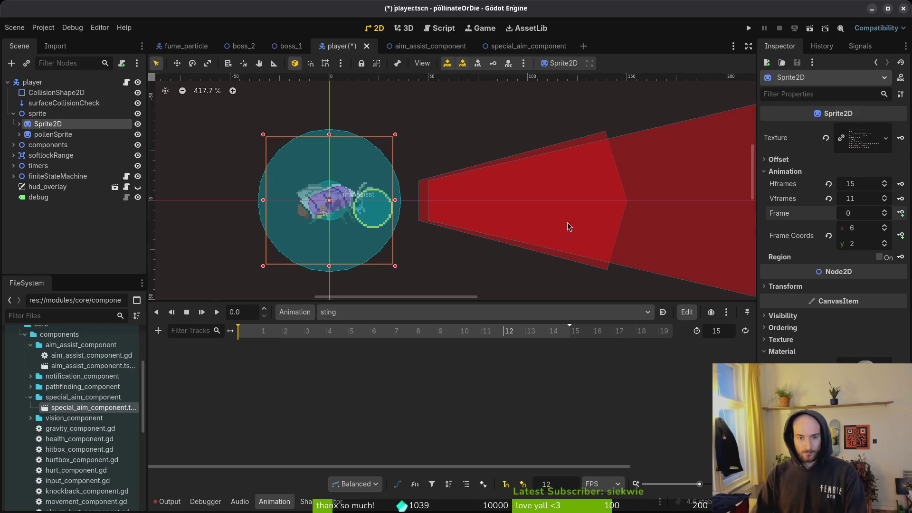
scroll(334, 227, "up", 3)
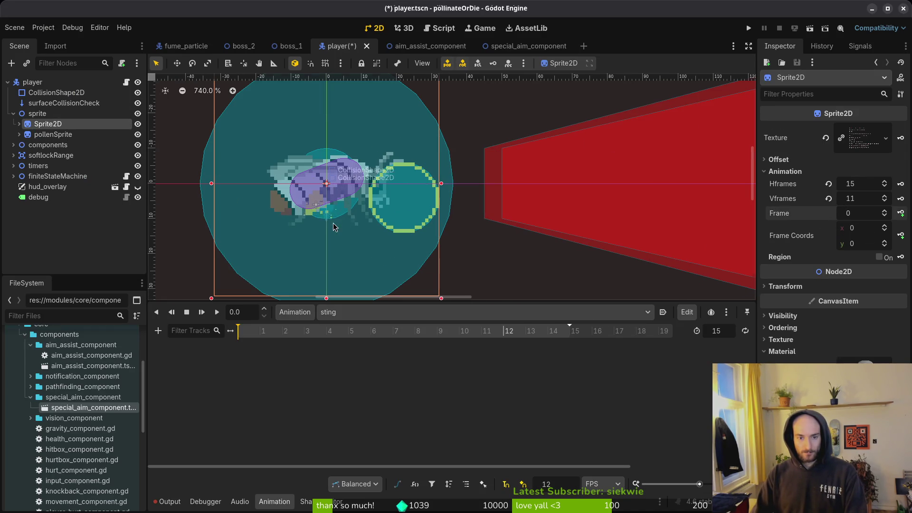
left_click(884, 241)
left_click(885, 242)
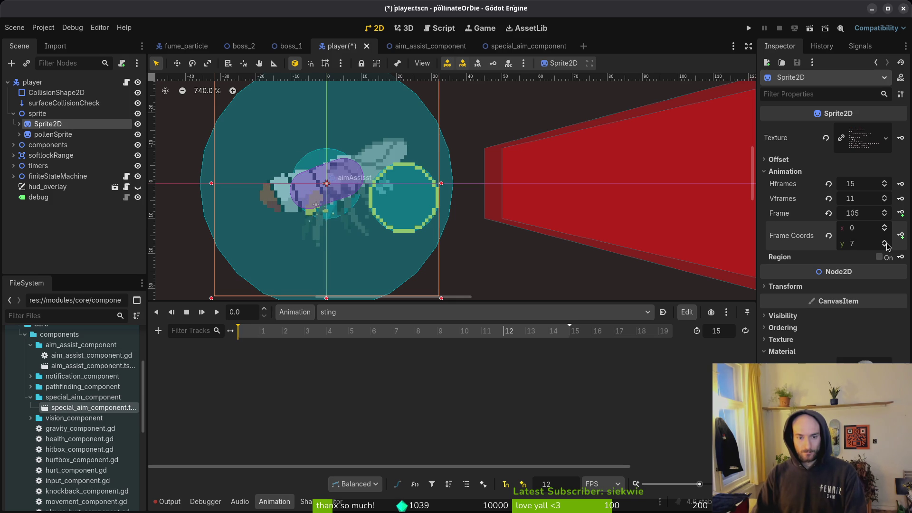
left_click(884, 242)
left_click(885, 242)
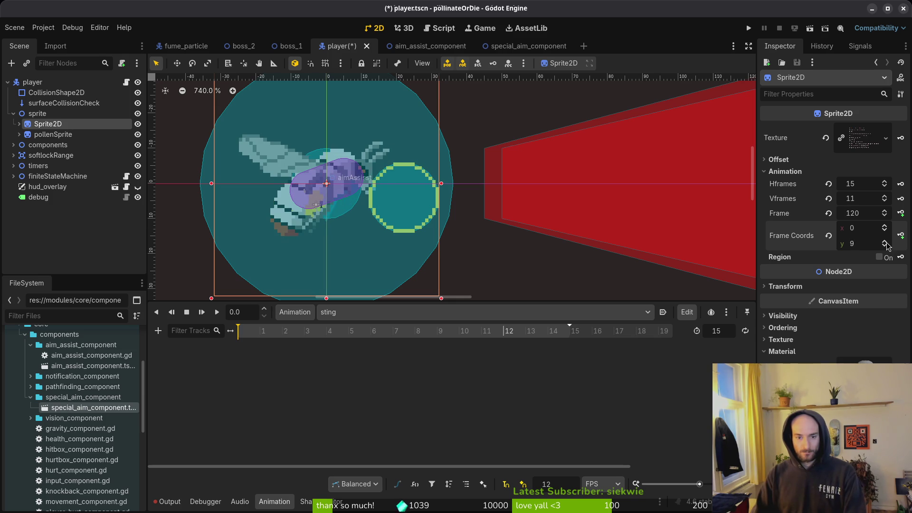
left_click(886, 248)
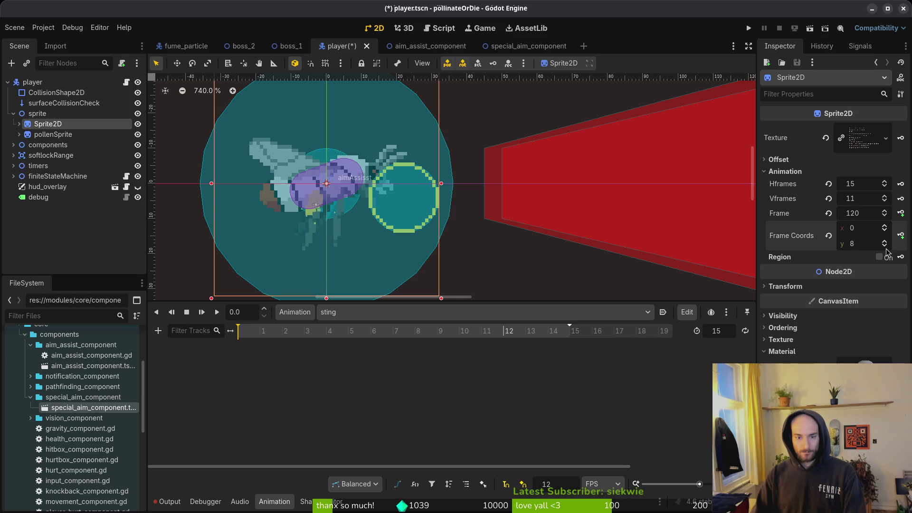
- Create the sting frame track and key consecutive sprite frames one per timeline step
left_click(901, 214)
left_click(487, 285)
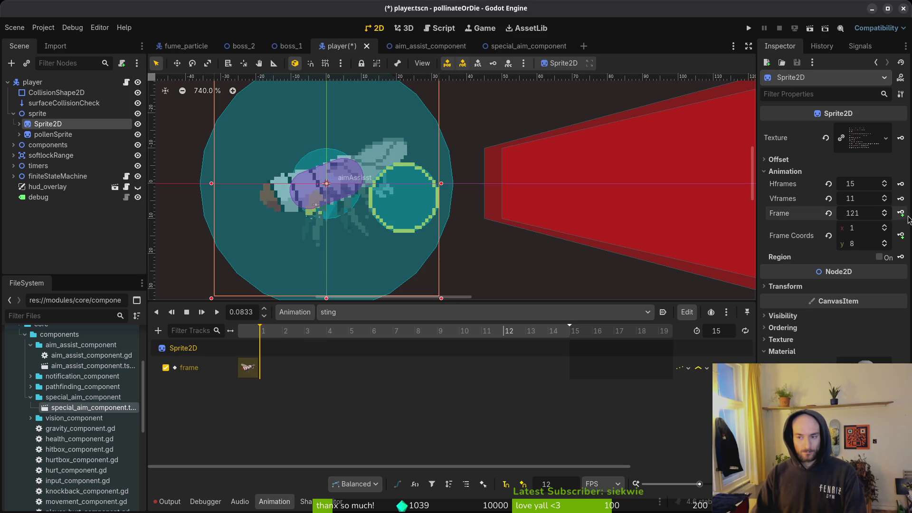
left_click(901, 214)
left_click(900, 214)
left_click(901, 213)
left_click(901, 214)
left_click(901, 214)
left_click(901, 214)
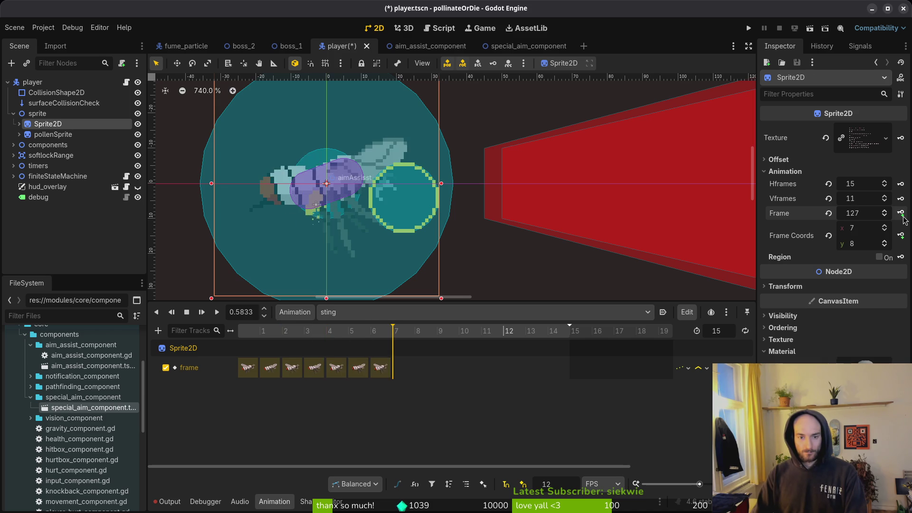
left_click(901, 213)
left_click(901, 213)
left_click(901, 213)
left_click(901, 214)
left_click(901, 213)
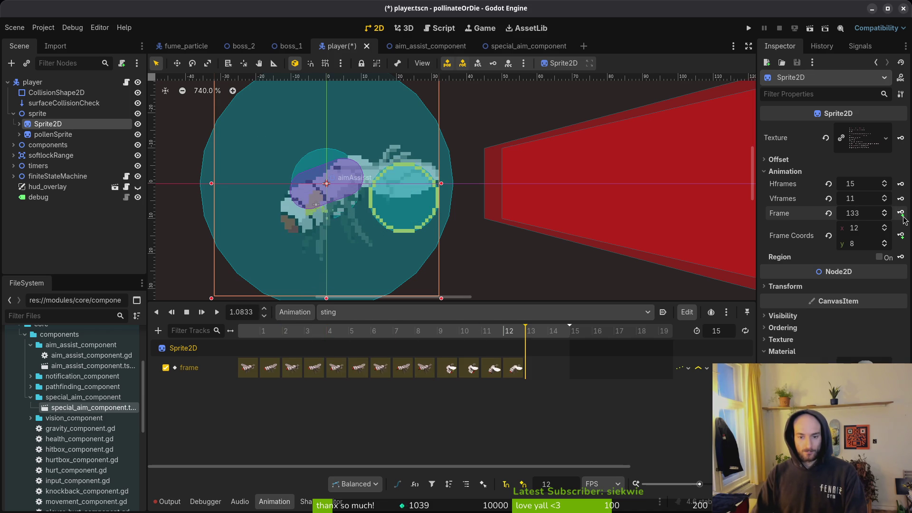
left_click(901, 213)
left_click(901, 213)
left_click(901, 214)
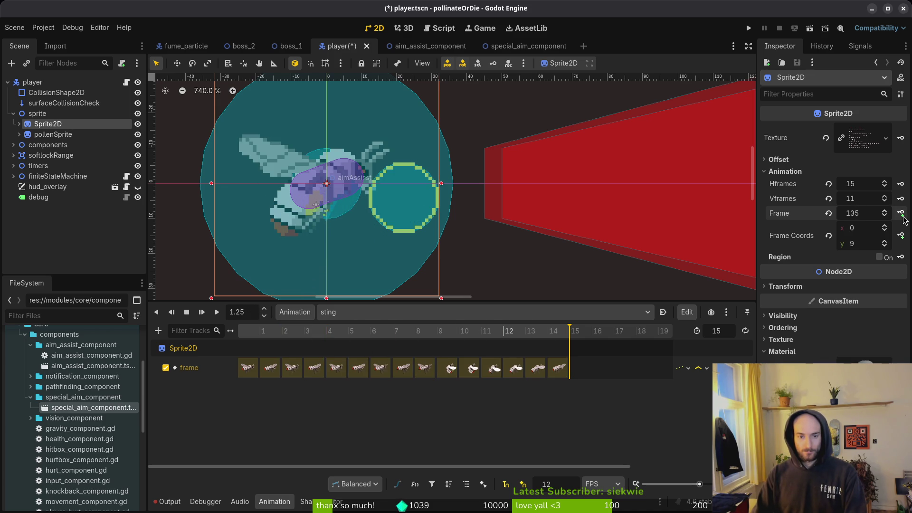
left_click(901, 214)
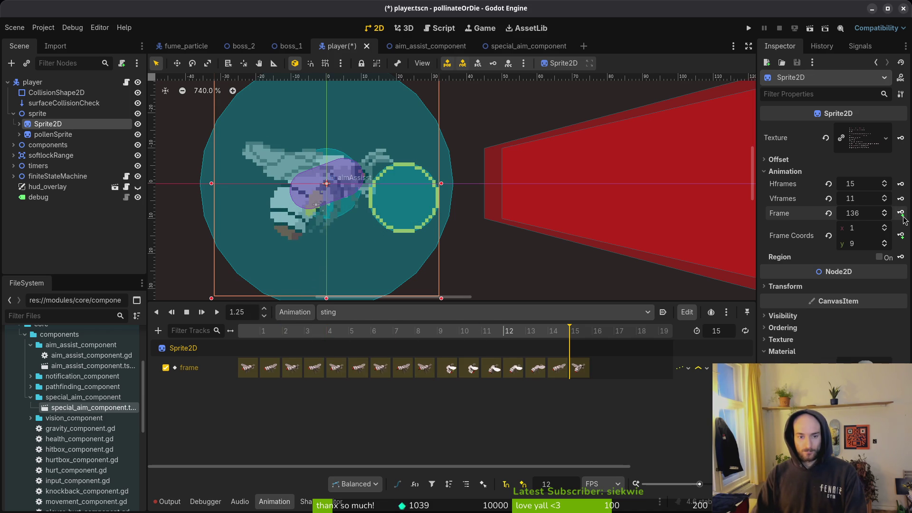
- Delete the extra key after sprite frame 135 and save the scene
left_click(764, 351)
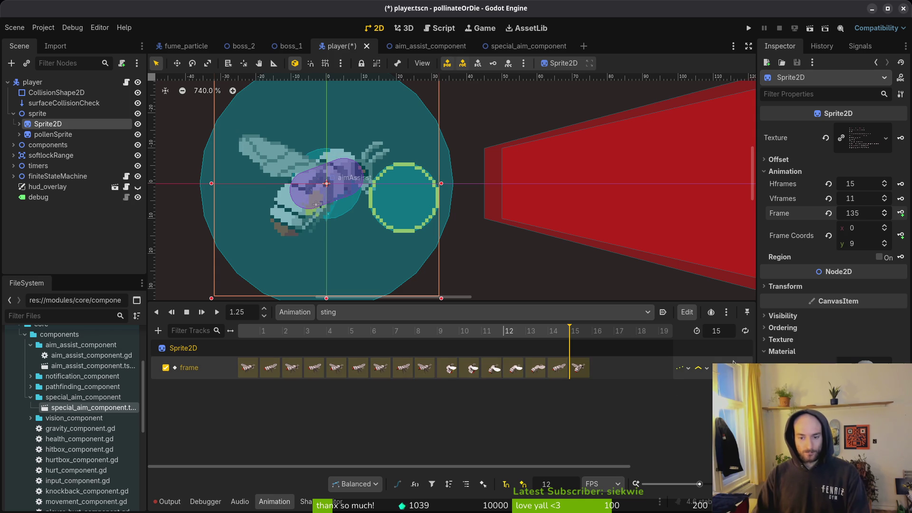
key("ctrl+s")
key("Delete")
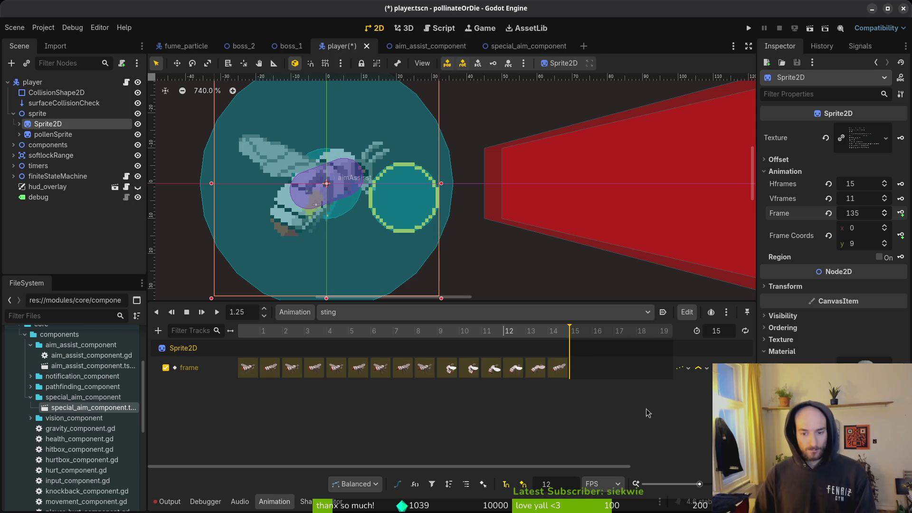
key("ctrl+s")
left_click(587, 375)
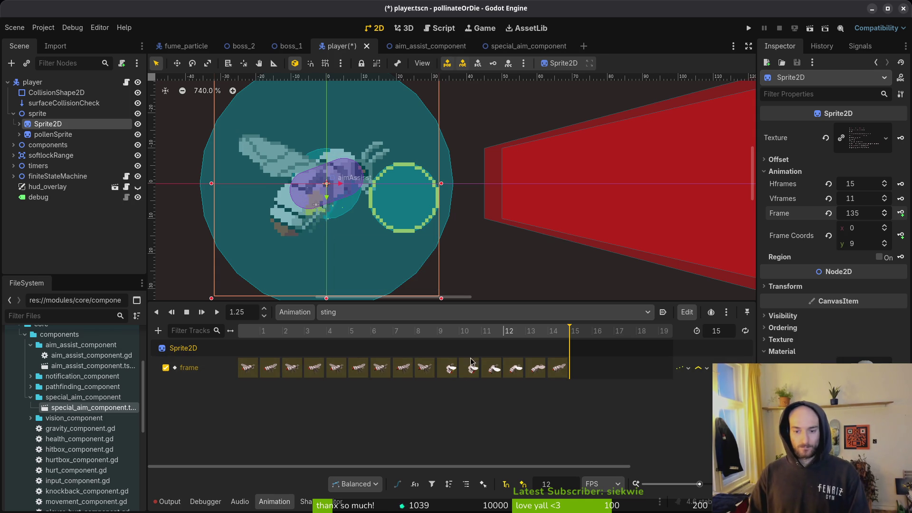
- Scrub and save the sting animation, rewind it to frame 0, and collapse the sprite node
left_click_drag(552, 336, 260, 335)
key("ctrl+s")
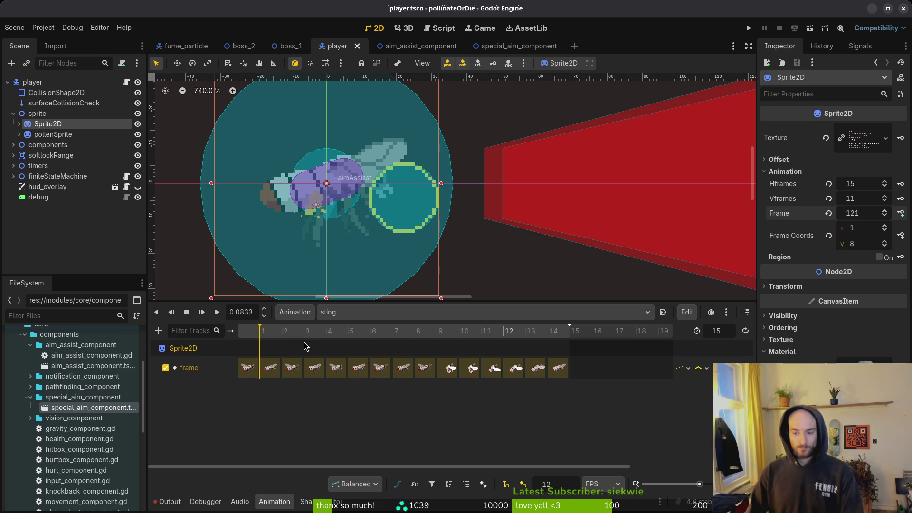
left_click(247, 336)
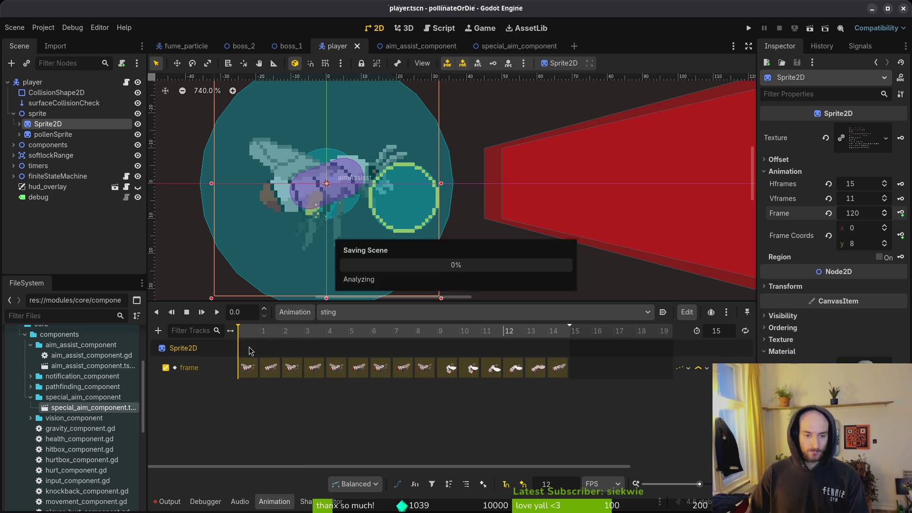
left_click(13, 113)
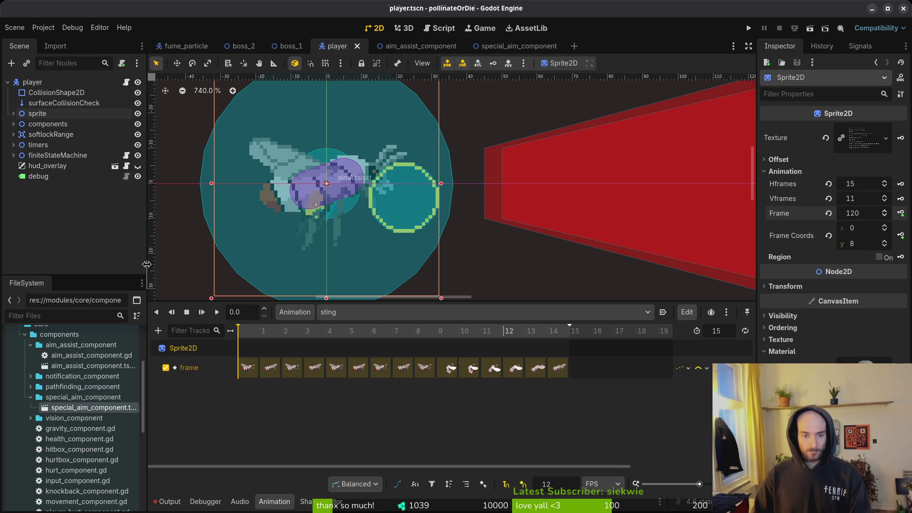
key("alt+Tab")
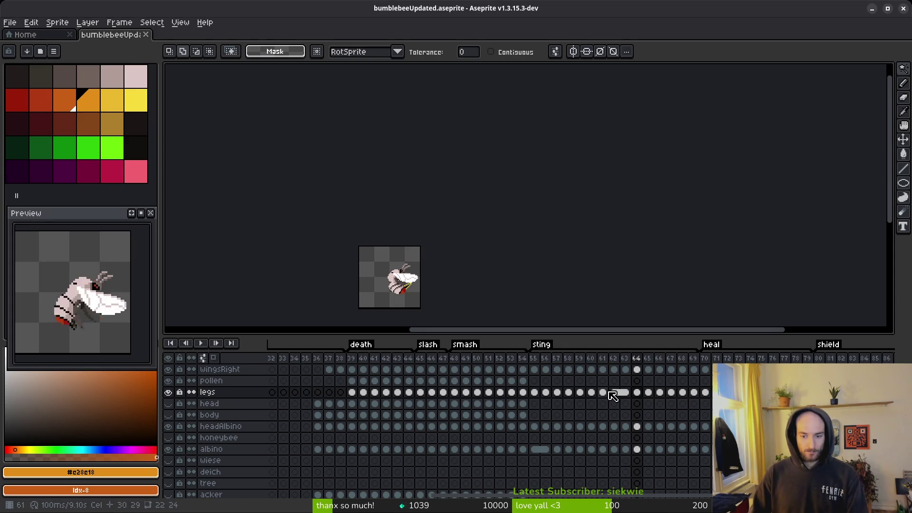
- Select the pollen cel on frame 53 with the Pencil tool active
left_click(523, 380)
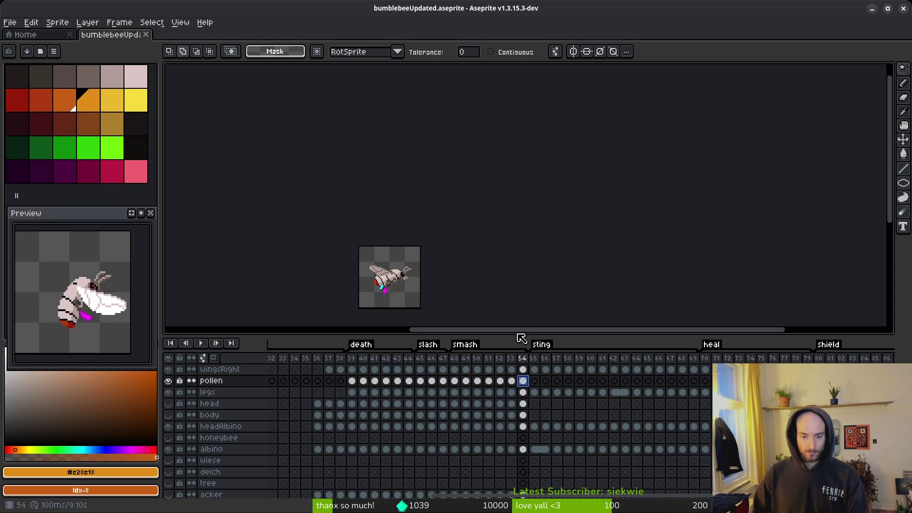
scroll(415, 284, "up", 5)
scroll(415, 284, "down", 3)
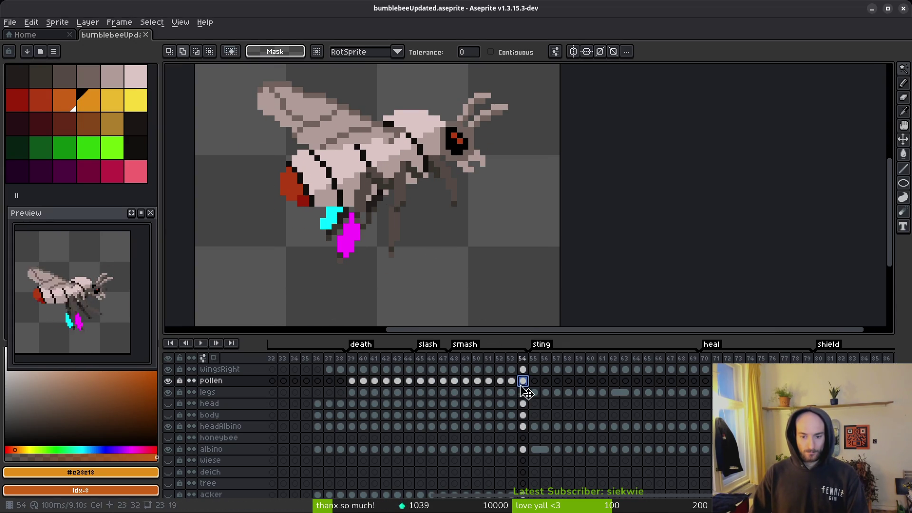
key("i")
key("Left")
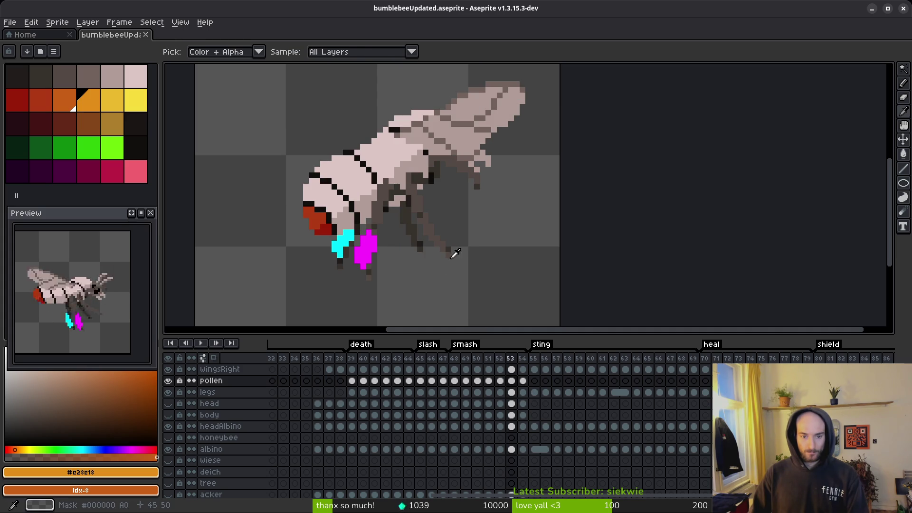
key("b")
scroll(340, 254, "up", 3)
left_click(512, 381)
scroll(376, 264, "down", 1)
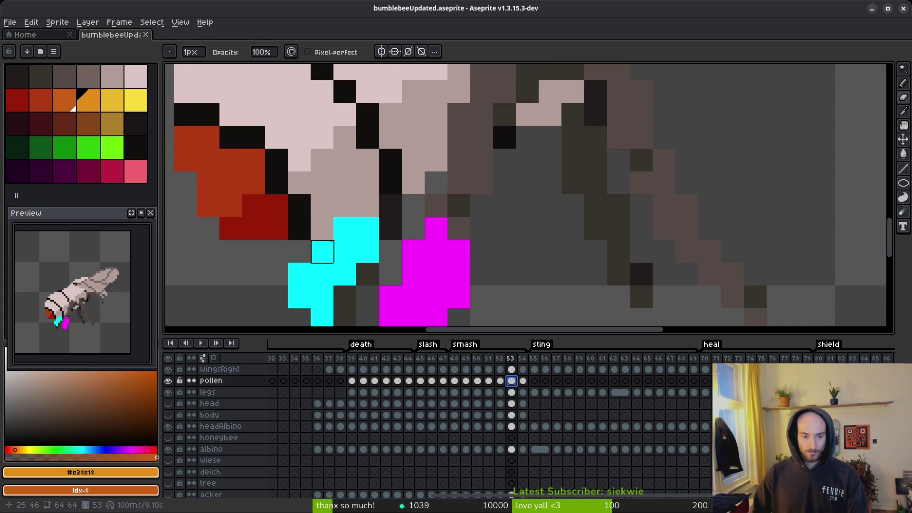
- Add a cyan pixel beside the top of frame 53's pollen and save the sprite
right_click(345, 228)
right_click(368, 228)
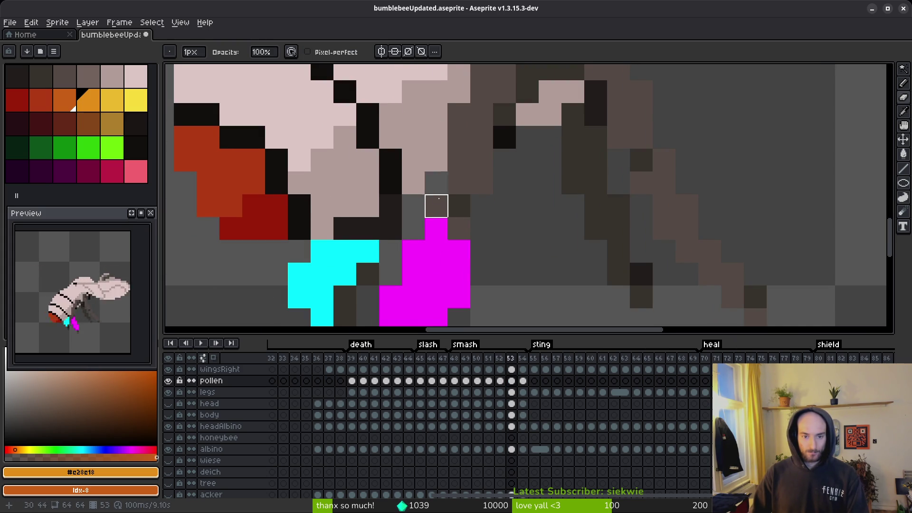
scroll(436, 184, "down", 3)
key("ctrl+z")
key("ctrl+z")
key("ctrl+z")
scroll(437, 212, "up", 3)
left_click(366, 209, "alt")
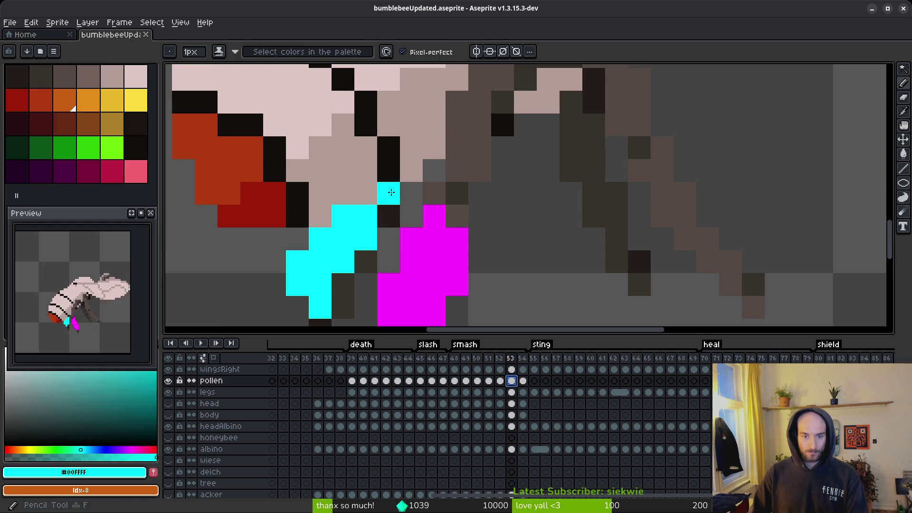
left_click(411, 193)
scroll(540, 217, "down", 5)
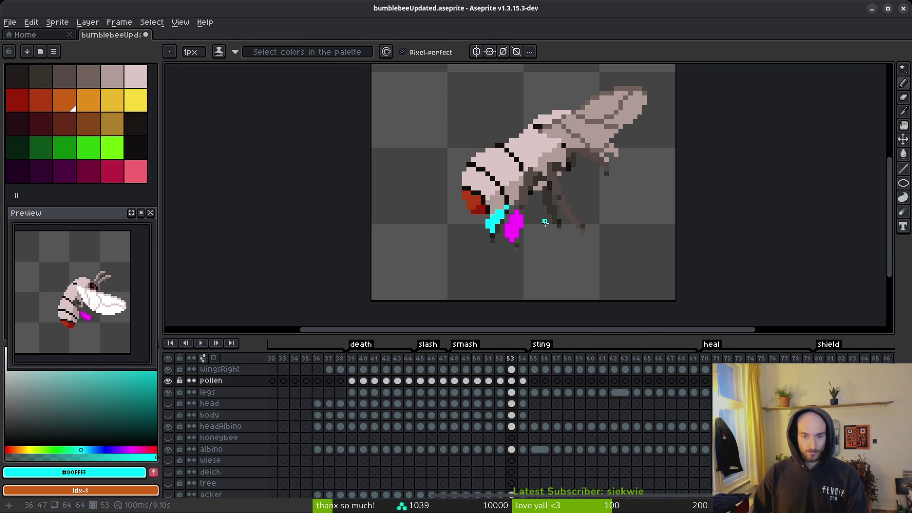
key("ctrl+s")
- Step through frames 51 to 53 to compare the pollen placement
left_click_drag(578, 235, 561, 233)
key("comma")
key("i")
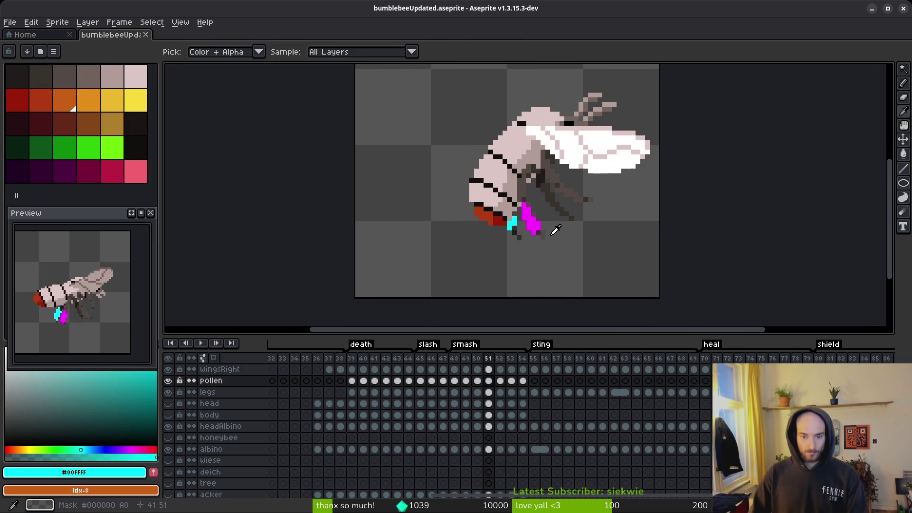
key("period")
key("comma")
key("comma")
key("comma")
key("period")
key("b")
left_click_drag(564, 234, 407, 234)
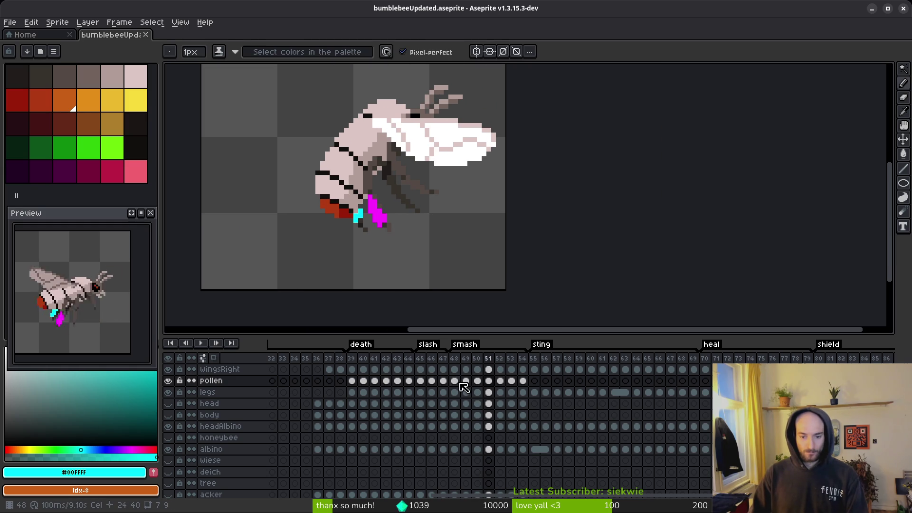
- Compare frame 54's pollen against the empty pollen cel on frame 55
left_click_drag(454, 383, 522, 383)
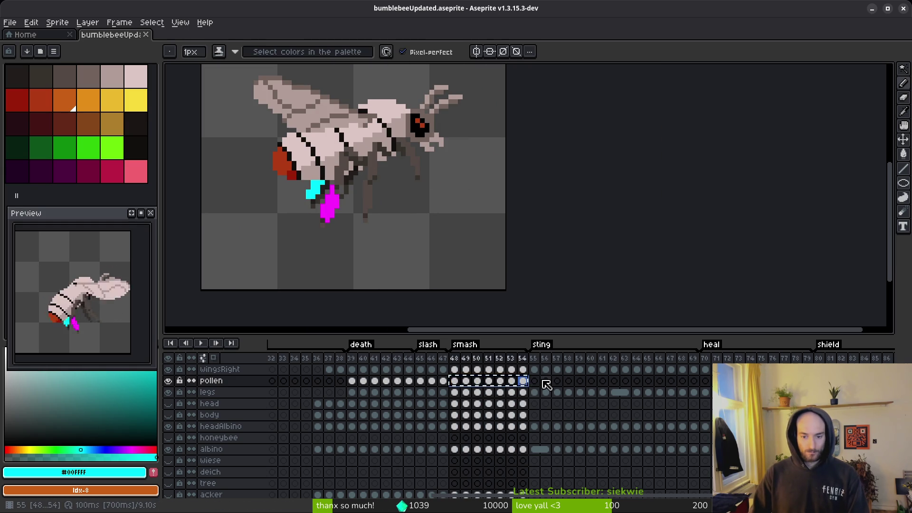
left_click(535, 381)
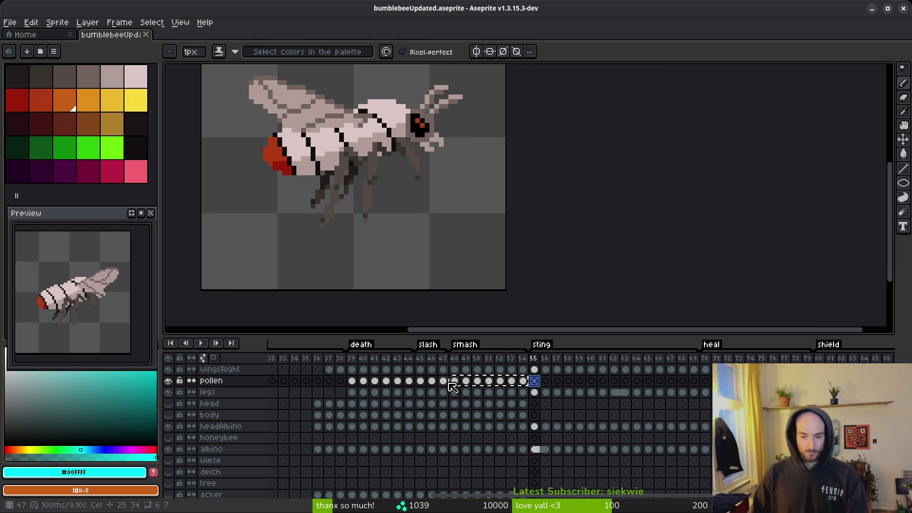
left_click_drag(462, 387, 530, 387)
left_click(540, 384)
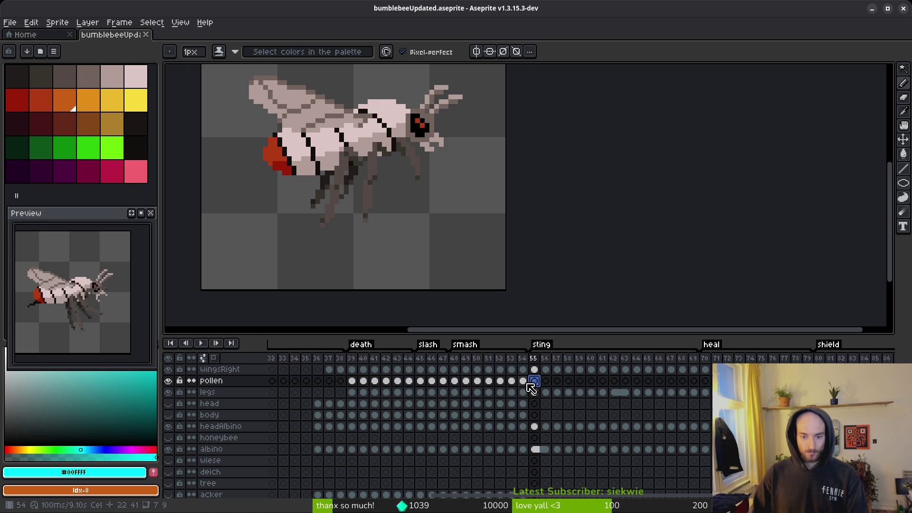
left_click(528, 383)
left_click(535, 382)
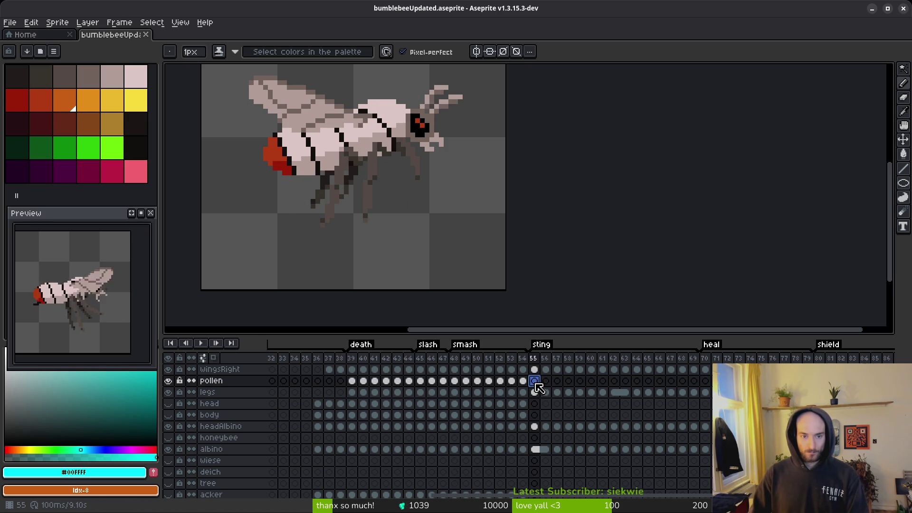
left_click(525, 383)
left_click(512, 382)
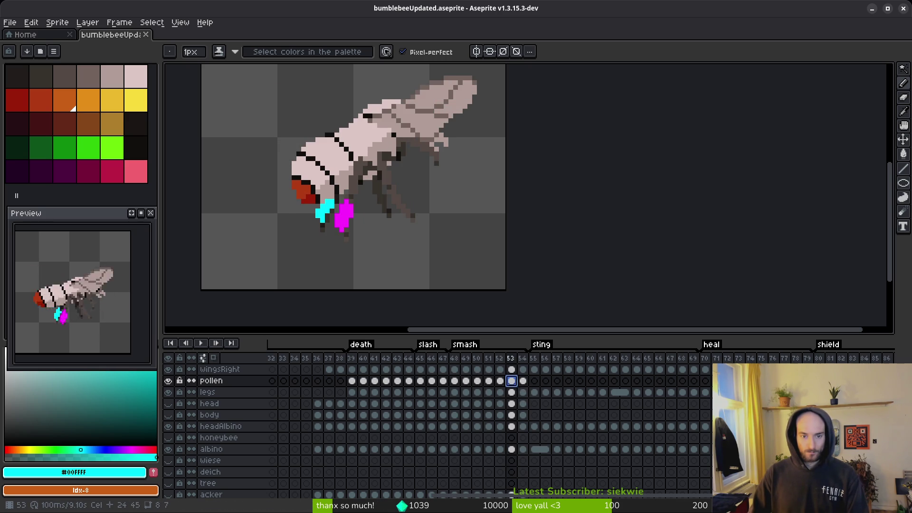
left_click(523, 382)
left_click(536, 382)
- Copy the pollen cel onto frame 55 and extend its cyan pollen upward, undoing the last pixel
left_click_drag(523, 381, 534, 381)
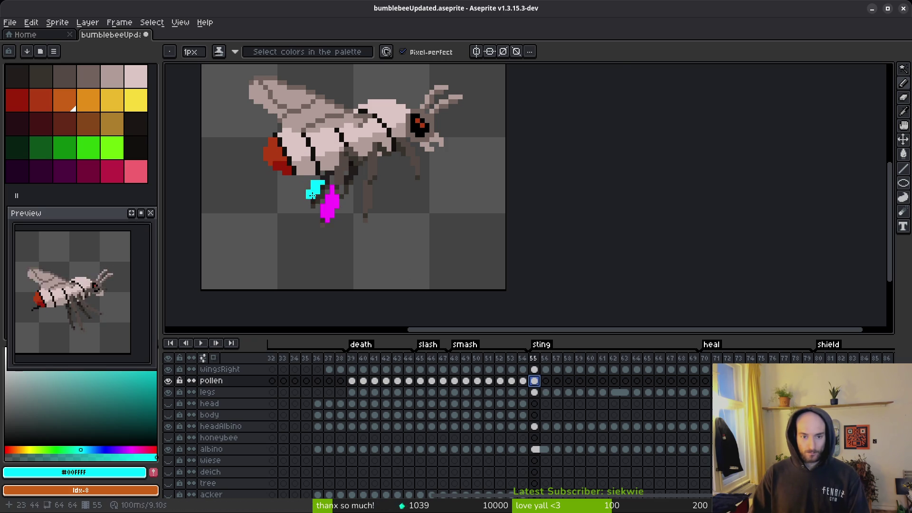
scroll(313, 197, "up", 3)
left_click(359, 190)
left_click(382, 193)
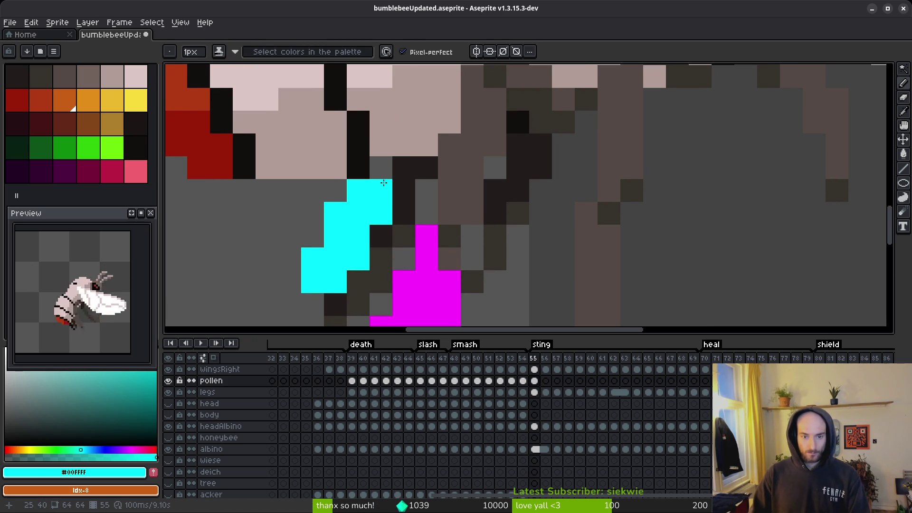
left_click_drag(382, 192, 401, 172)
left_click(344, 195)
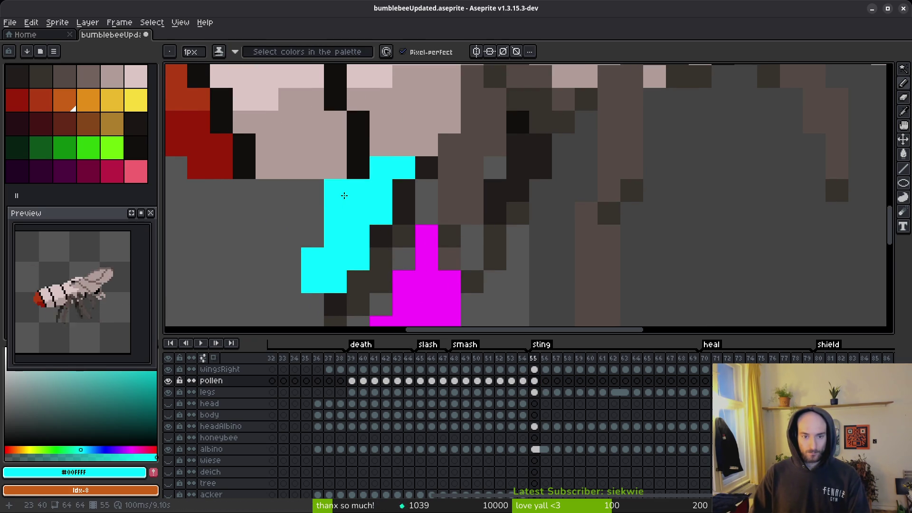
scroll(529, 255, "down", 3)
key("i")
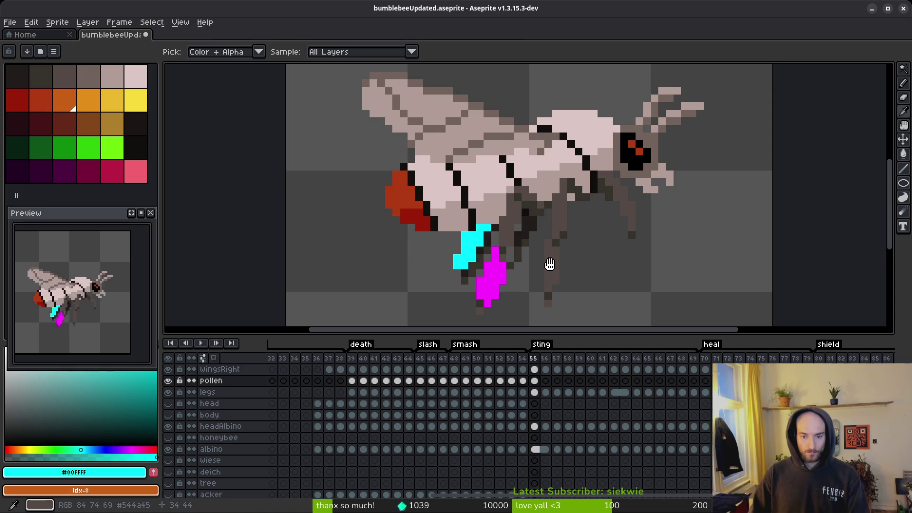
key("b")
key("ctrl+z")
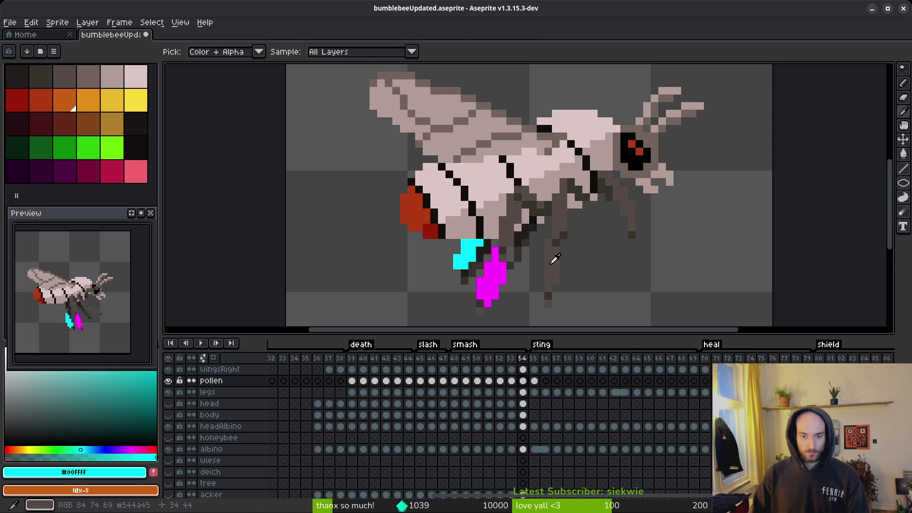
- Step through frames 54, 55 and 56 to check the new pollen
key("Left")
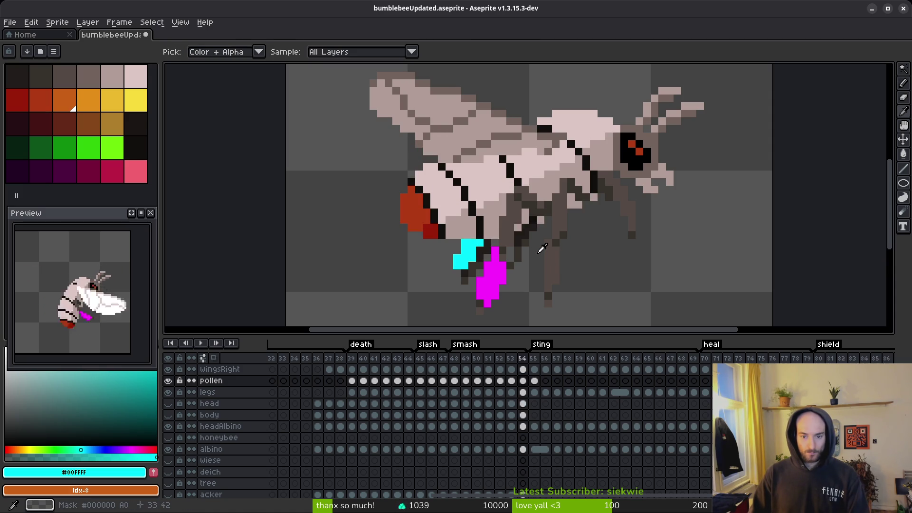
left_click_drag(537, 253, 503, 197)
scroll(502, 198, "down", 1)
key("Right")
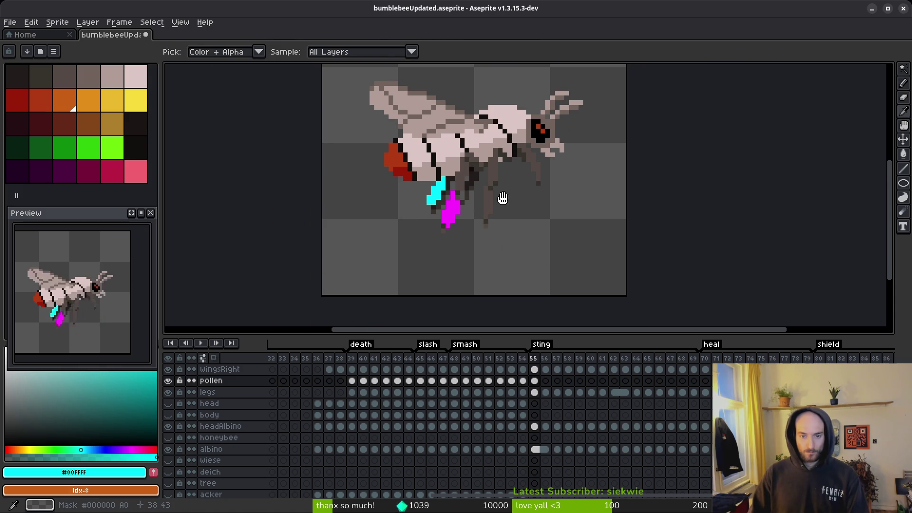
key("Right")
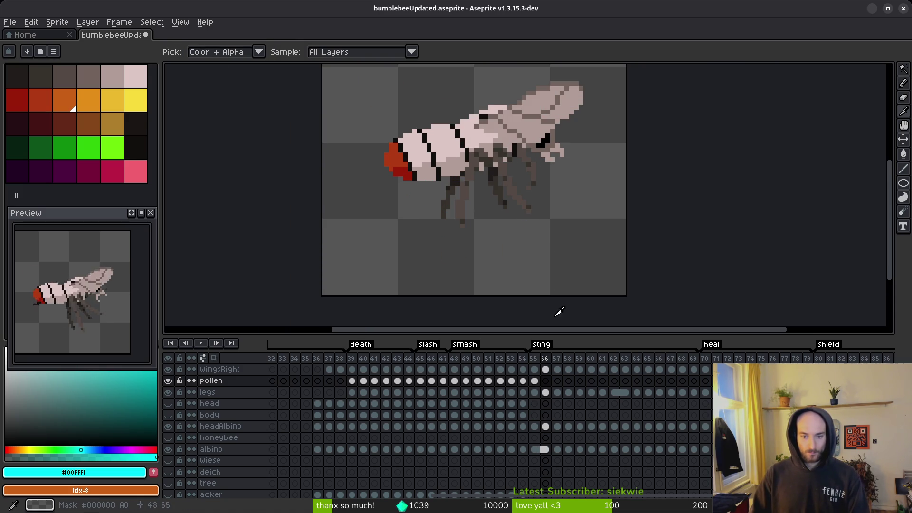
- Copy frame 49's pollen cel and paste it into frame 58 on the pollen layer
left_click(465, 381)
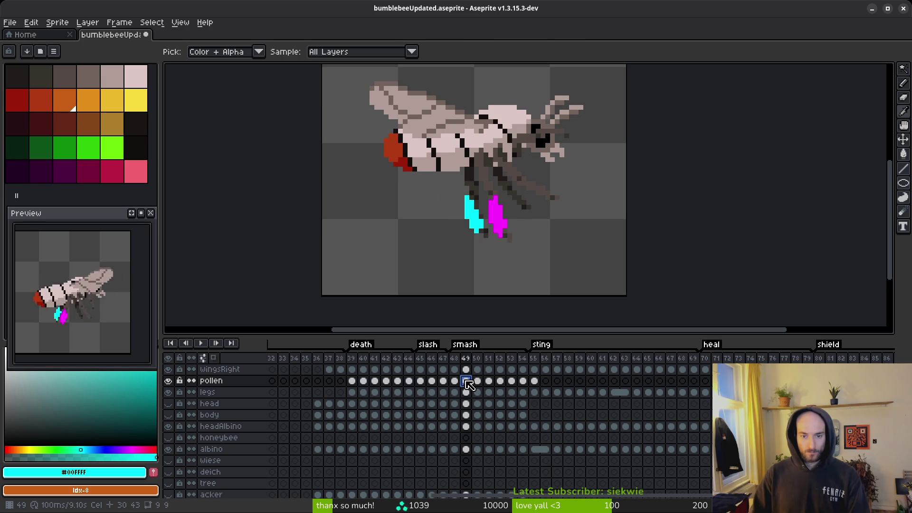
key("Left")
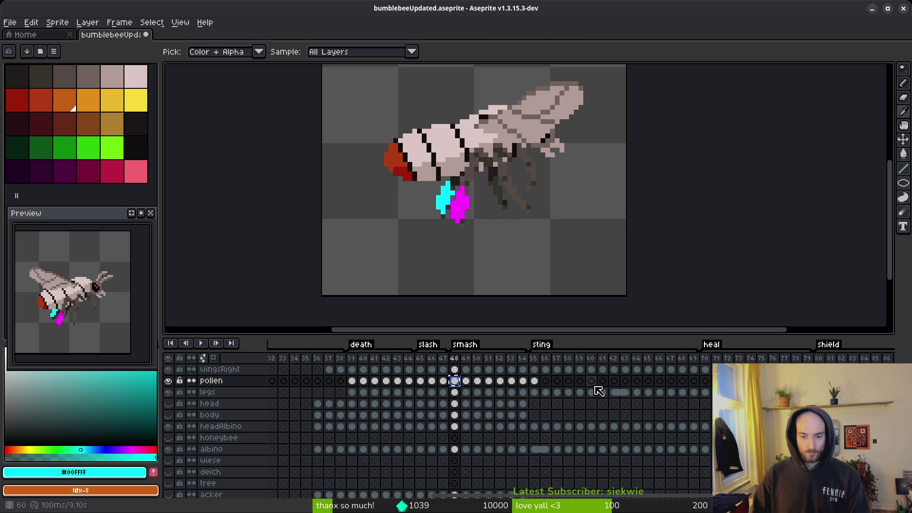
left_click(545, 381)
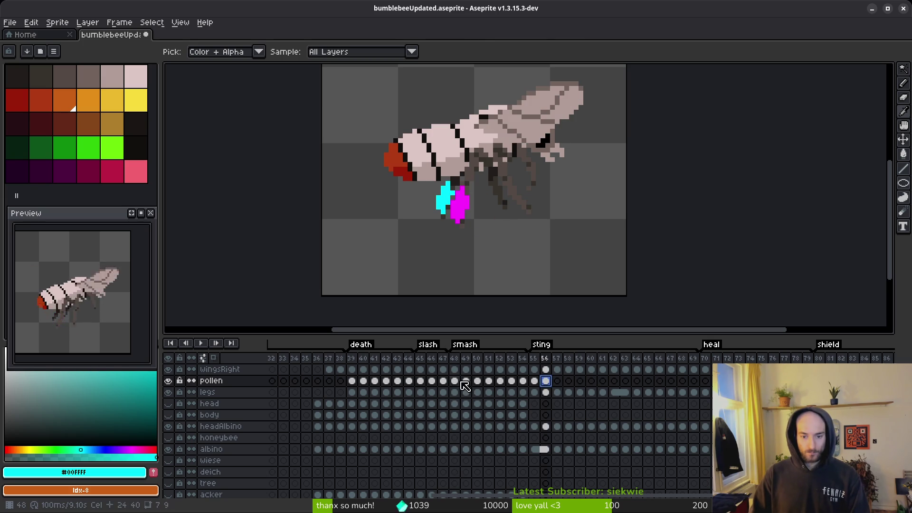
left_click(466, 381)
key("ctrl+c")
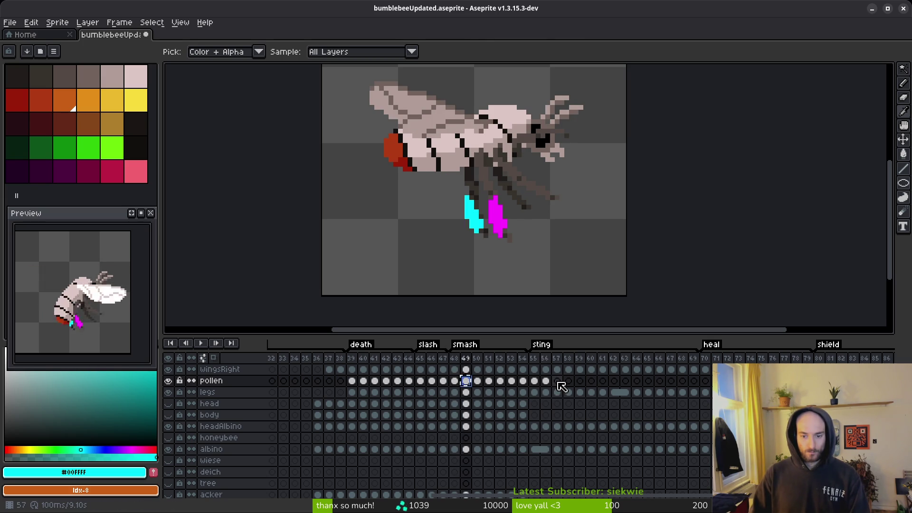
left_click(558, 381)
left_click(568, 381)
key("ctrl+v")
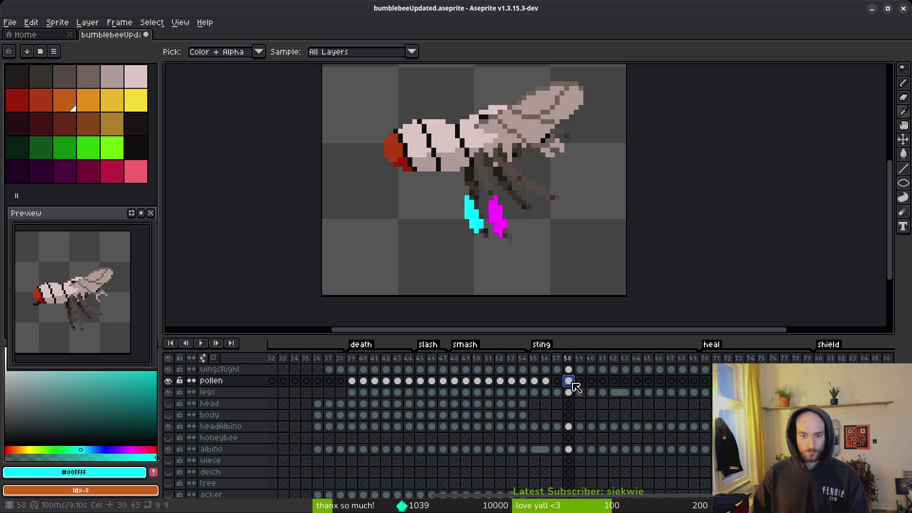
- Review the pollen on frames 48–52 against frame 59, which has none
left_click(454, 381)
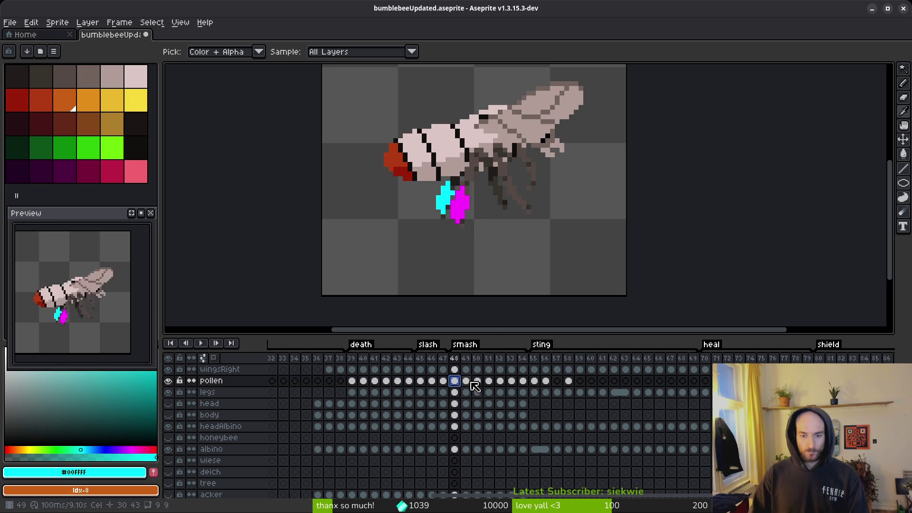
left_click(466, 381)
left_click(477, 381)
left_click(489, 381)
left_click(500, 381)
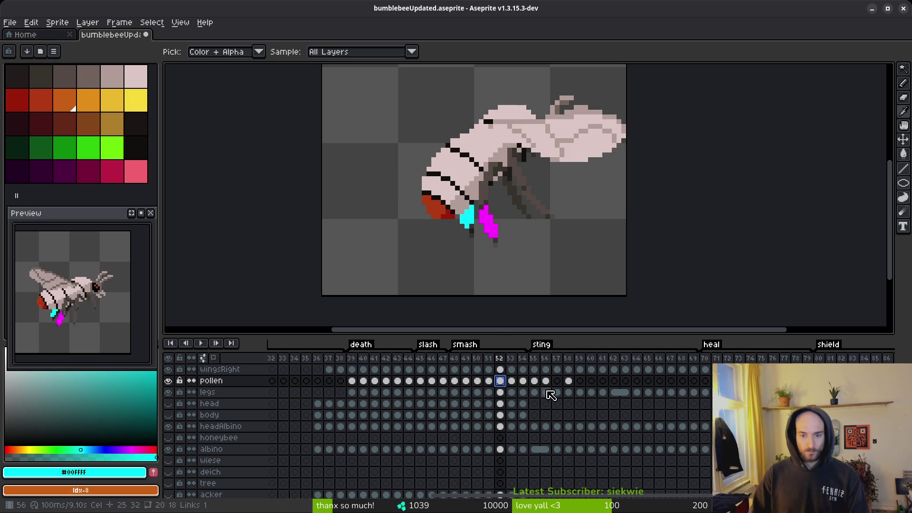
left_click(582, 381)
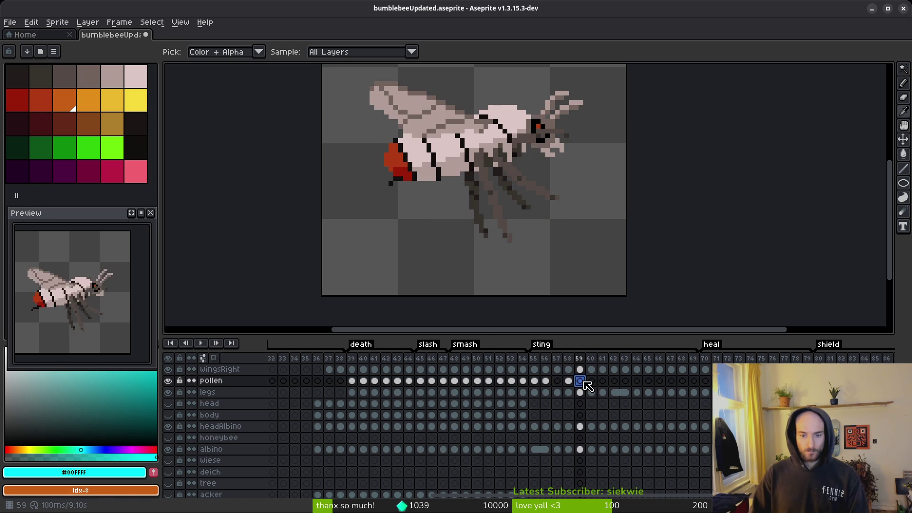
left_click(500, 382)
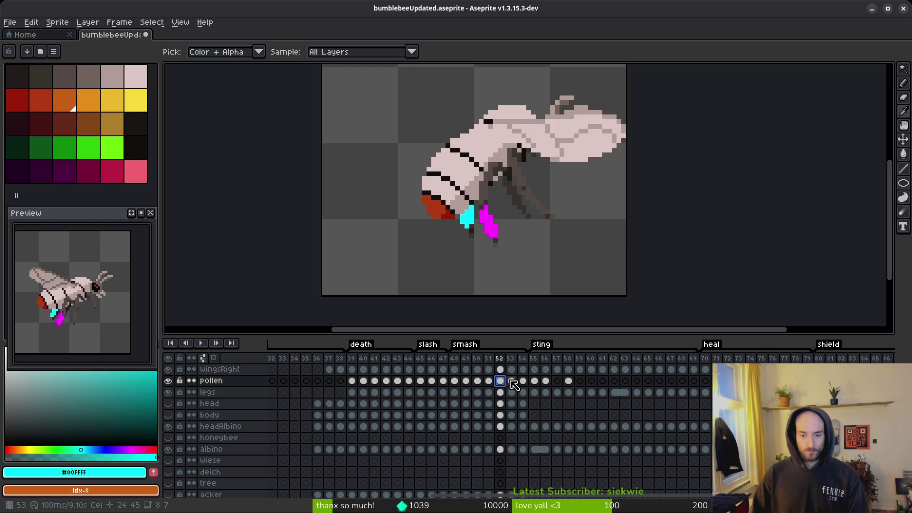
left_click(489, 382)
left_click(479, 383)
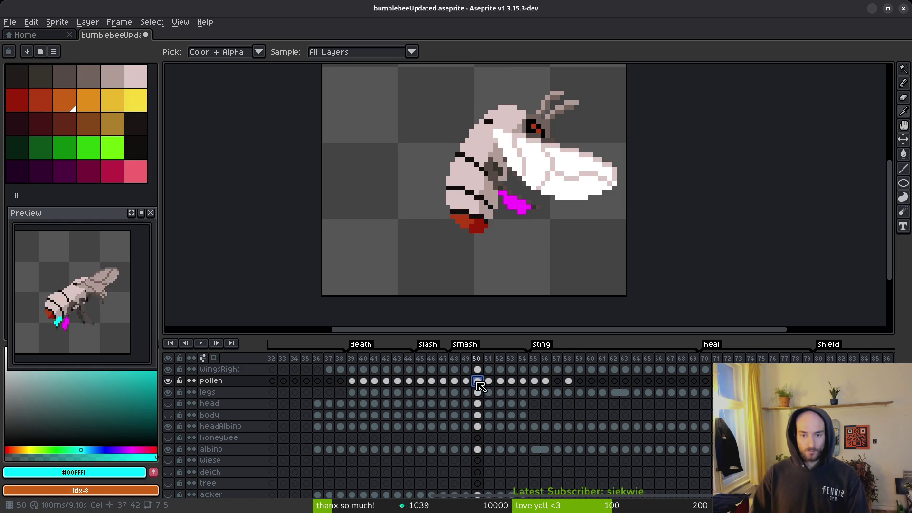
left_click(469, 381)
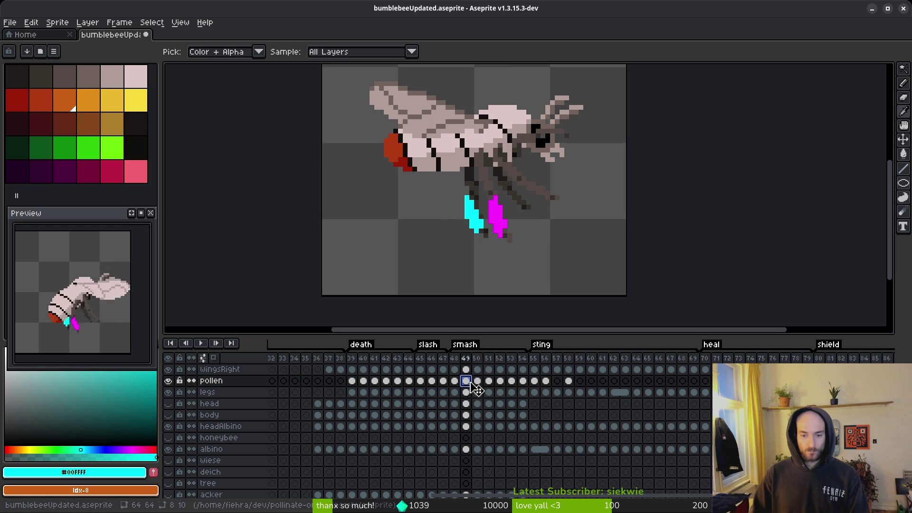
- Paste the copied pollen into frames 59, 60, 61, 62 and 63
left_click(580, 381)
key("ctrl+v")
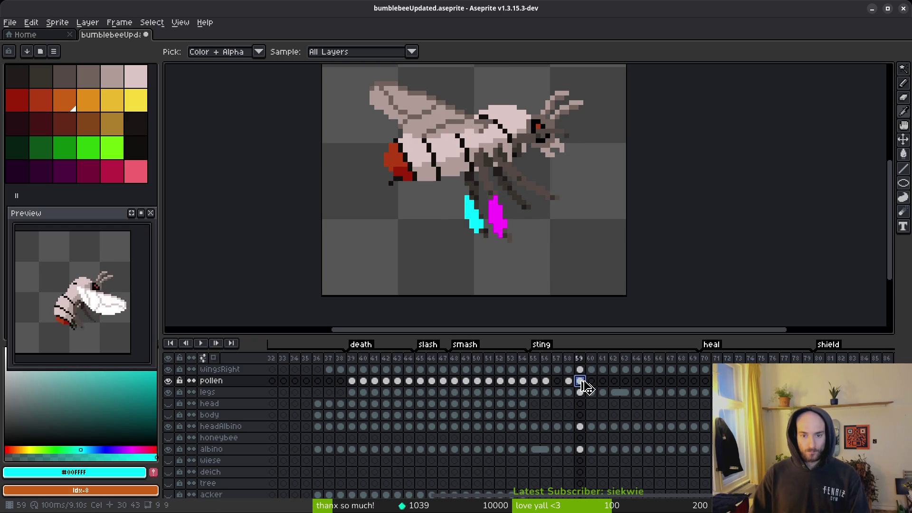
left_click(591, 380)
key("ctrl+v")
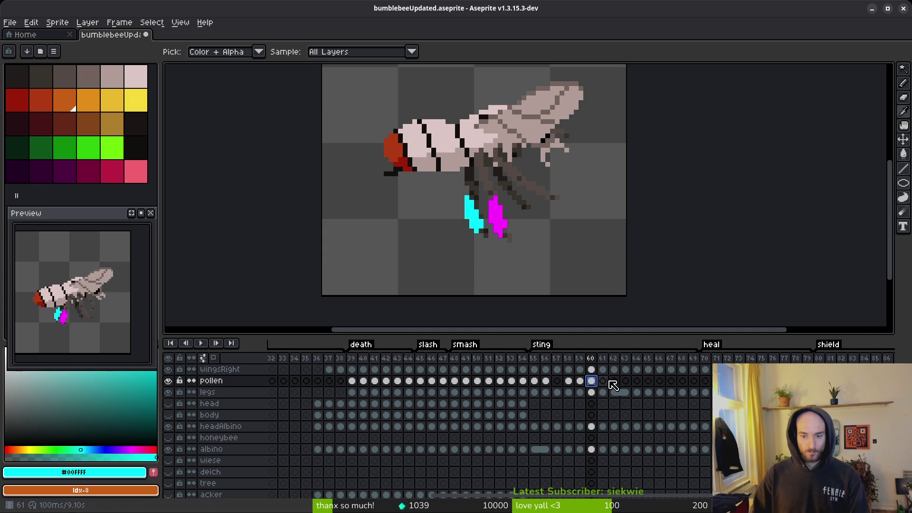
left_click(602, 380)
key("ctrl+v")
left_click(614, 380)
key("ctrl+v")
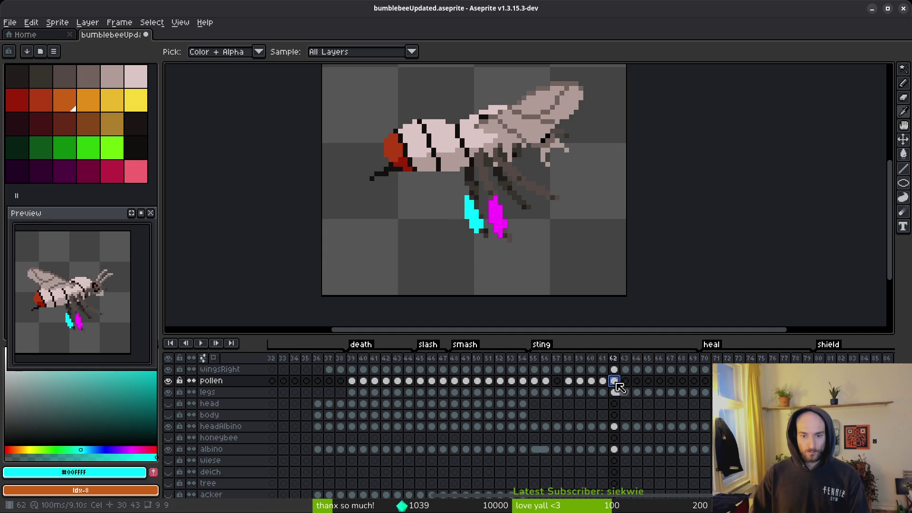
left_click(625, 380)
key("ctrl+v")
- Compare the poses on frames 64–65 with the pollen on frames 49–52
left_click(637, 380)
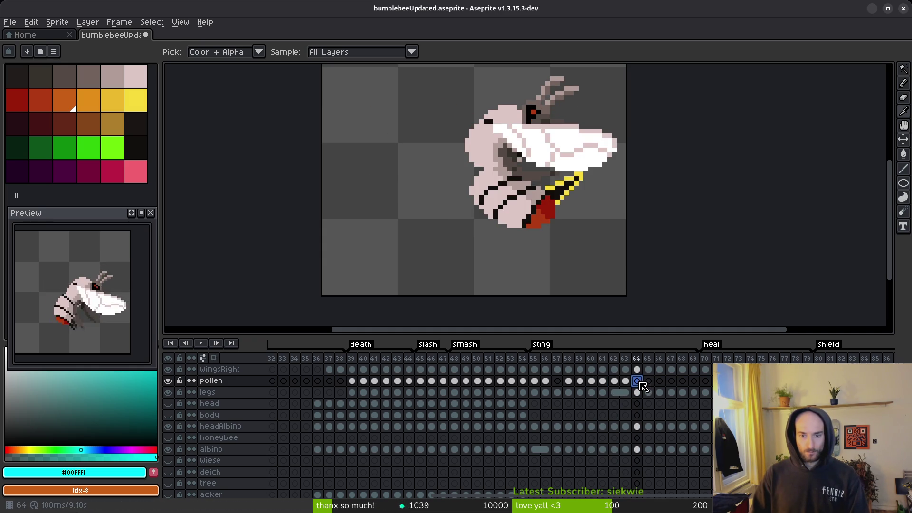
left_click(648, 381)
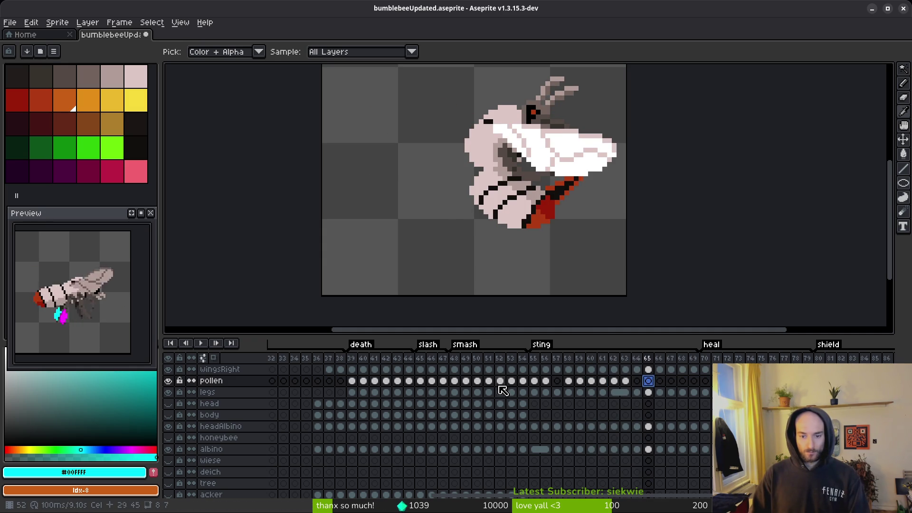
left_click(478, 381)
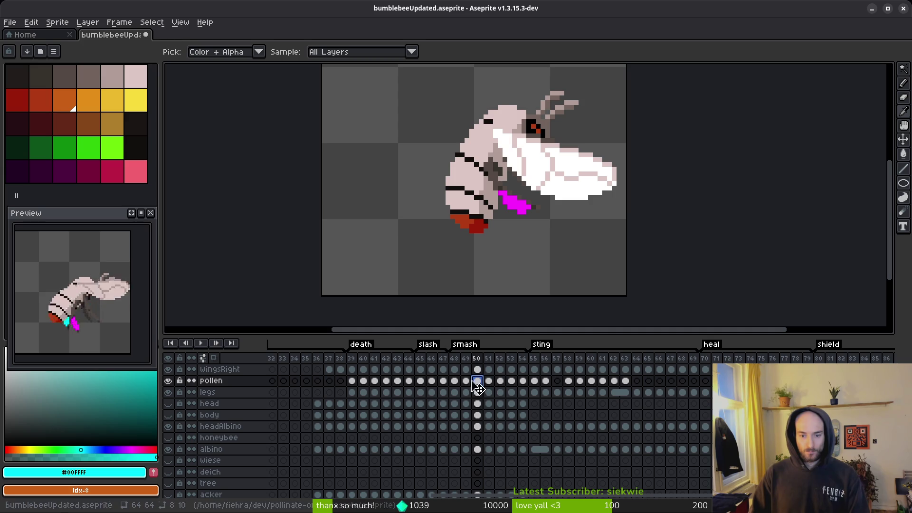
left_click(466, 380)
left_click(477, 381)
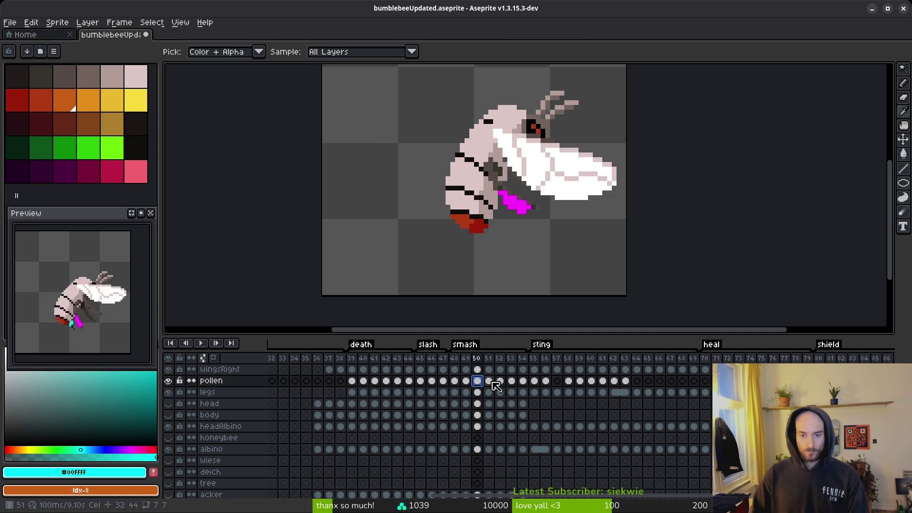
left_click(489, 380)
left_click(500, 380)
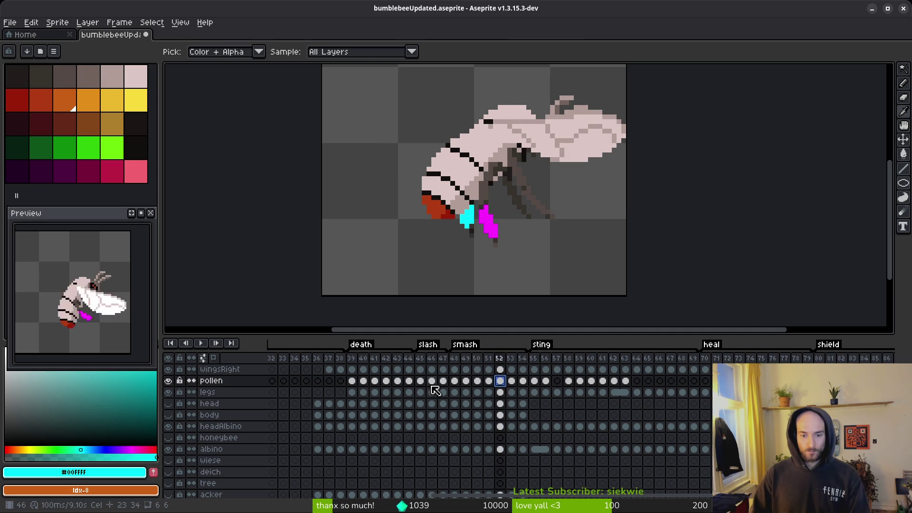
- Step through frames 48–51, then go to frame 64 to fix its pollen
left_click(456, 383)
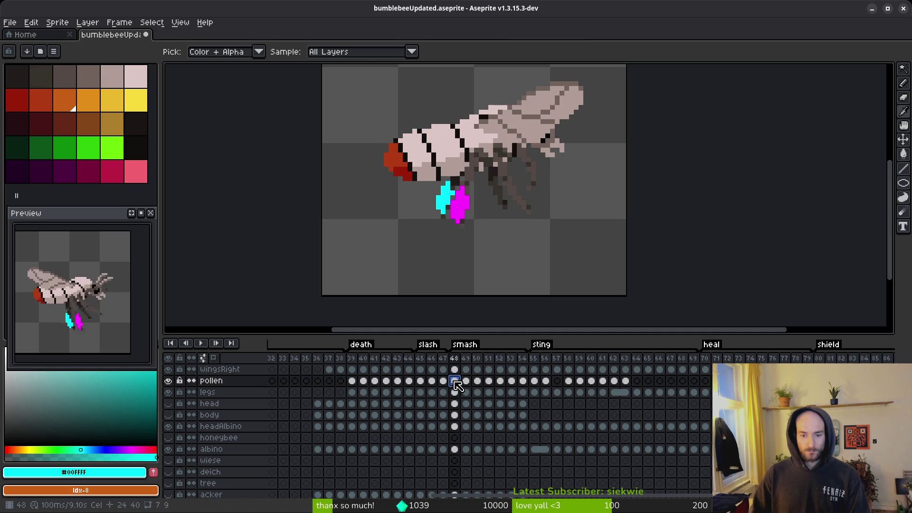
left_click(466, 383)
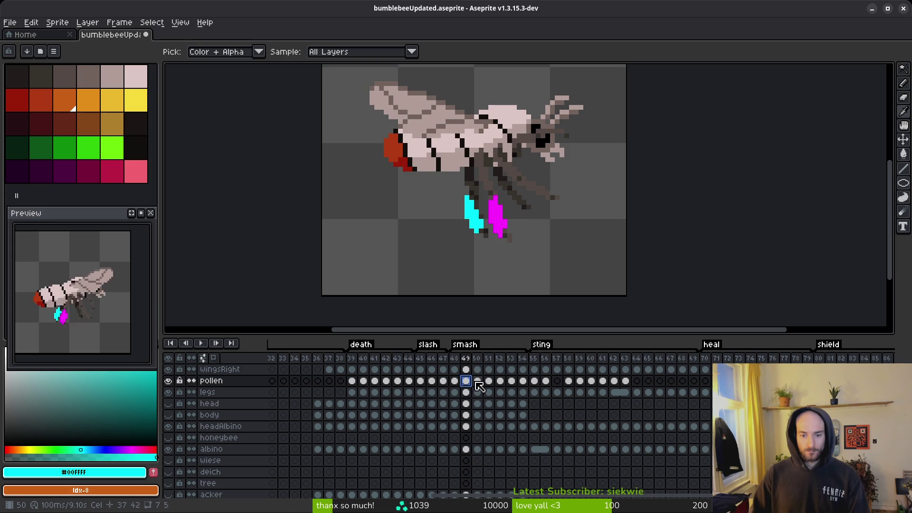
left_click(478, 382)
key("Right")
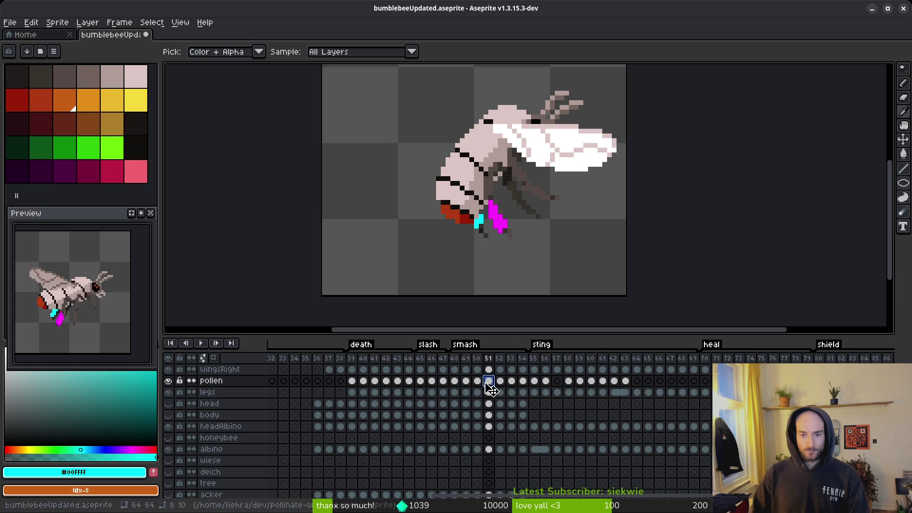
key("Left")
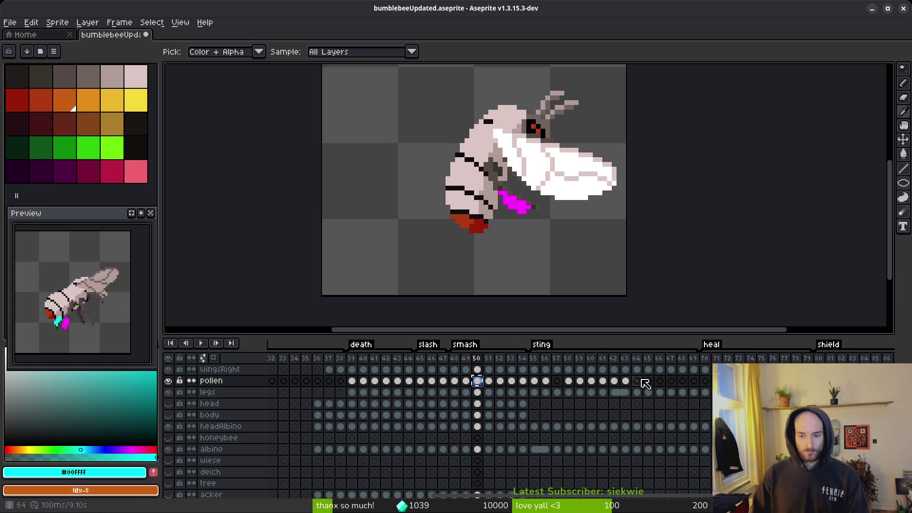
left_click(637, 380)
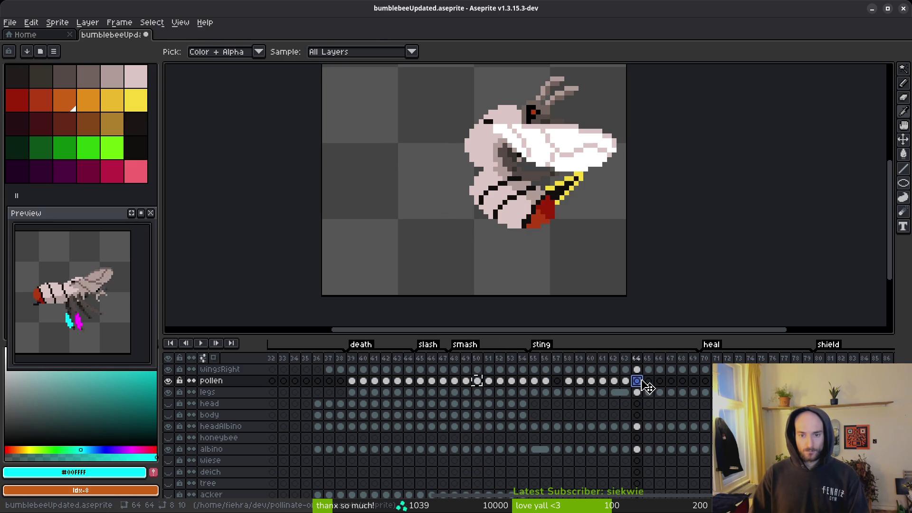
scroll(501, 227, "up", 8)
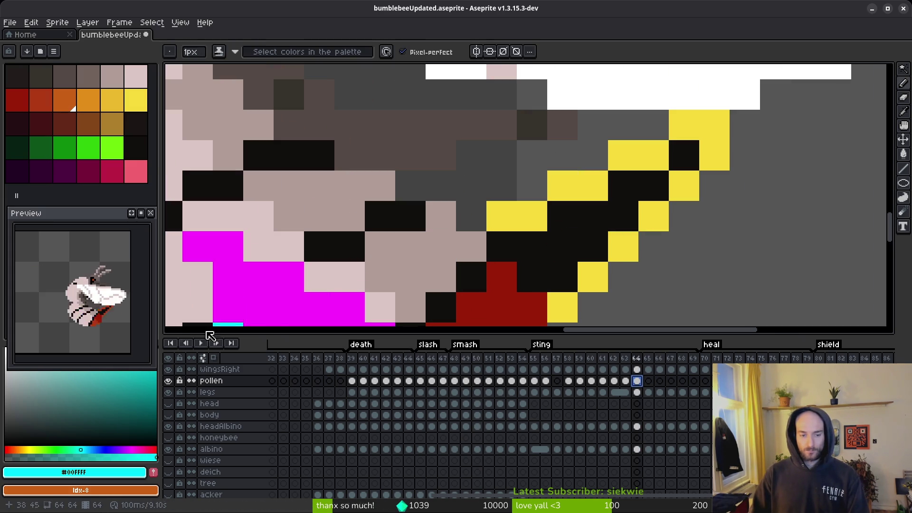
- Select frame 64's magenta pollen with the Rectangular Marquee and move it up and right
key("m")
scroll(333, 312, "down", 1)
left_click_drag(276, 210, 463, 326)
mouse_move(382, 281)
left_mouse_down()
mouse_move(430, 235)
mouse_move(728, 257)
mouse_move(576, 260)
mouse_move(431, 217)
left_mouse_up()
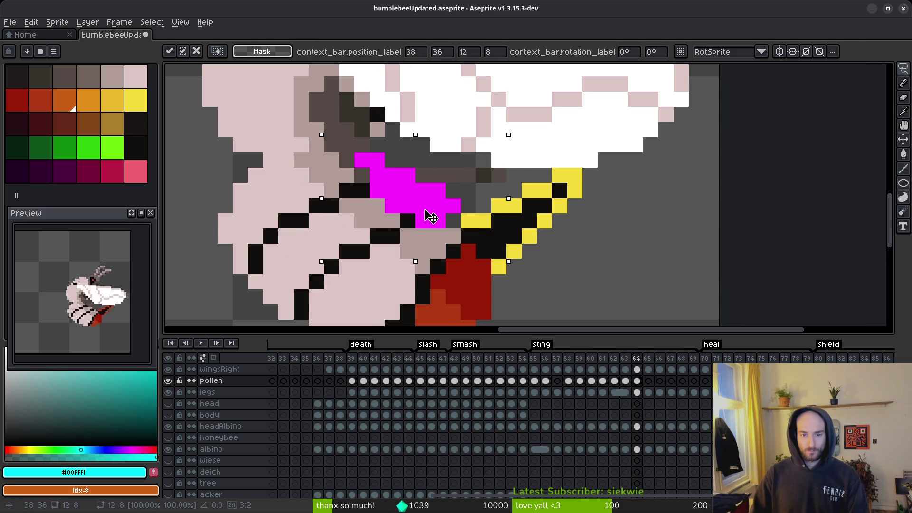
left_click(377, 145, "alt")
- Paint the blob's top row dark grey and fill two gap pixels with magenta
key("b")
left_click(362, 160)
left_click(378, 160)
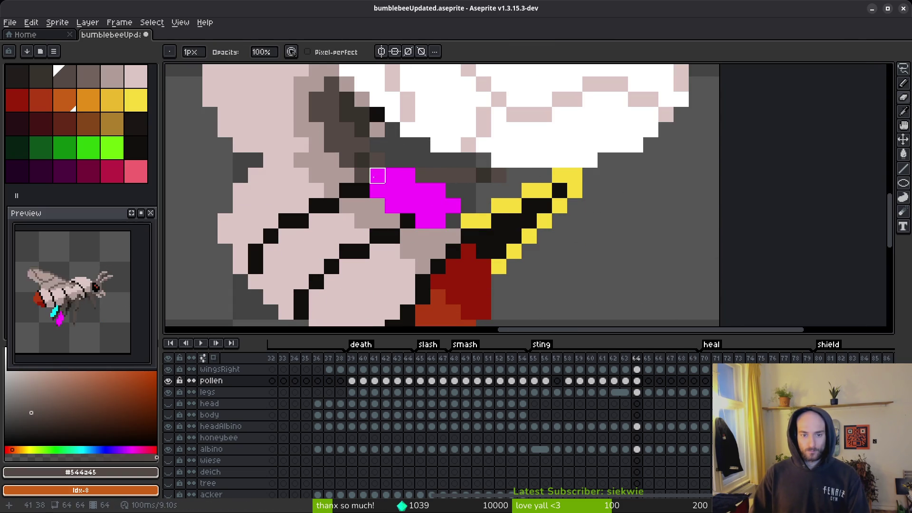
left_click(427, 189, "alt")
mouse_move(437, 176)
left_mouse_down()
mouse_move(454, 177)
mouse_move(438, 221)
mouse_move(393, 221)
left_mouse_up()
- Erase stray magenta pixels at the lower right and left edge, then move to frame 65
key("e")
left_click(438, 206)
left_click(377, 176)
scroll(427, 200, "down", 4)
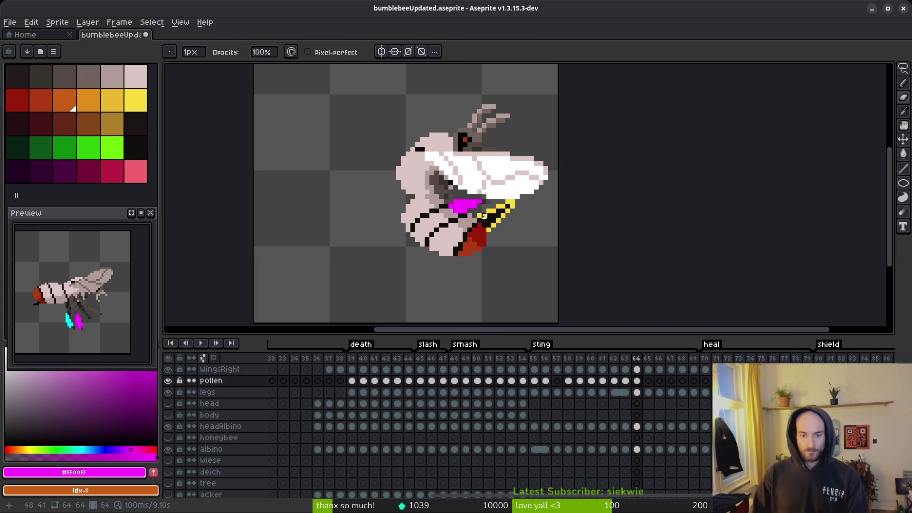
key("alt")
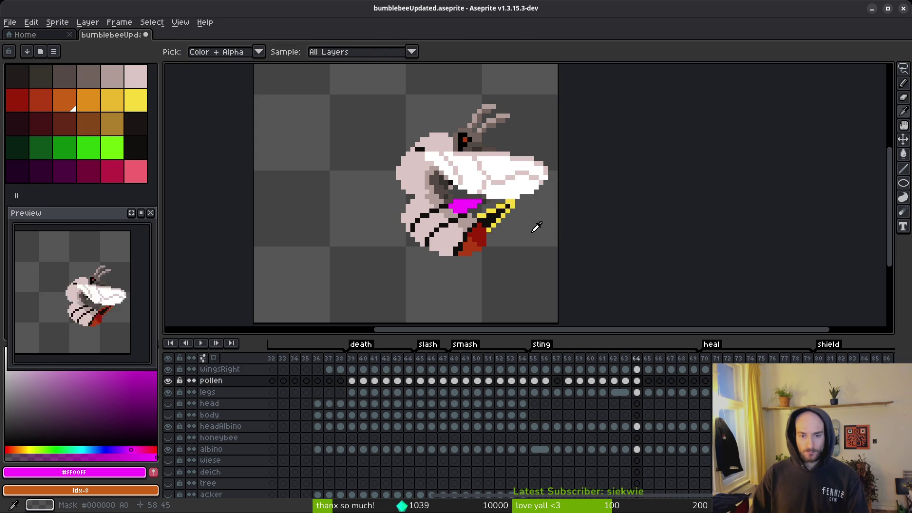
key("Right")
left_click(637, 381)
left_click(649, 380)
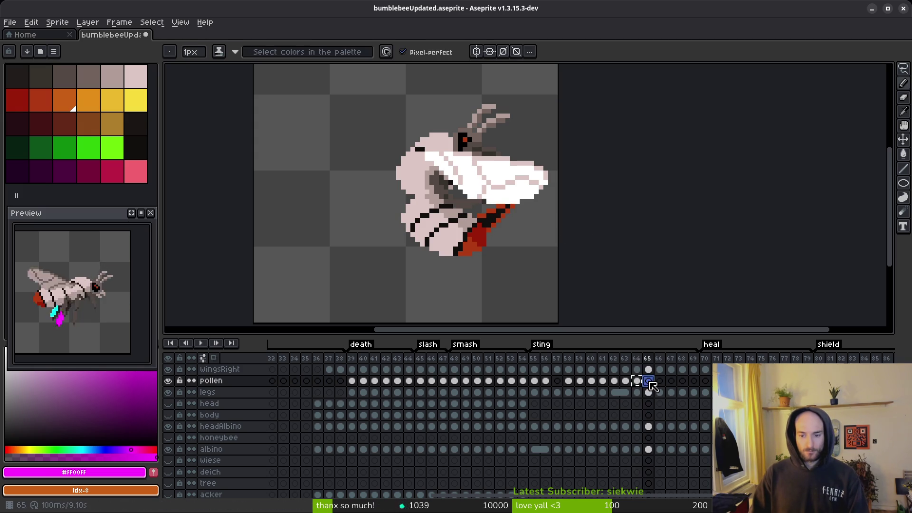
- Copy frame 51's pollen cel and paste it onto frame 66
left_click(660, 380)
scroll(448, 244, "up", 2)
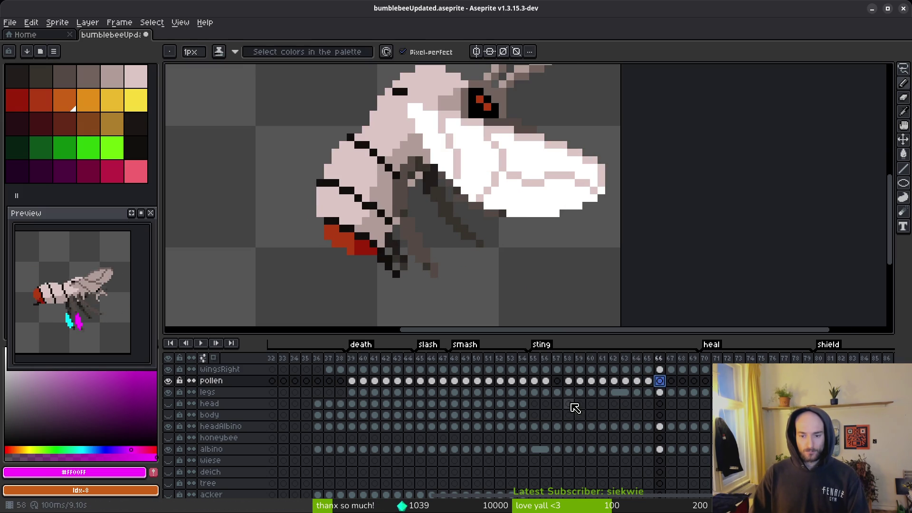
left_click(500, 381)
left_click(488, 380)
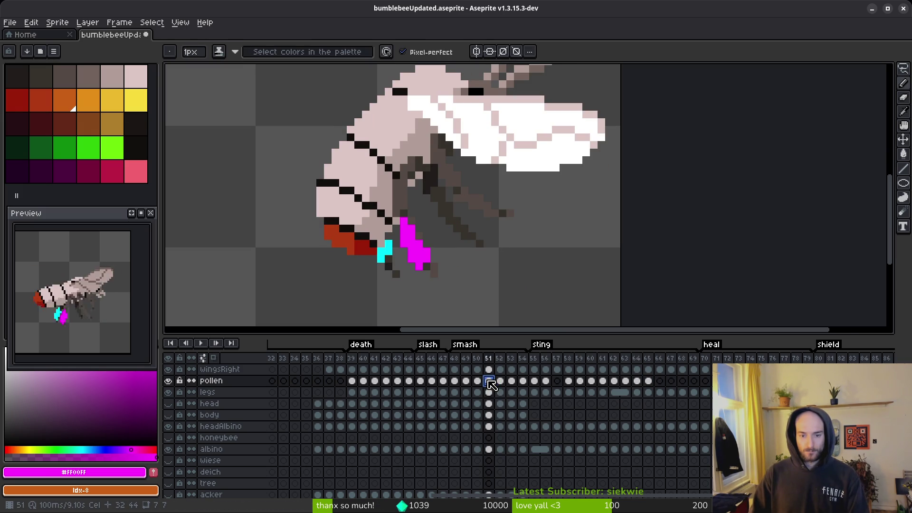
key("ctrl+c")
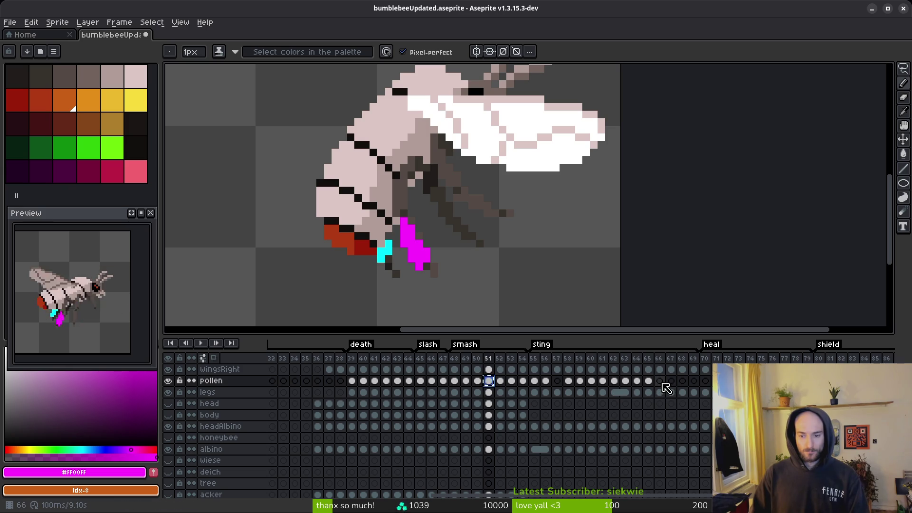
left_click(661, 382)
key("ctrl+v")
- Erase the lower cyan pollen pixels on frame 66, and undo an extra cyan pixel
key("w")
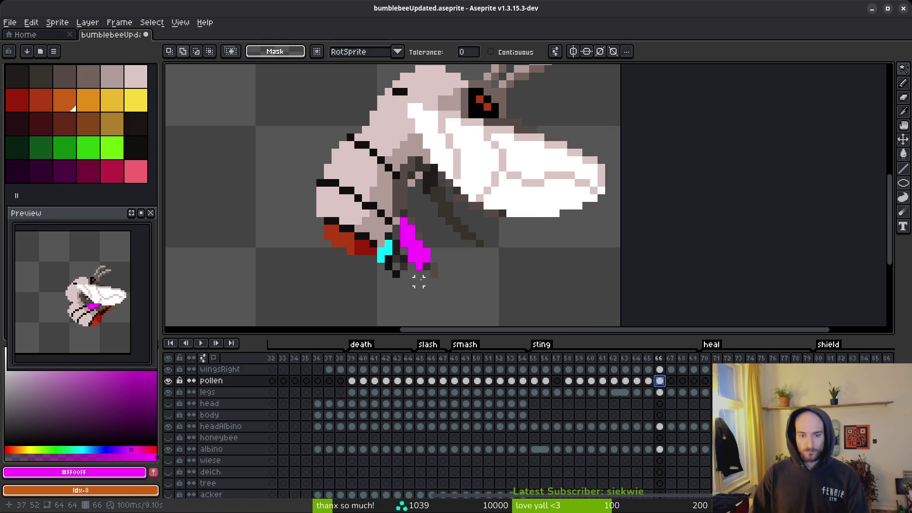
scroll(374, 239, "up", 5)
scroll(368, 236, "up", 1)
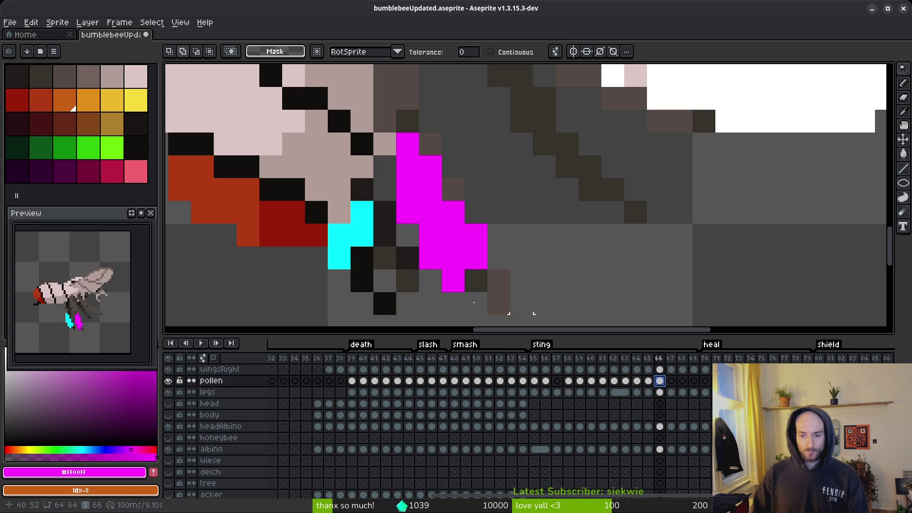
key("e")
mouse_move(383, 257)
left_mouse_down()
mouse_move(352, 238)
mouse_move(340, 256)
left_mouse_up()
key("alt")
left_click(360, 205, "alt")
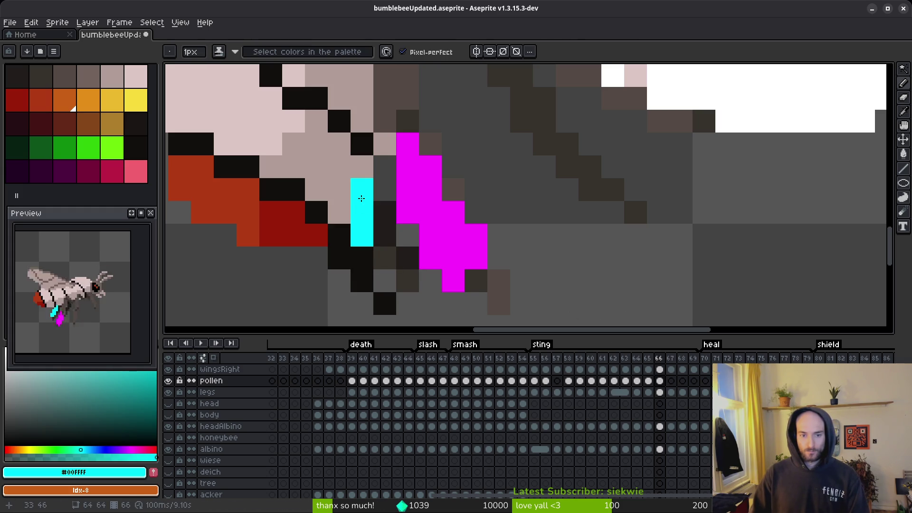
left_click(361, 190)
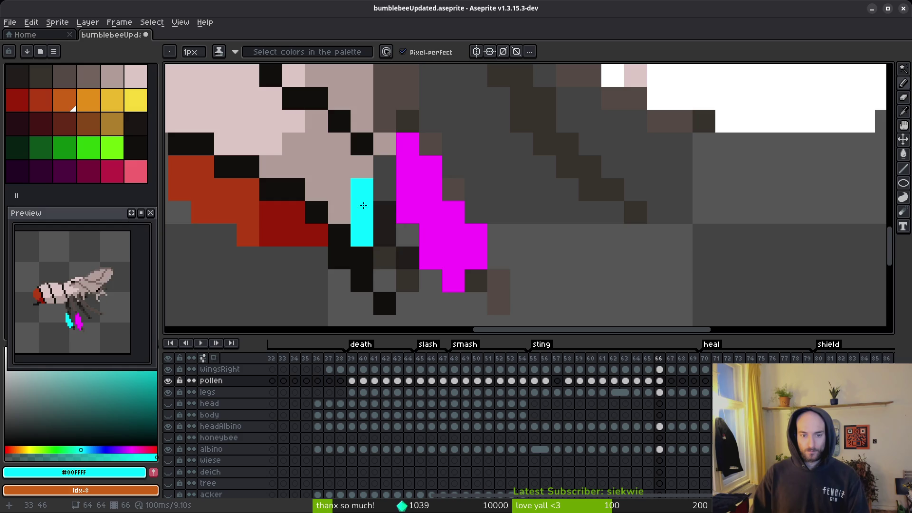
key("ctrl+z")
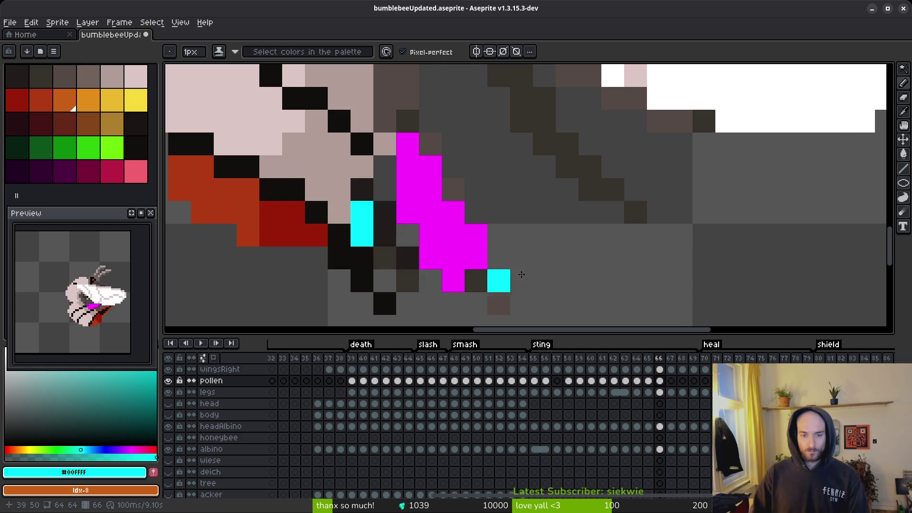
- Zoom in and compare the pollen on frames 49 and 51 with empty frame 67
scroll(557, 266, "down", 5)
scroll(504, 249, "up", 2)
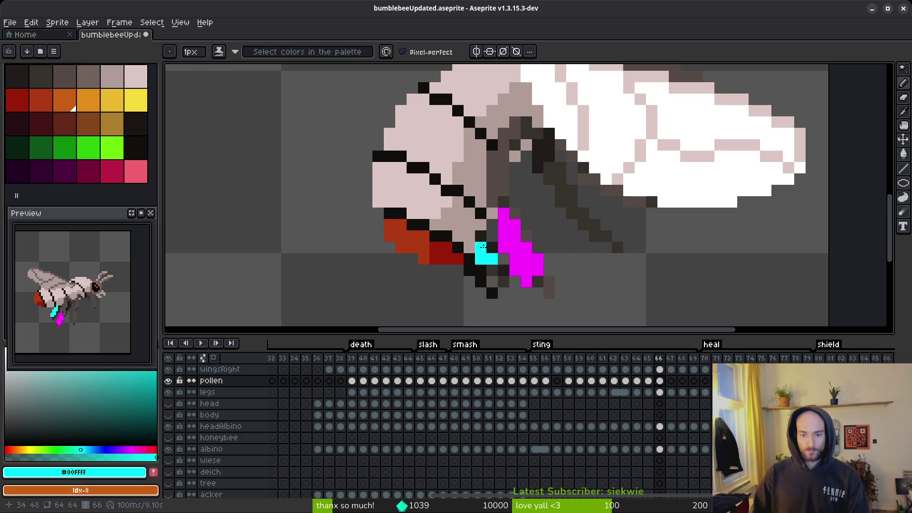
scroll(476, 238, "down", 4)
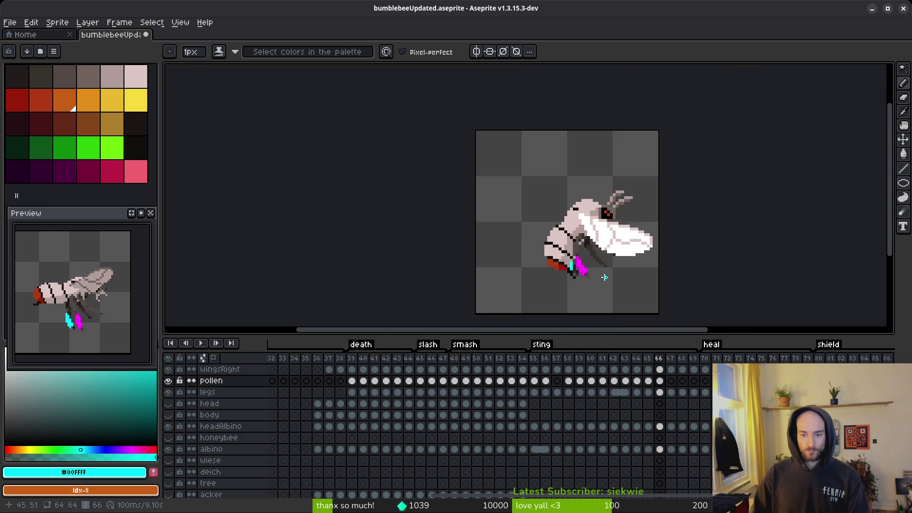
scroll(516, 251, "down", 1)
key("i")
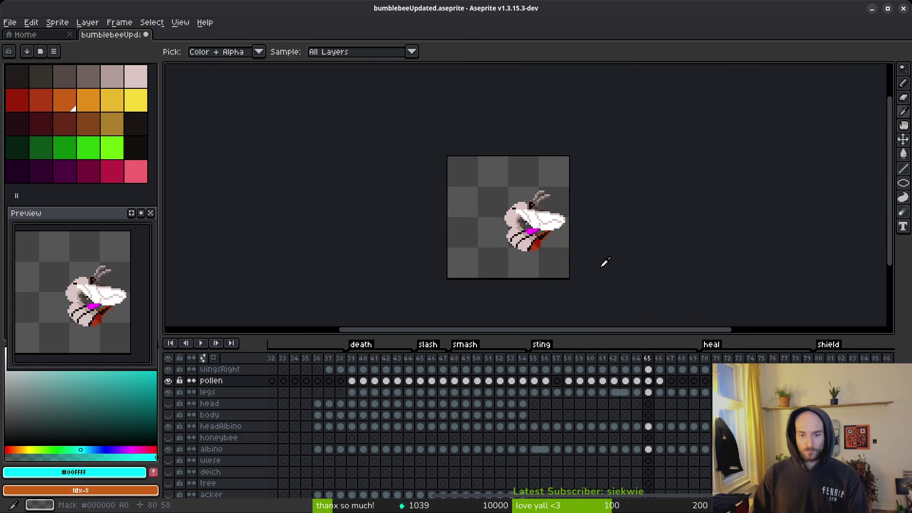
key("b")
key("plus")
key("plus")
key("plus")
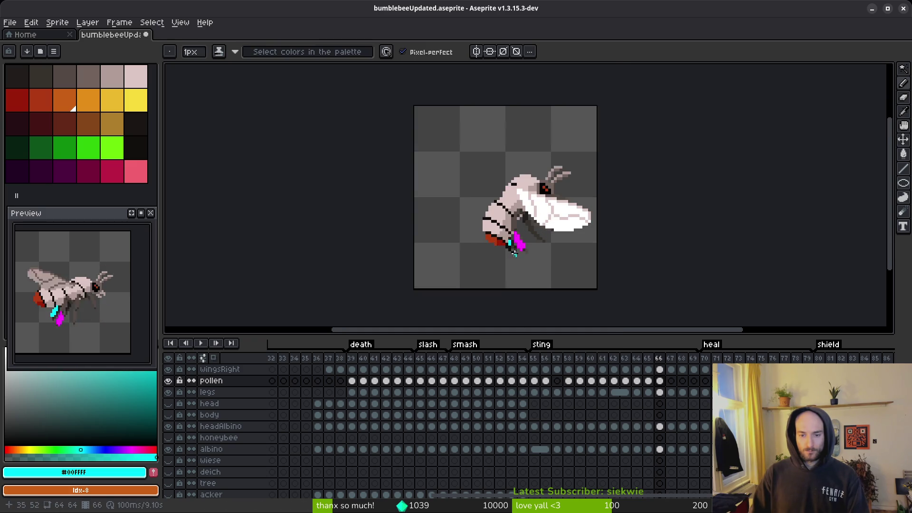
left_click(465, 382)
key("Return")
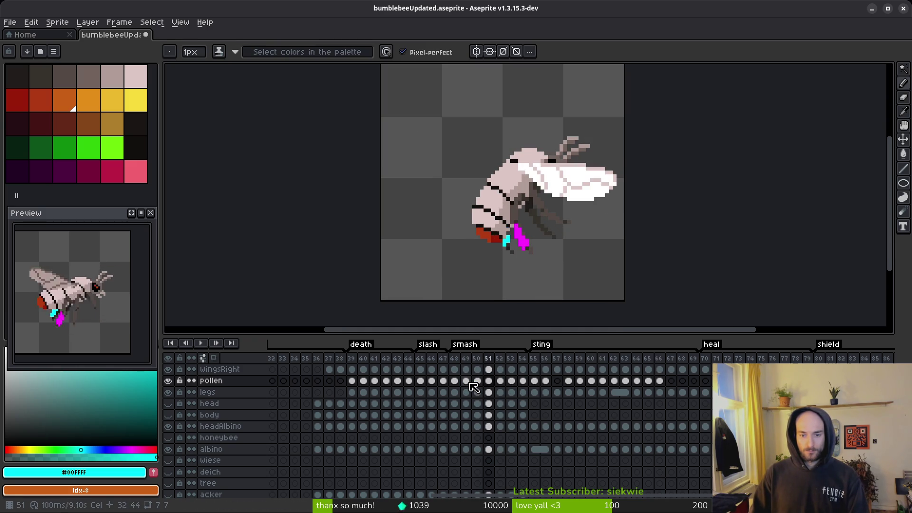
left_click(670, 381)
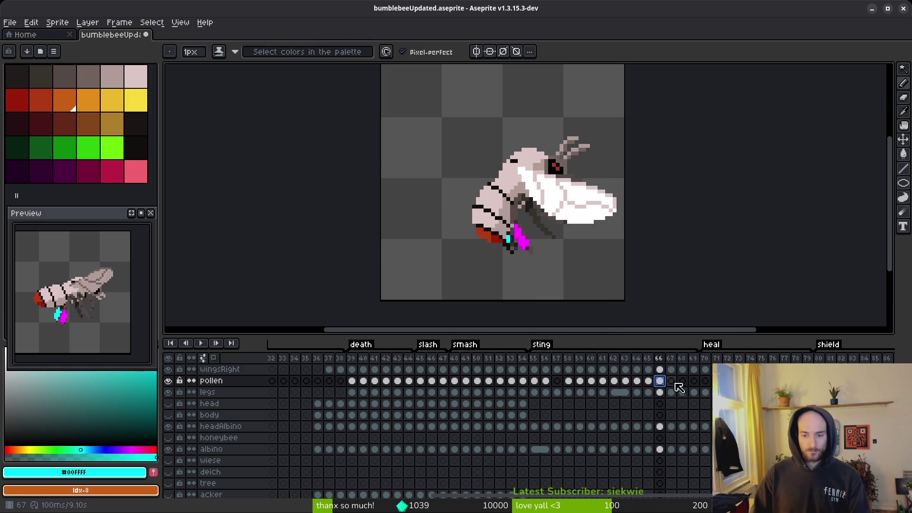
left_click(489, 380)
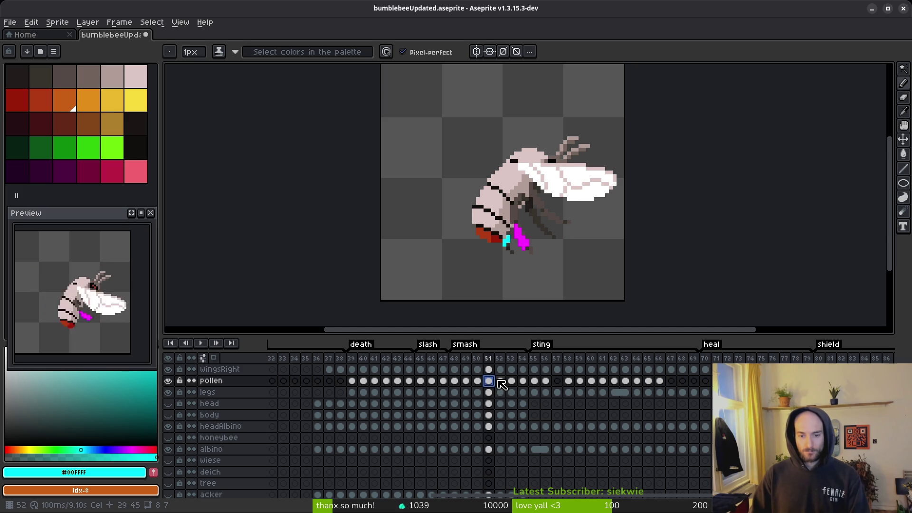
left_click(671, 381)
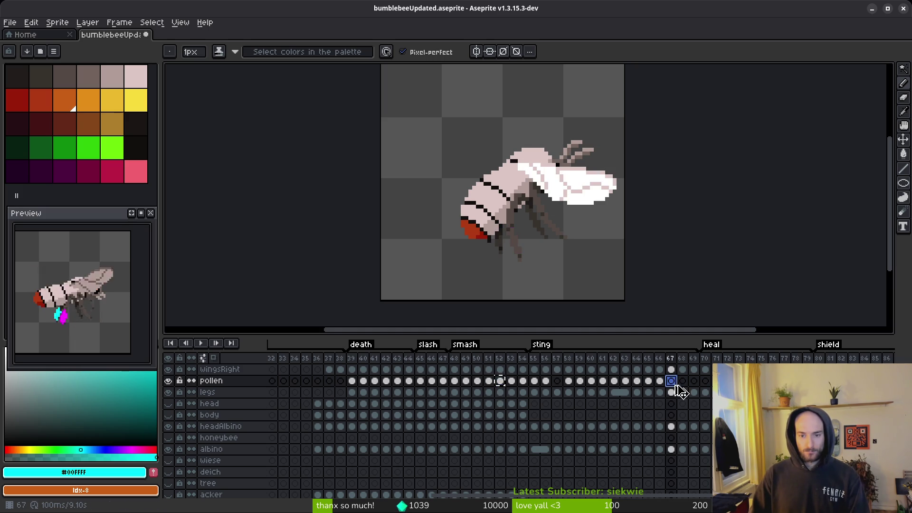
- Undo and redo the pollen paste on frame 67 to keep it
scroll(507, 271, "up", 3)
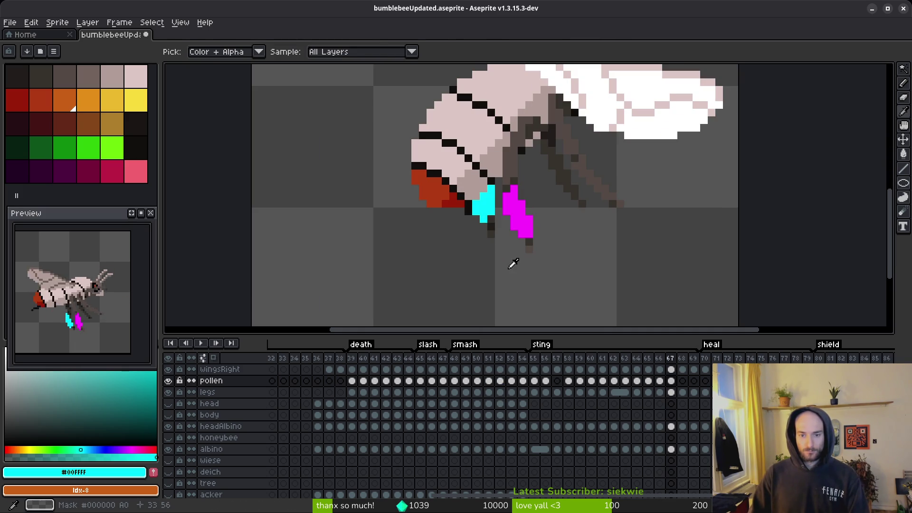
key("ctrl+z")
key("ctrl+y")
scroll(498, 164, "up", 3)
- Erase stray cyan pollen near the leg on frame 67, then advance to frame 68
key("e")
left_click_drag(497, 164, 456, 143)
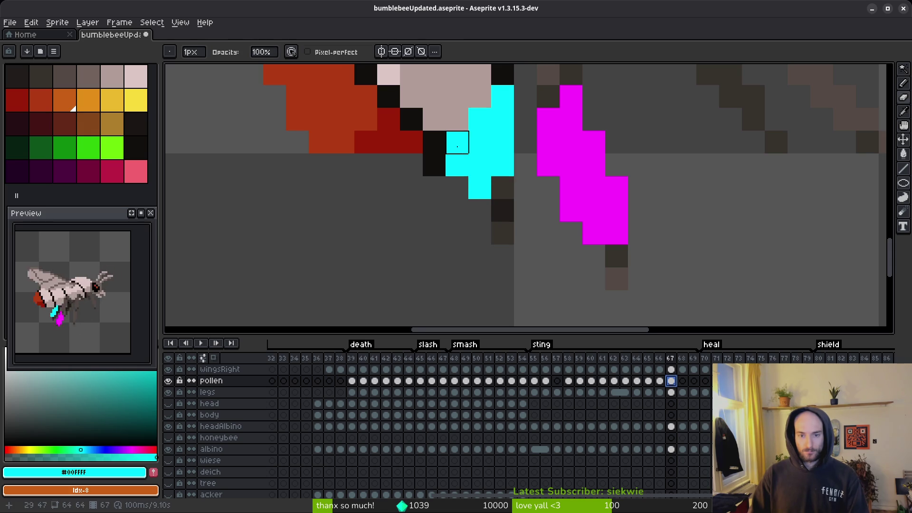
scroll(508, 203, "down", 4)
scroll(494, 189, "up", 2)
scroll(533, 240, "down", 3)
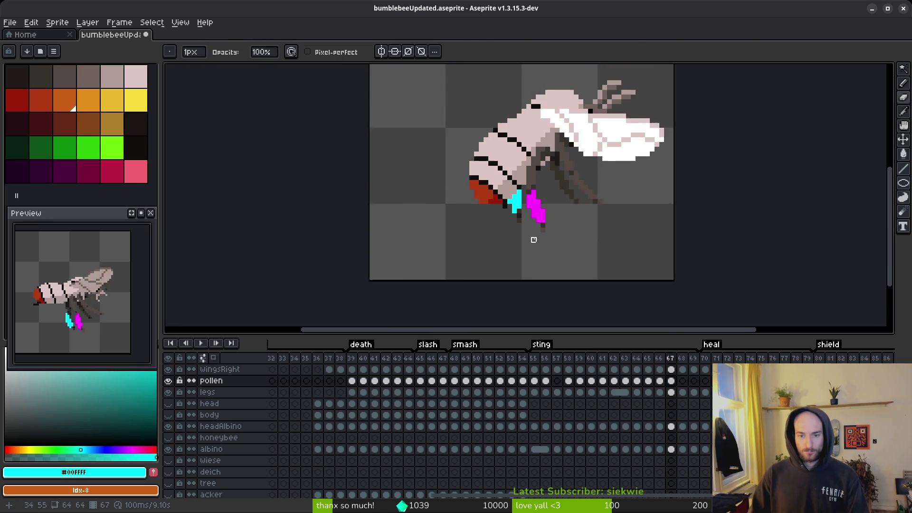
key("ctrl+z")
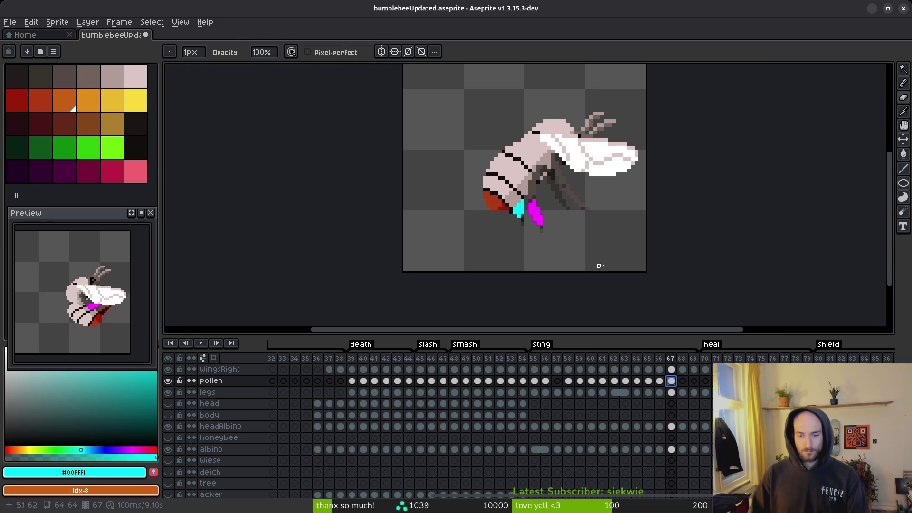
scroll(523, 216, "up", 1)
scroll(523, 217, "up", 1)
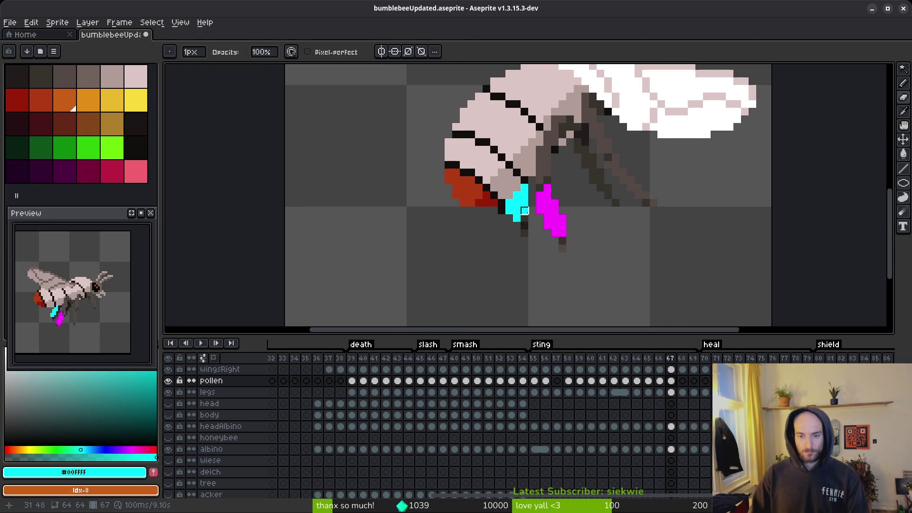
scroll(518, 214, "up", 1)
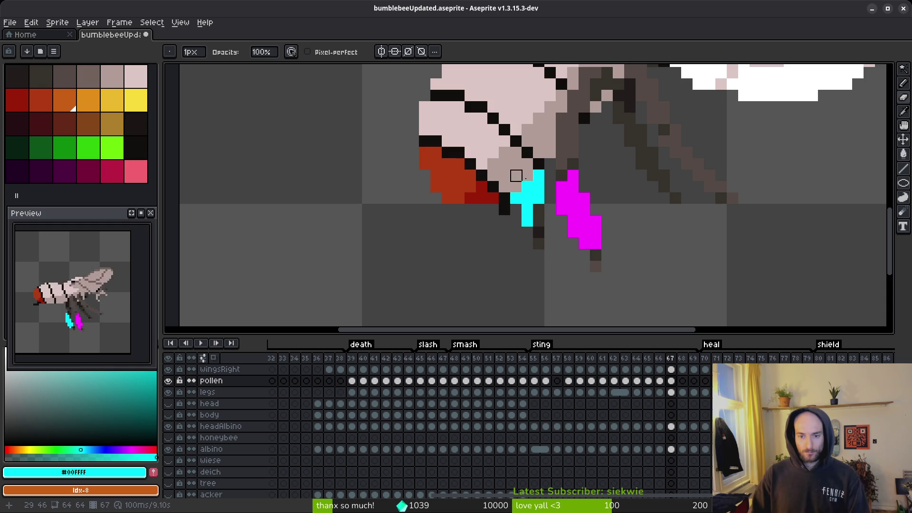
key("ctrl+y")
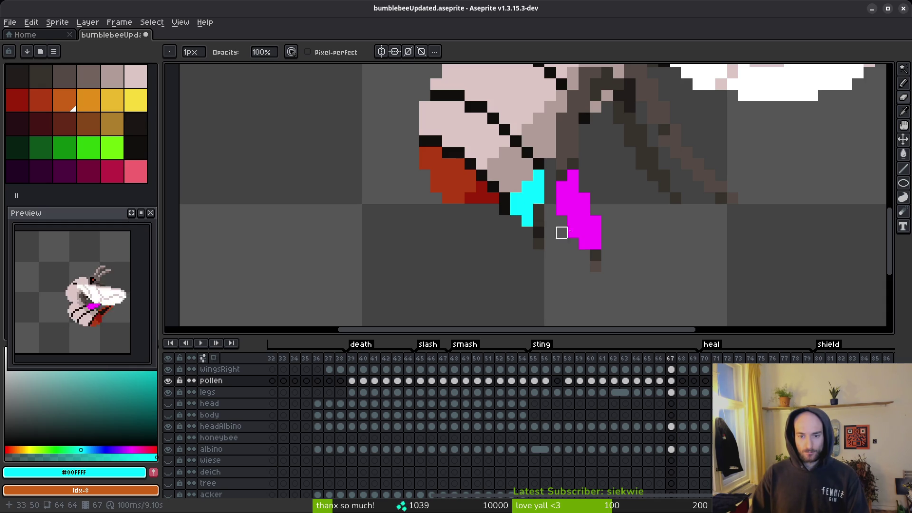
scroll(538, 198, "down", 3)
key("i")
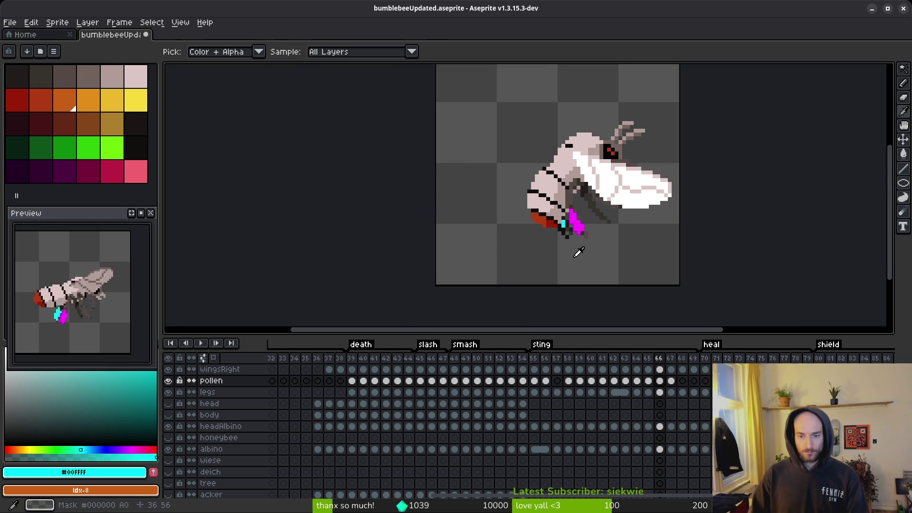
key("Right")
- Compare the pollen cels on frames 52 and 53 with frame 68's cel
key("b")
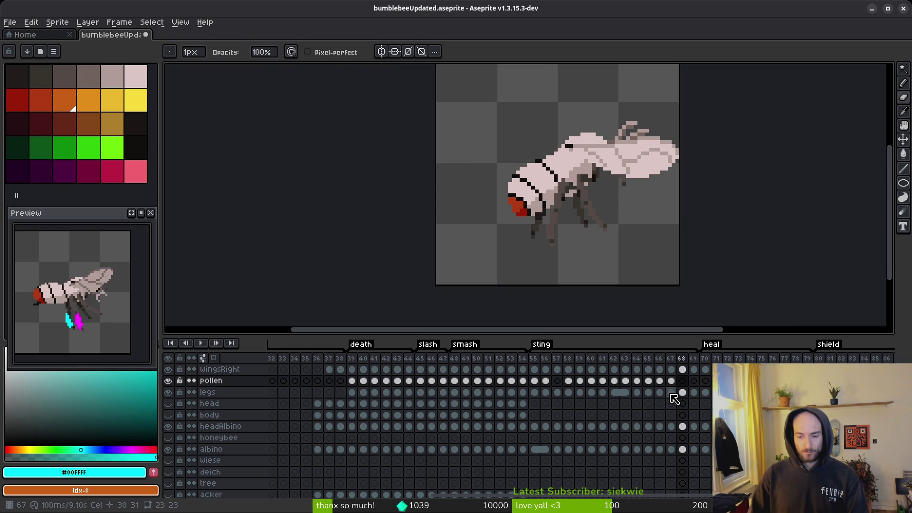
left_click(500, 383)
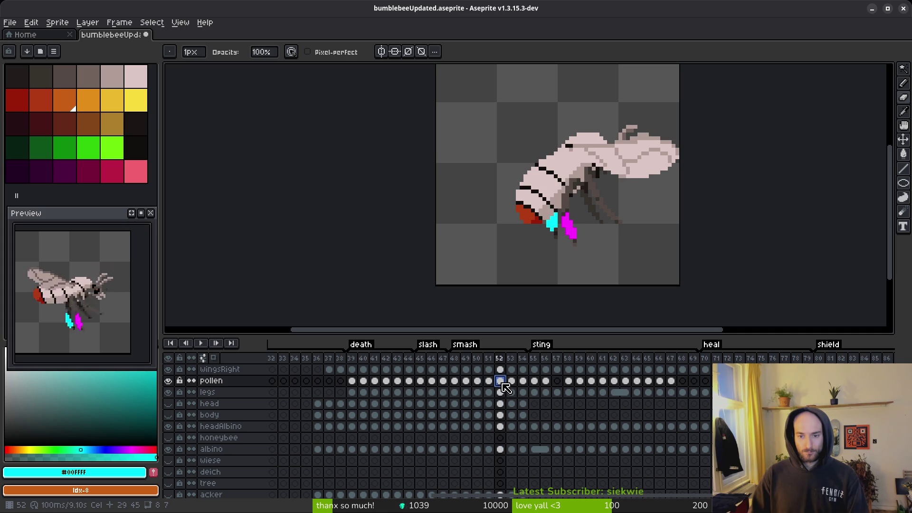
left_click(512, 381)
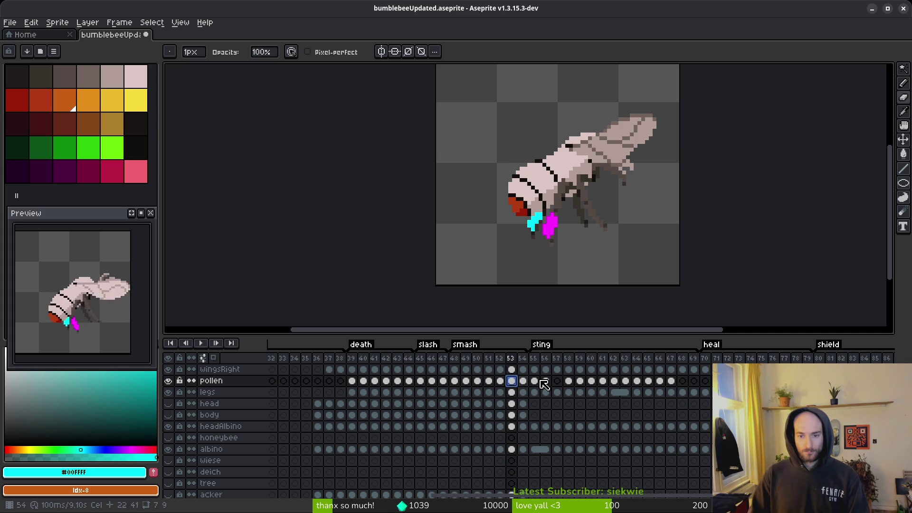
left_click(682, 381)
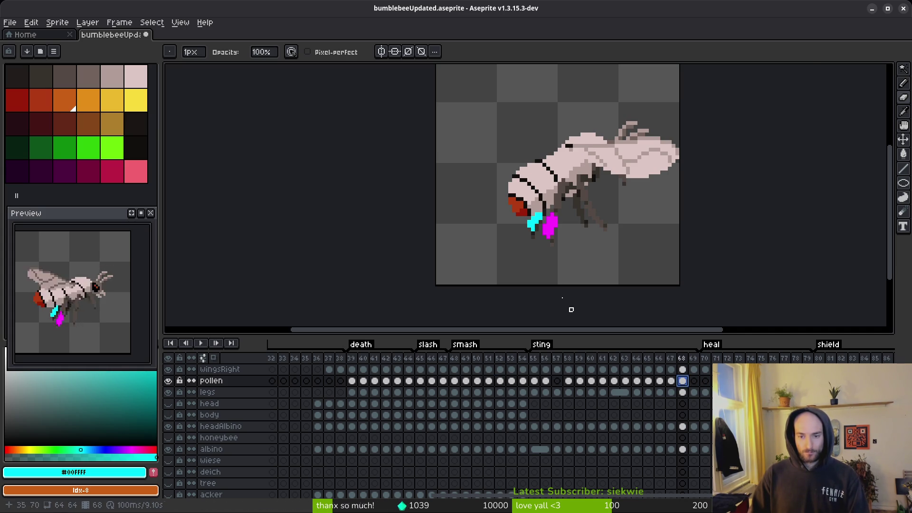
scroll(543, 226, "up", 2)
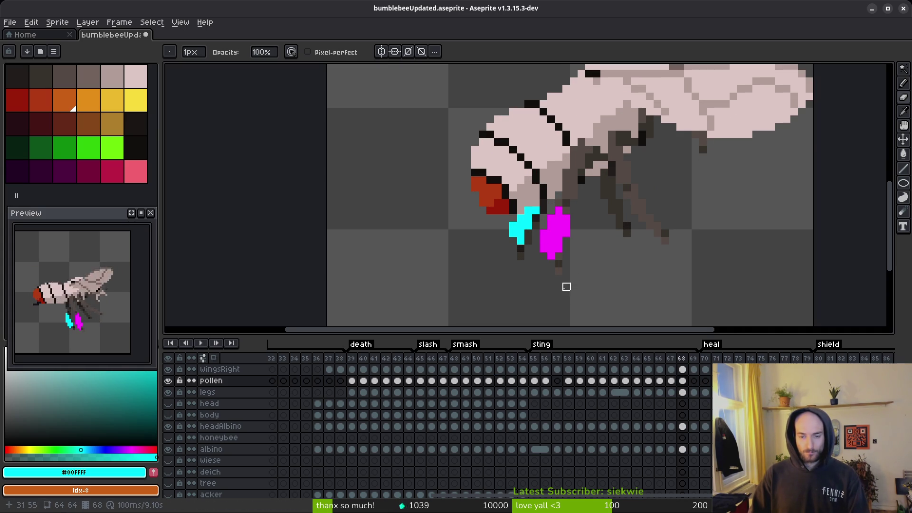
scroll(574, 294, "down", 2)
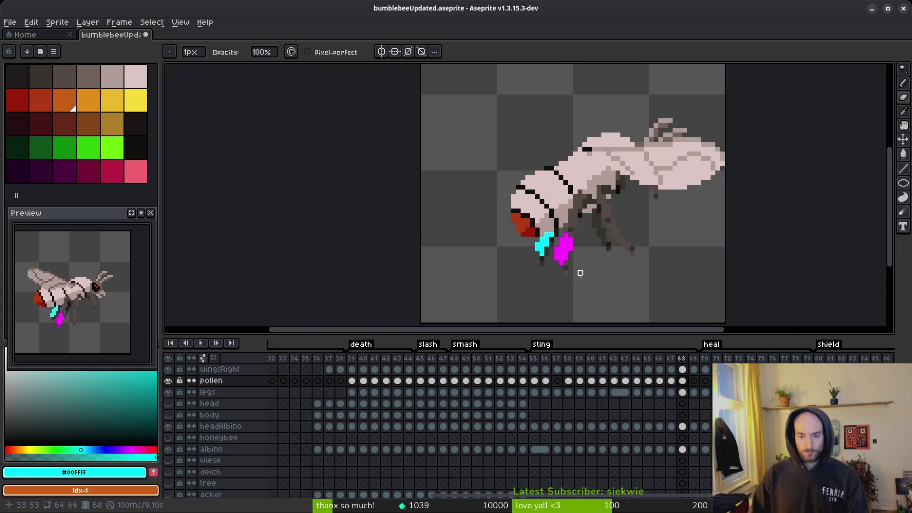
left_click(512, 381)
- Copy frame 54's pollen cel and paste it into frame 69
key("plus")
key("plus")
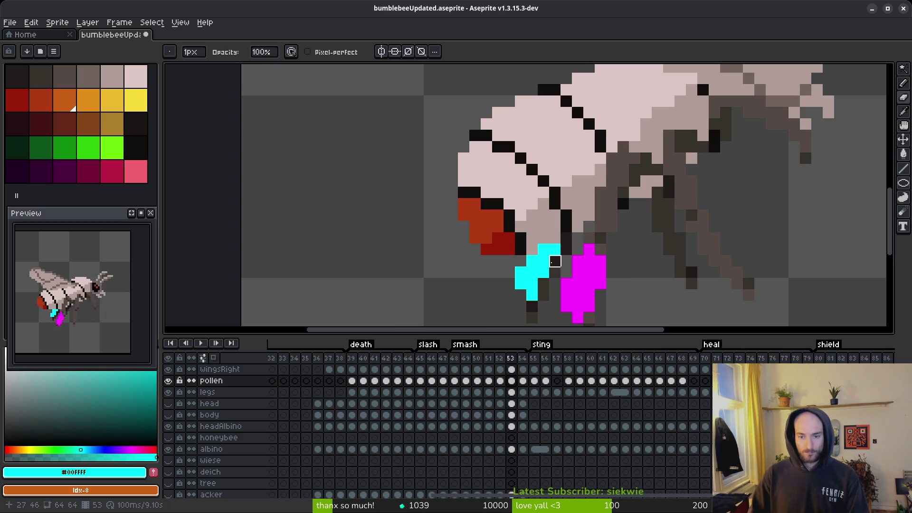
left_click(520, 382)
key("ctrl+c")
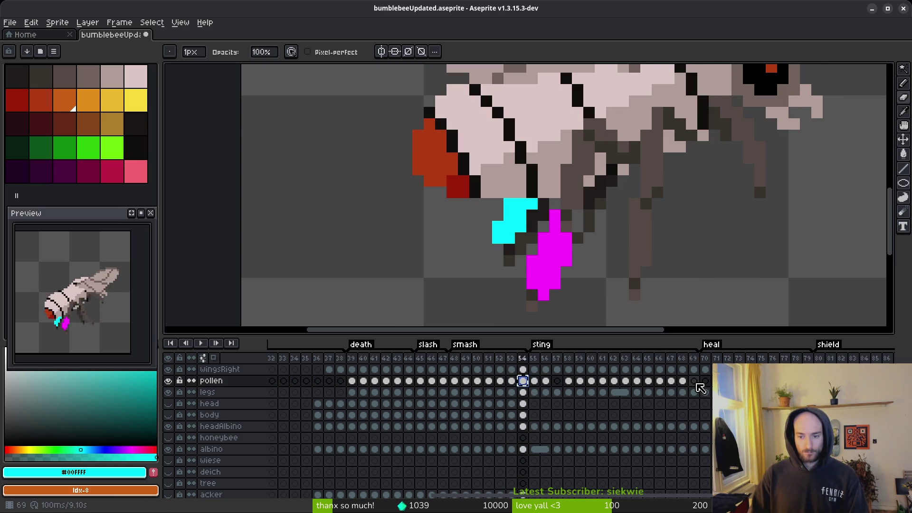
left_click(695, 383)
key("ctrl+v")
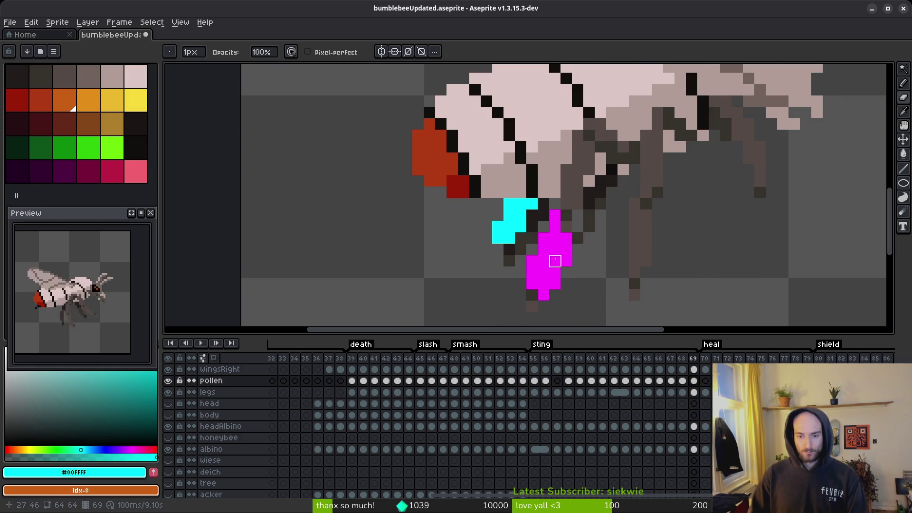
scroll(606, 275, "down", 4)
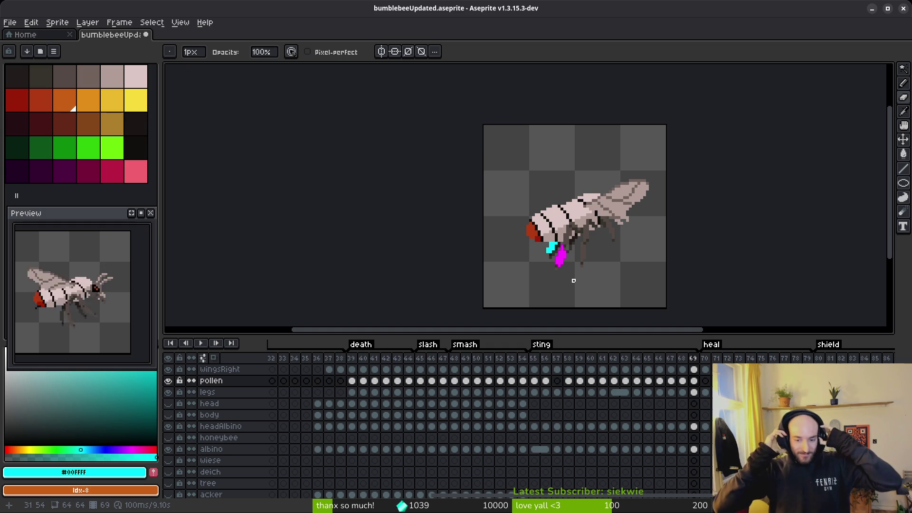
- Play the animation to check frame 57, then add magenta pixels on the bee's leg
left_click(557, 381)
key("Return")
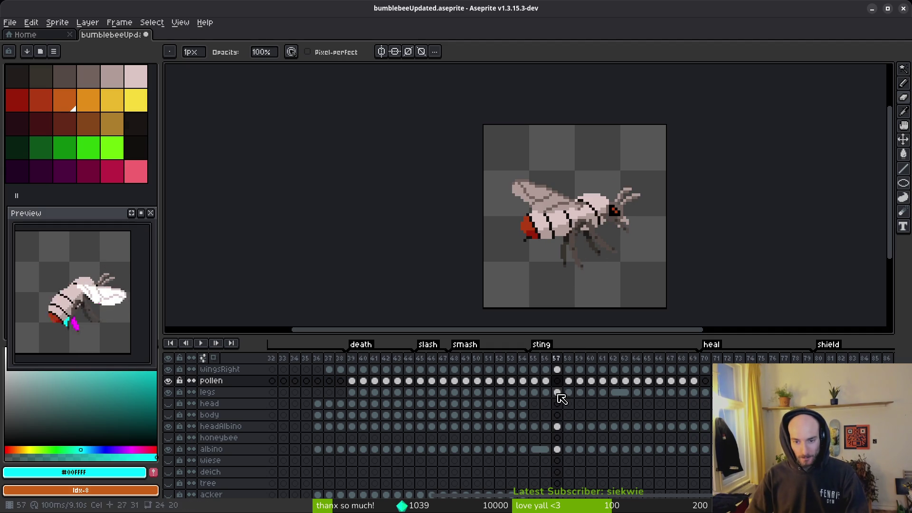
key("Return")
scroll(587, 259, "up", 4)
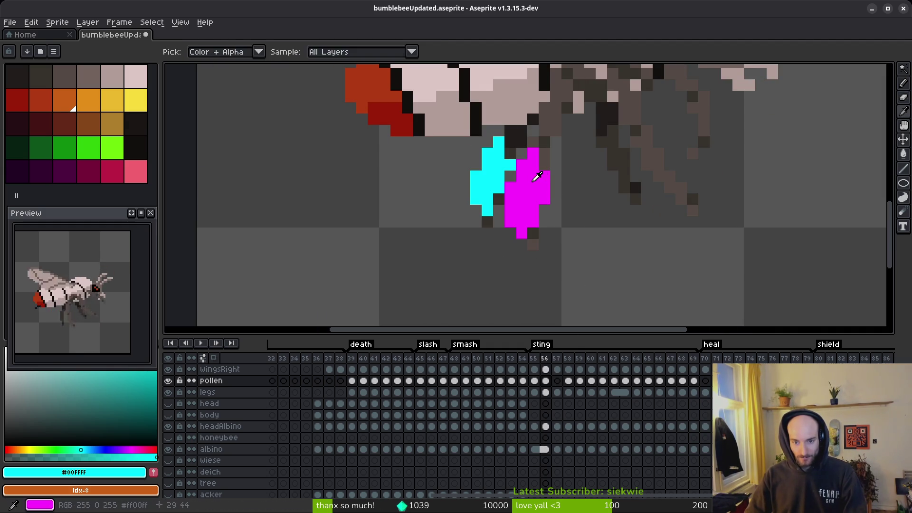
left_click(535, 177, "alt")
left_click(555, 195)
mouse_move(554, 191)
left_mouse_down()
mouse_move(569, 235)
mouse_move(545, 204)
mouse_move(551, 212)
left_mouse_up()
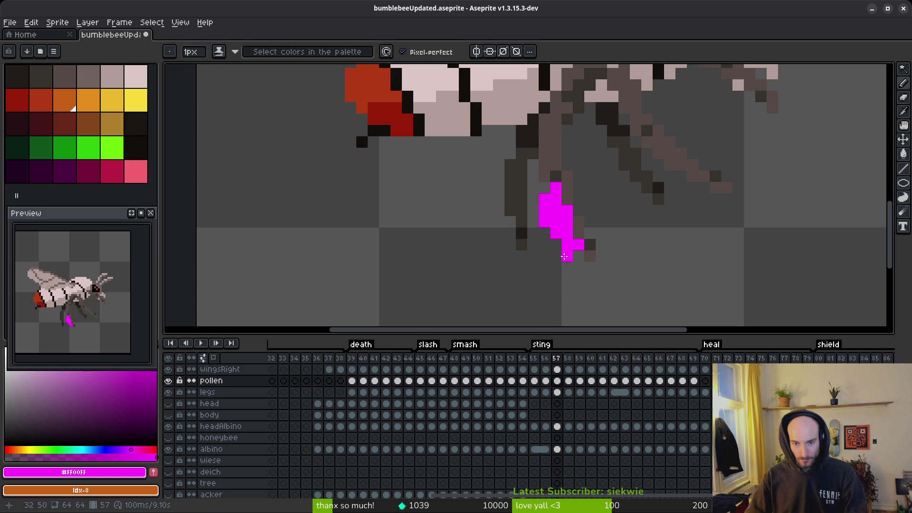
- Erase the stray magenta pixel below the sting, undoing a mistaken erase
scroll(549, 196, "down", 3)
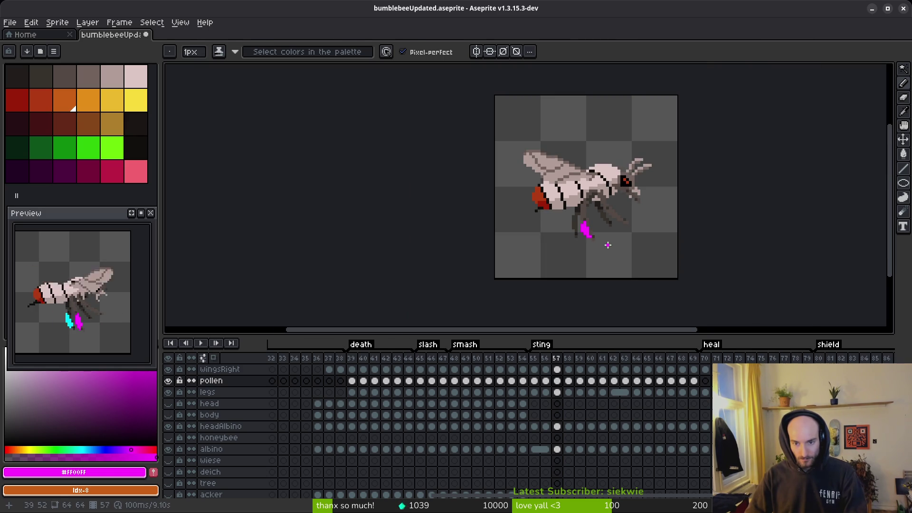
scroll(589, 231, "up", 3)
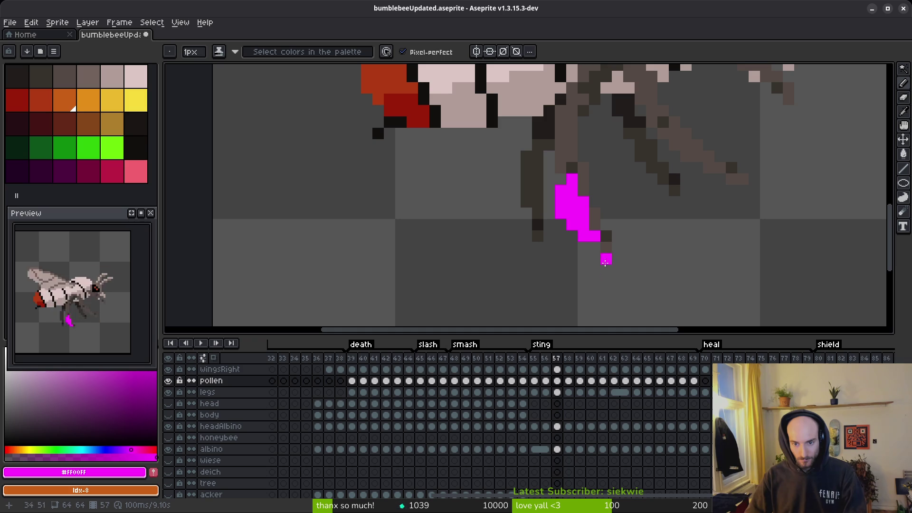
key("e")
left_click(583, 246)
key("ctrl+z")
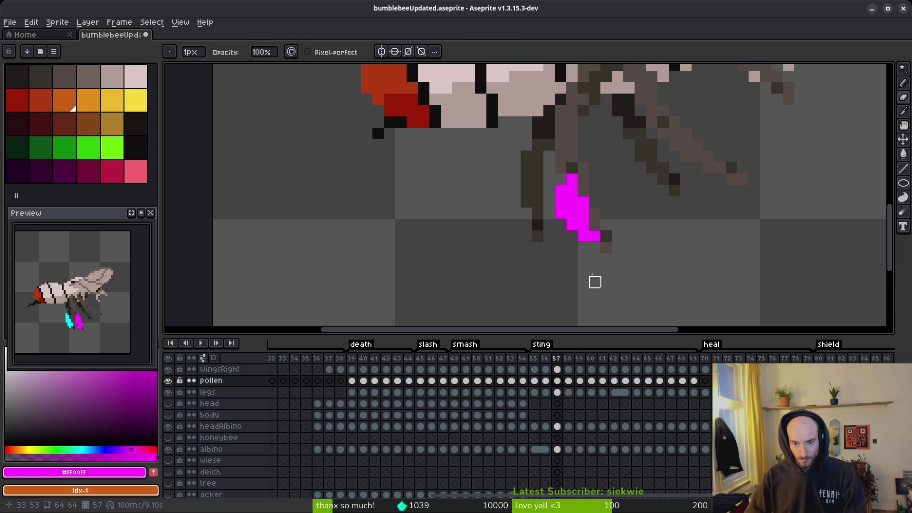
- Add a magenta pollen pixel at the sting's top right
scroll(641, 190, "down", 3)
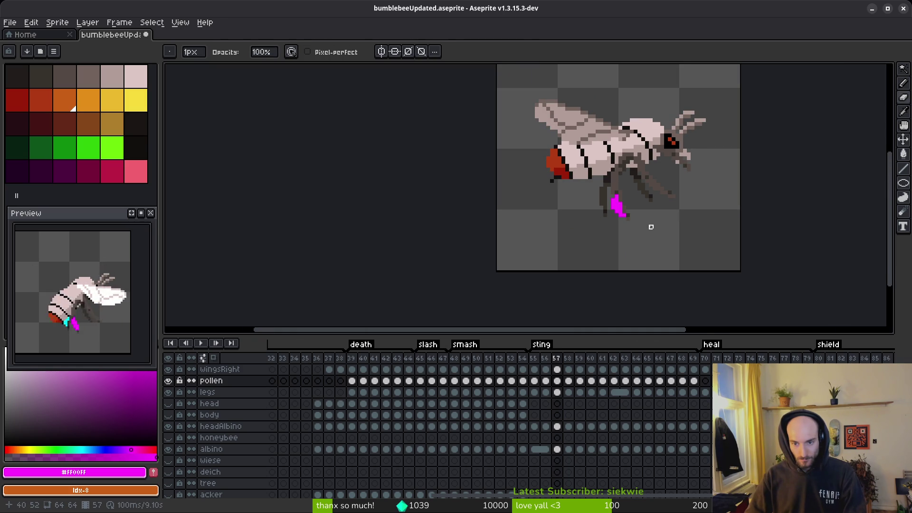
key("v")
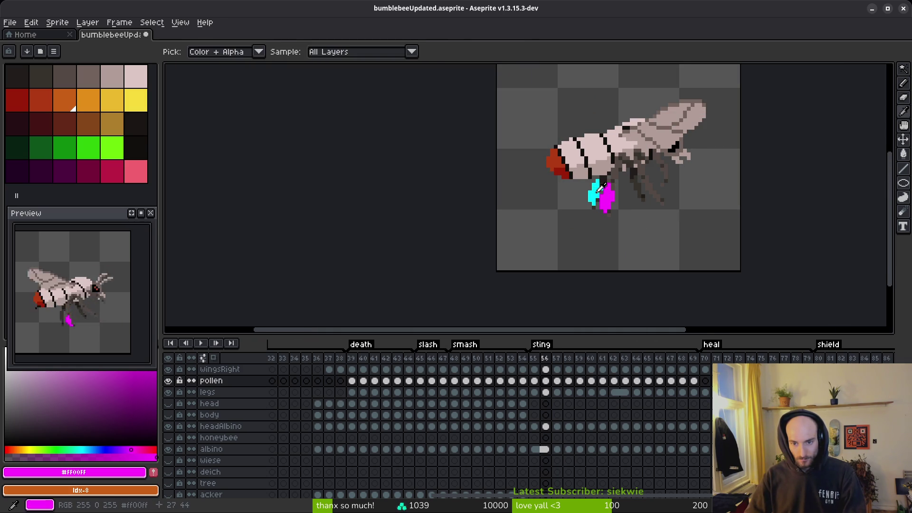
left_click(612, 204, "alt")
key("f")
scroll(627, 209, "up", 3)
left_click(608, 204, "alt")
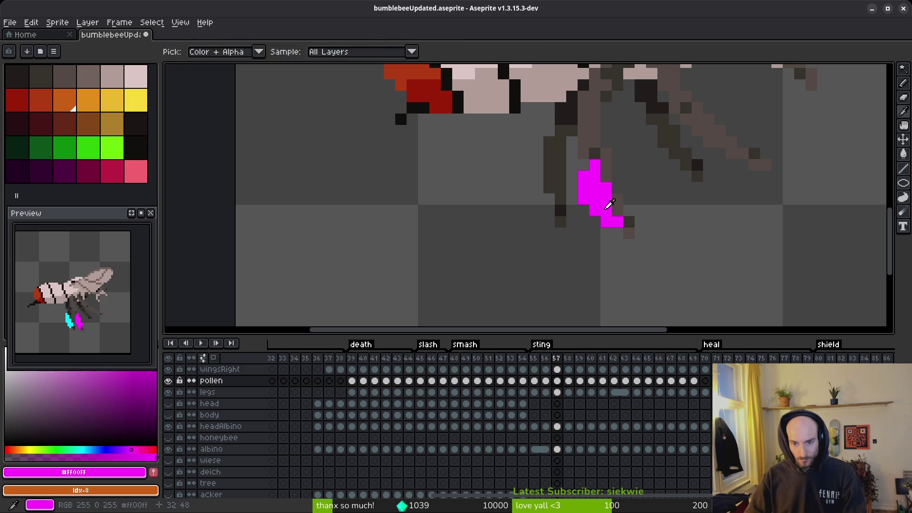
left_click(604, 178)
scroll(607, 254, "down", 4)
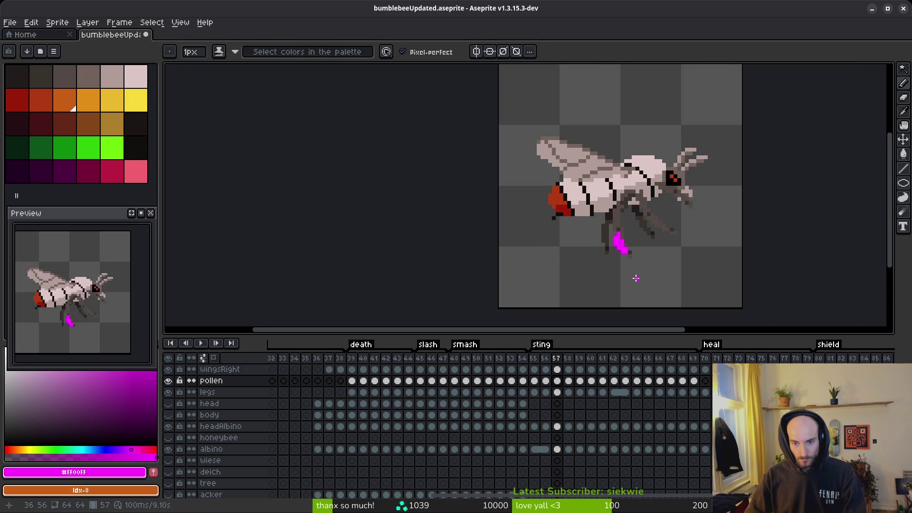
- Flip between sting frames 57 and 58 to compare the magenta pollen, with the Pencil ready
key("Right")
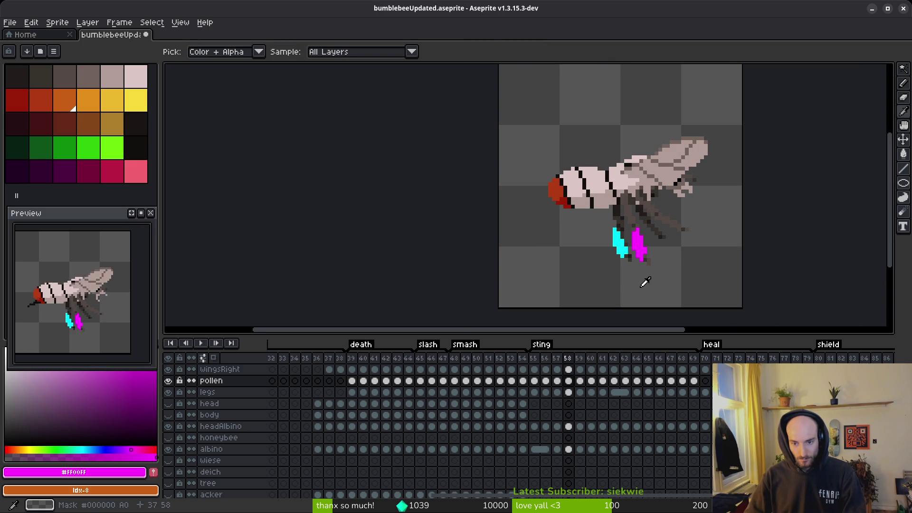
key("Left")
scroll(639, 255, "up", 3)
key("Right")
key("Left")
key("Right")
key("Left")
key("b")
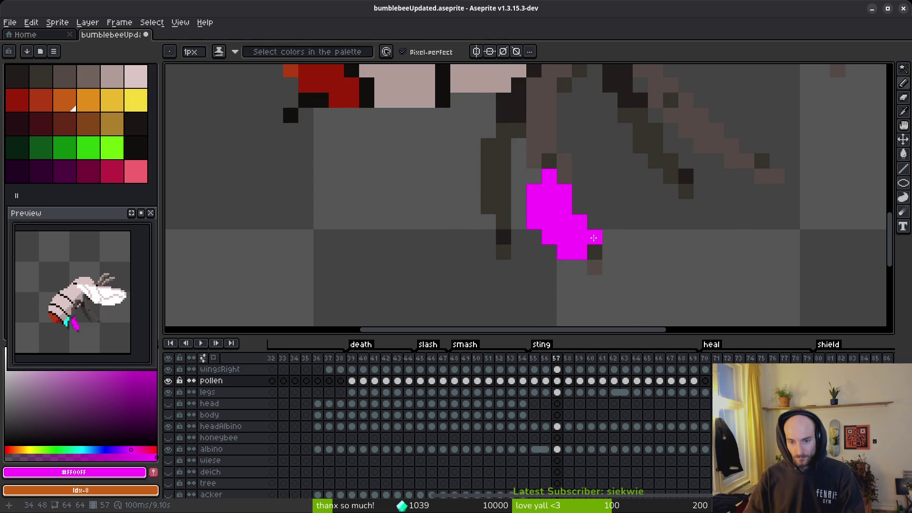
- Compare frame 57 against frames 56 and 58 to check the pollen placement
scroll(579, 234, "down", 3)
key("i")
key("Left")
key("Right")
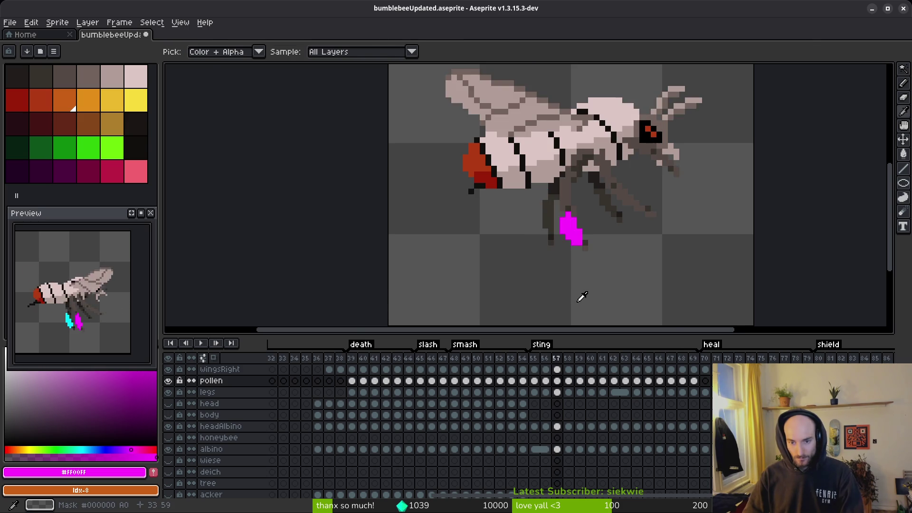
key("b")
scroll(575, 233, "up", 4)
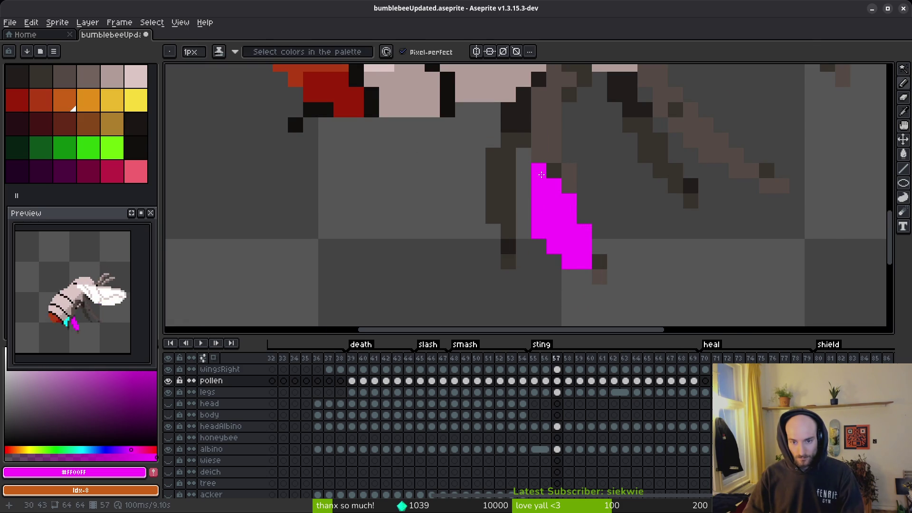
scroll(608, 255, "down", 4)
key("i")
key("Left")
key("Right")
scroll(608, 254, "up", 1)
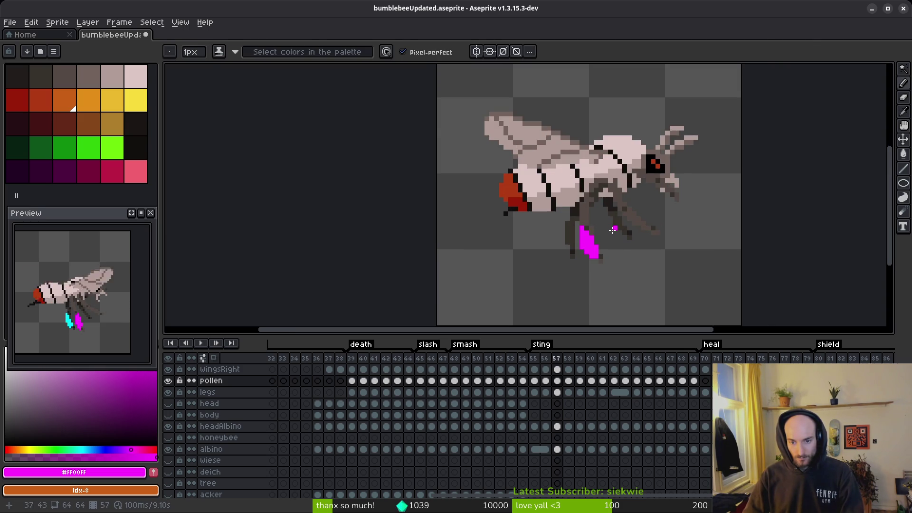
key("Right")
- Sample the cyan pollen colour and draw a cyan blob beside the leg on frame 57
key("Right")
scroll(633, 253, "up", 2)
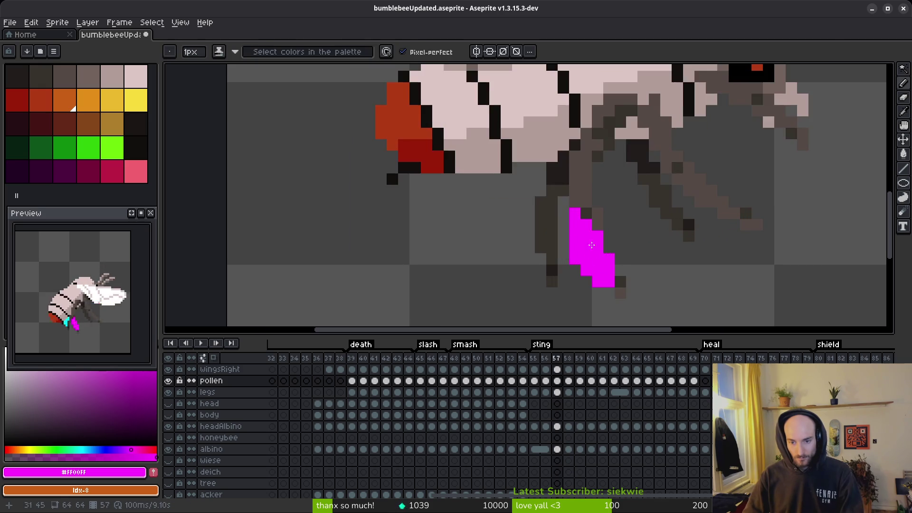
key("Left")
left_click(593, 243)
key("b")
key("Left")
left_click(540, 224)
key("Right")
key("Left")
mouse_move(552, 190)
left_mouse_down()
mouse_move(552, 240)
mouse_move(540, 247)
mouse_move(540, 202)
mouse_move(528, 226)
mouse_move(528, 251)
mouse_move(542, 255)
left_mouse_up()
- Undo the stray cyan pixels left on and beside the leg
key("ctrl+z")
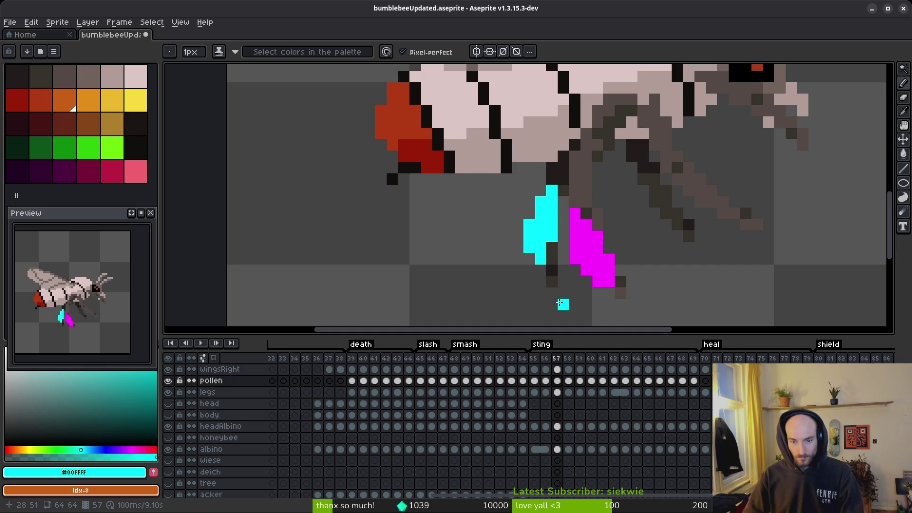
key("ctrl+z")
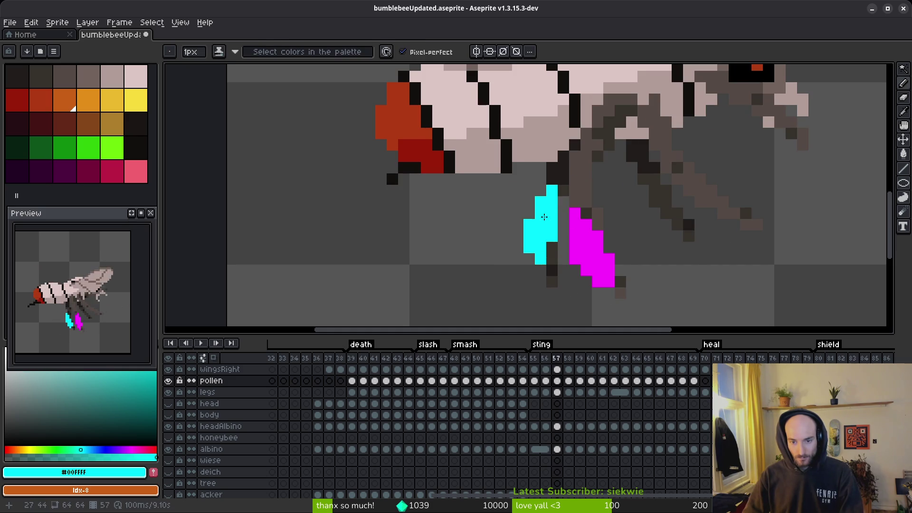
key("ctrl+z")
key("ctrl+z")
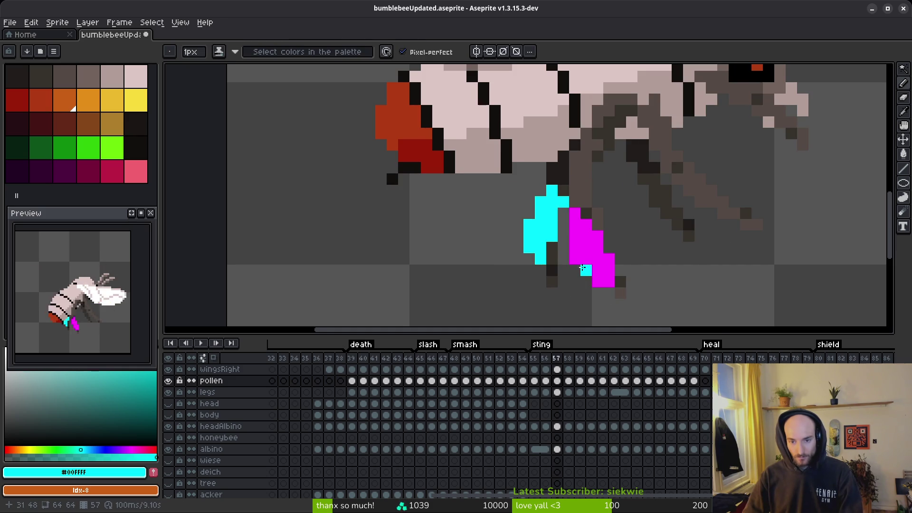
scroll(580, 277, "down", 4)
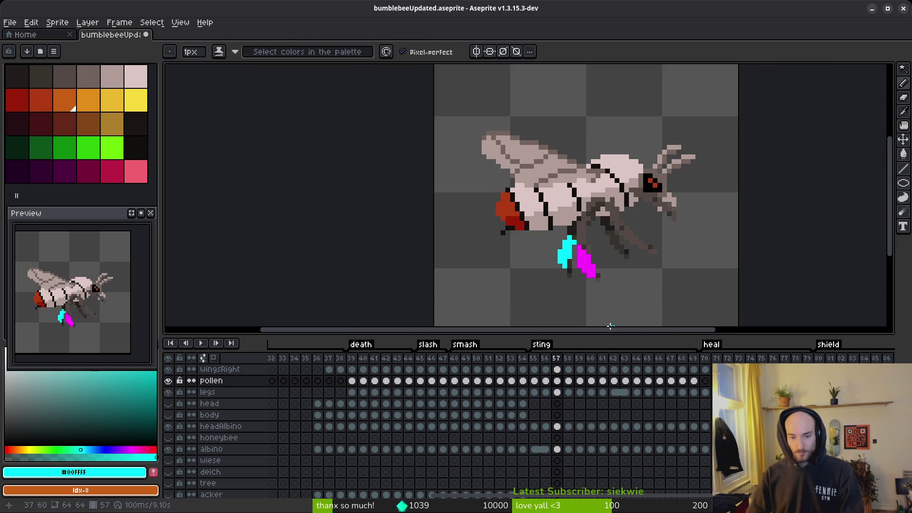
key("period")
key("period")
key("period")
key("period")
key("period")
key("period")
key("period")
- Review the pollen cels on the later sting frames 59–70, then play the animation
scroll(625, 271, "right", 1)
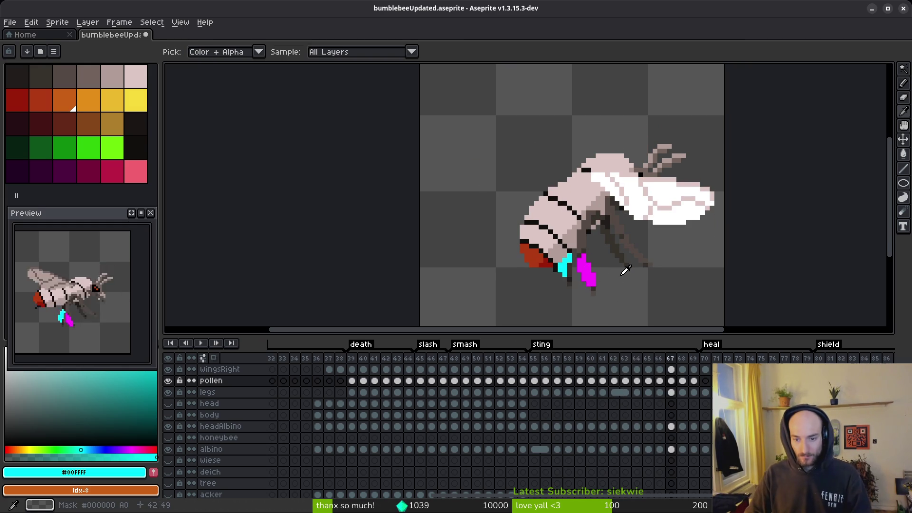
key("period")
key("period")
key("period")
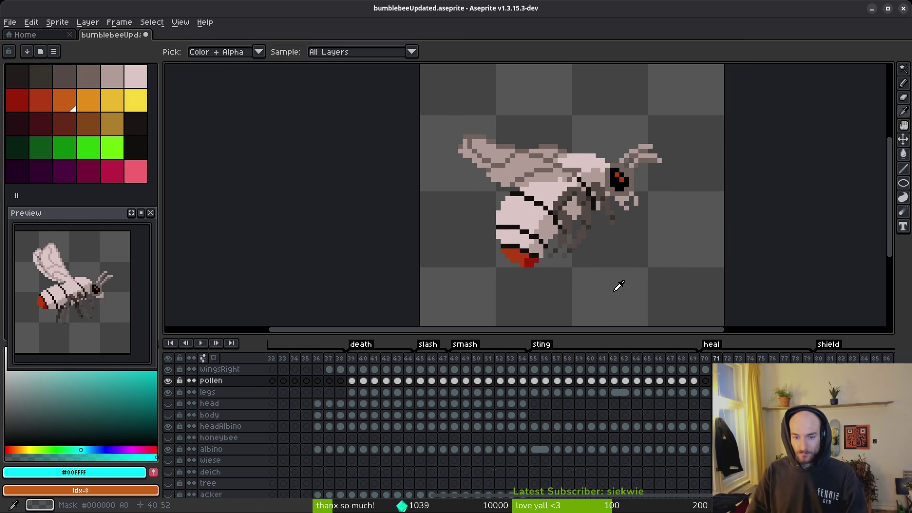
key("period")
key("period")
key("comma")
key("comma")
key("comma")
key("b")
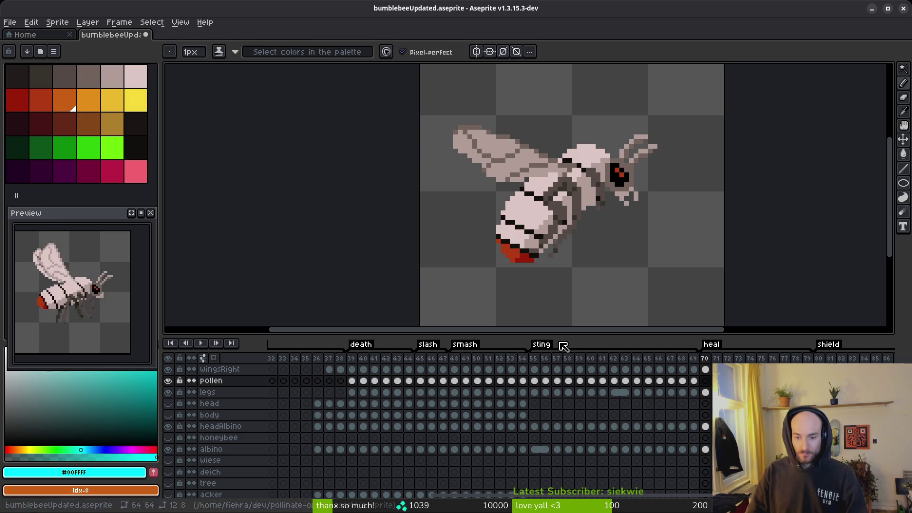
left_click_drag(351, 380, 409, 382)
left_click(706, 381)
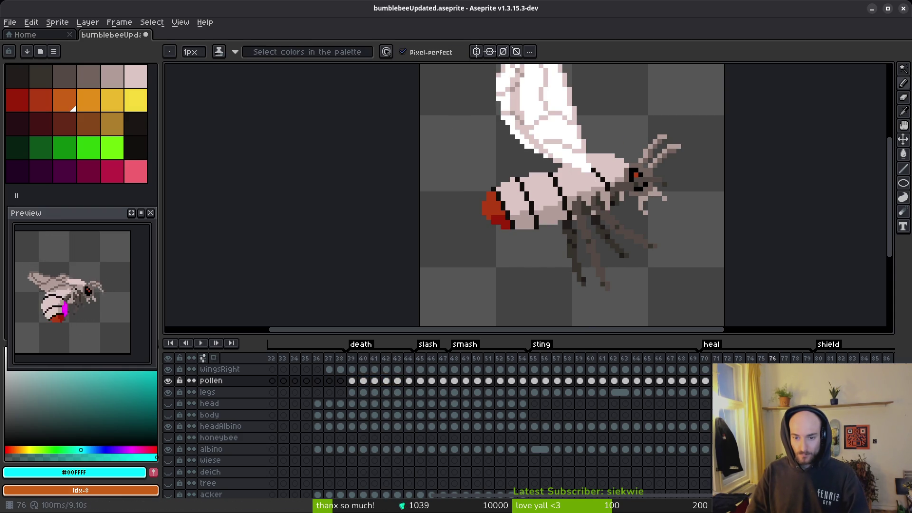
left_click(580, 392)
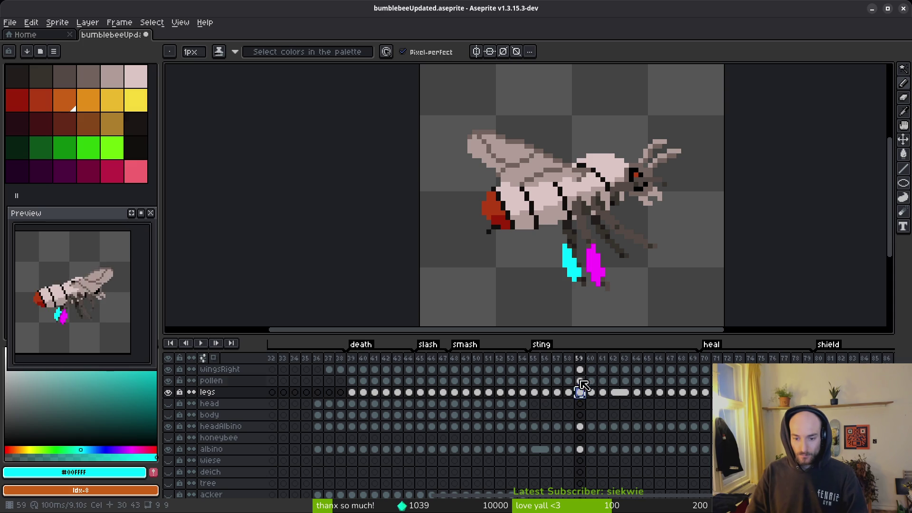
left_click(580, 380)
key("Return")
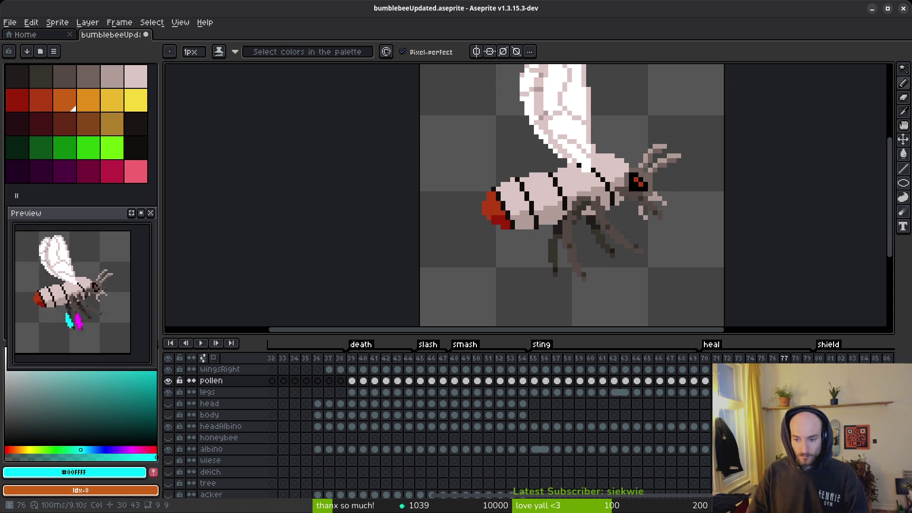
- Undo the accidental new layer and insert a new frame 77 after frame 76
key("shift+n")
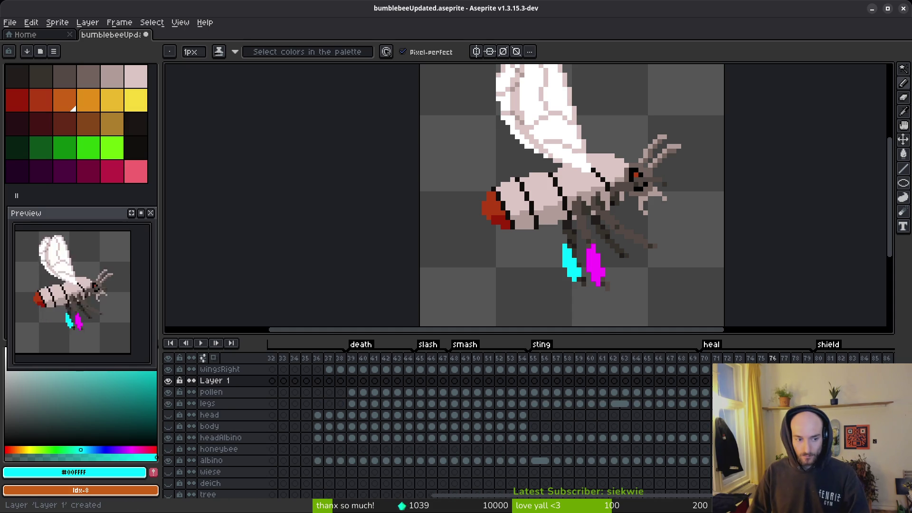
key("ctrl+z")
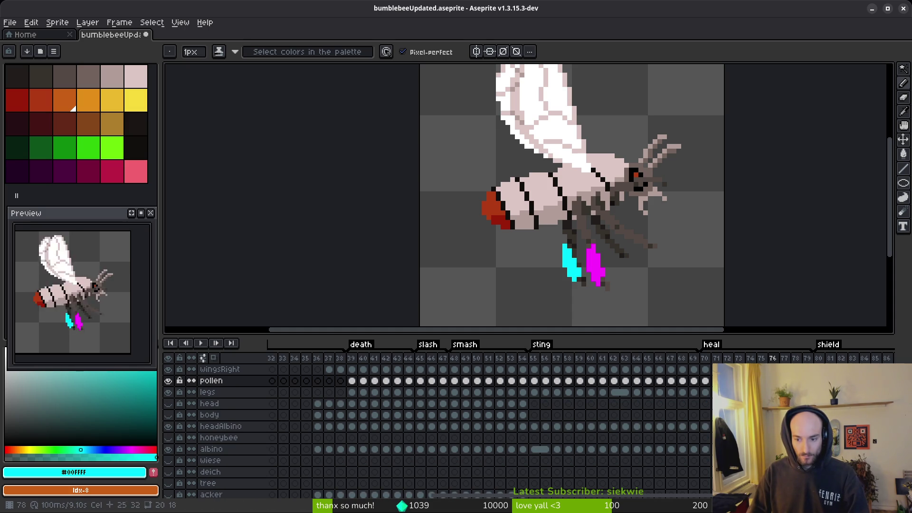
key("alt+n")
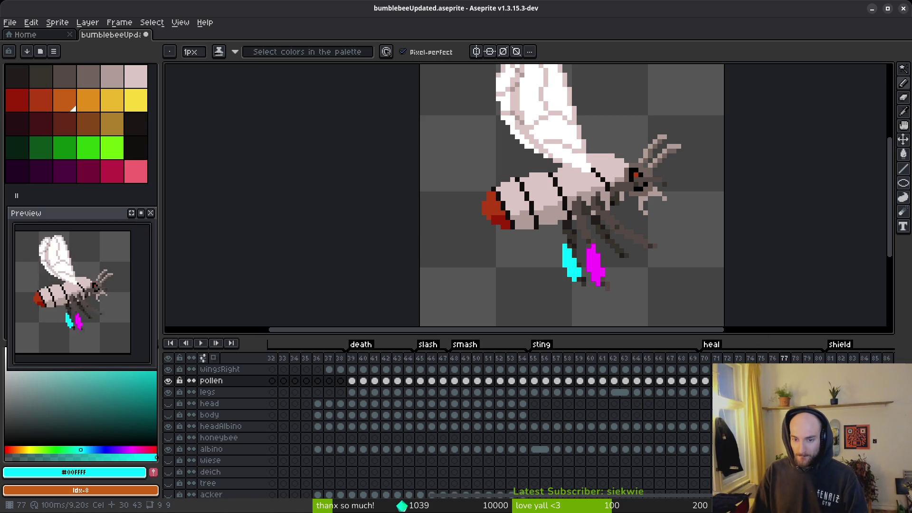
key("Right")
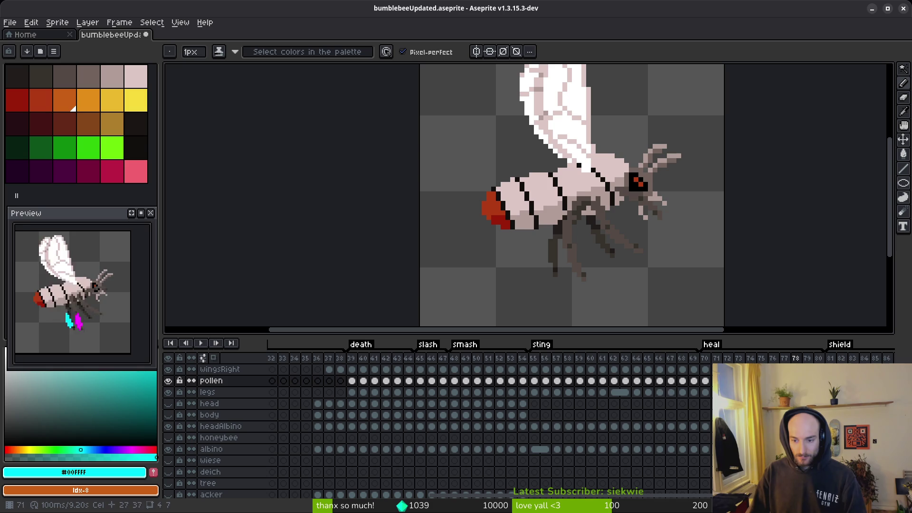
left_click(671, 381)
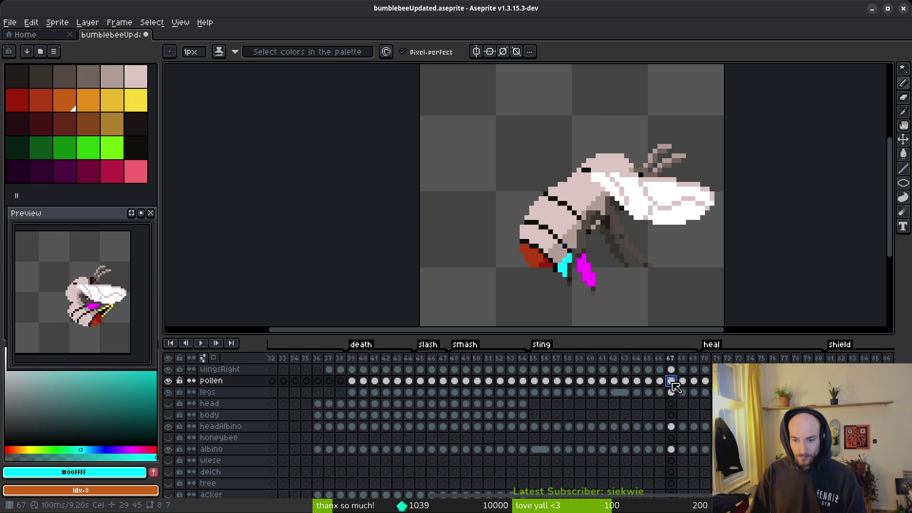
- Review the pollen cels on sting frames 66–68, returning to frame 78
left_click(687, 383)
left_click(675, 381)
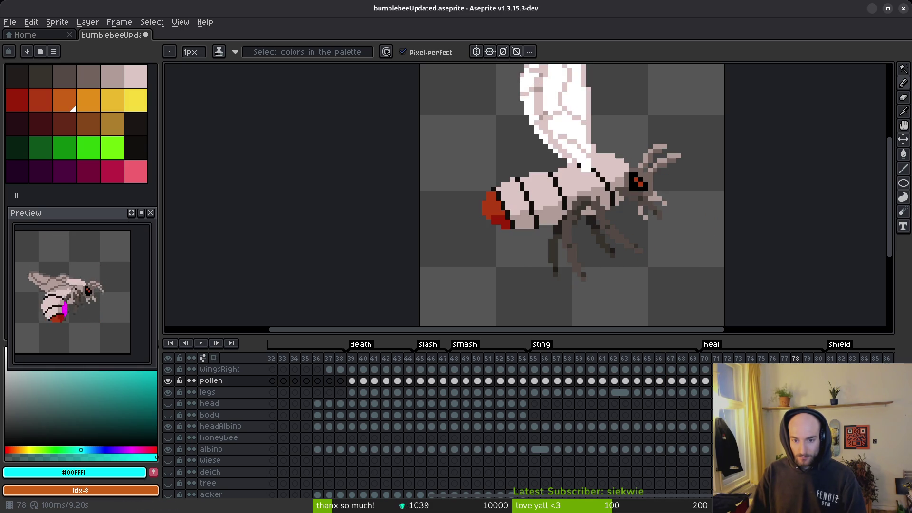
left_click(682, 381)
left_click(693, 381)
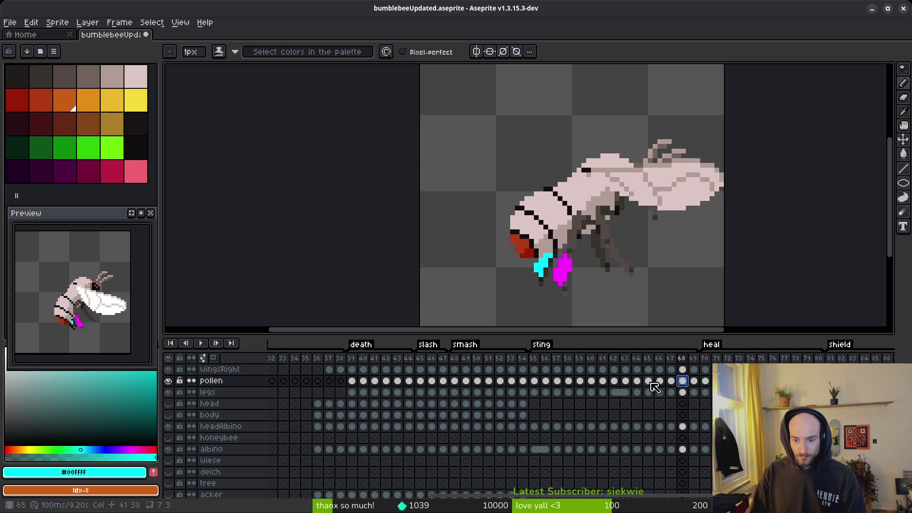
left_click(660, 381)
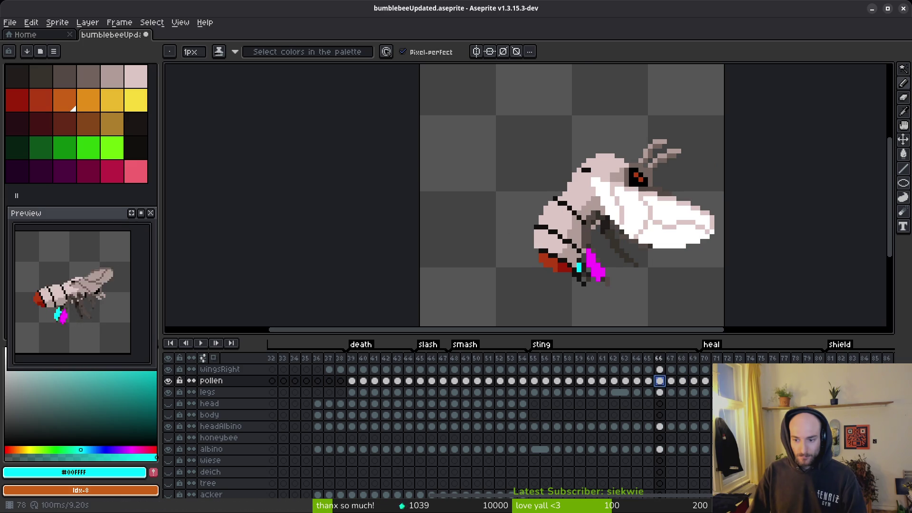
left_click(795, 380)
left_click(648, 381)
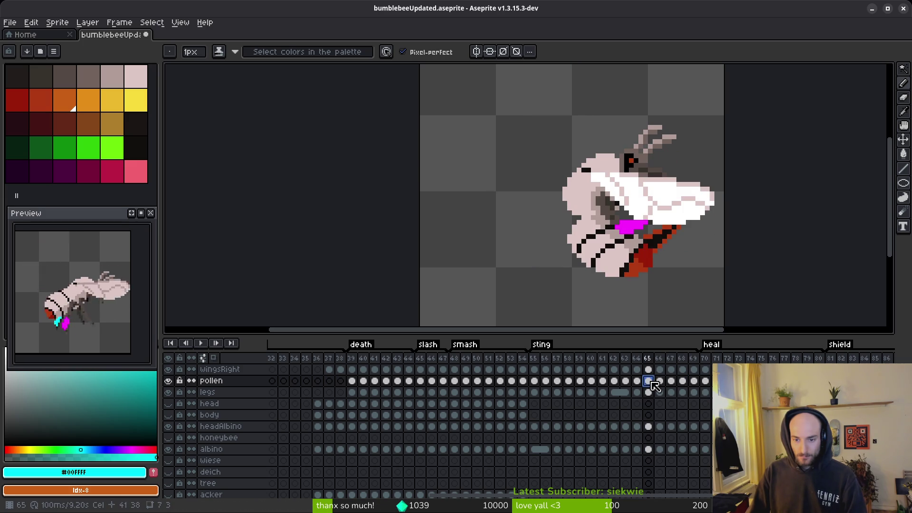
left_click(660, 381)
left_click(674, 380)
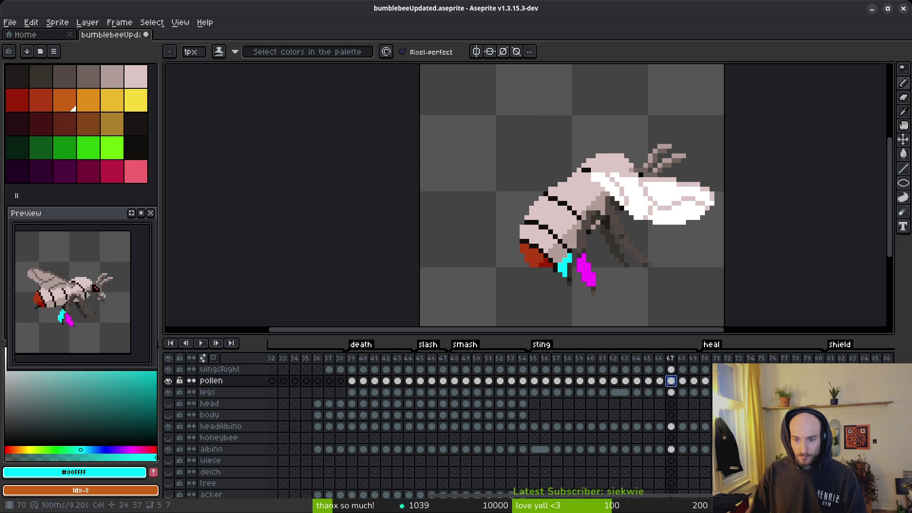
left_click(795, 380)
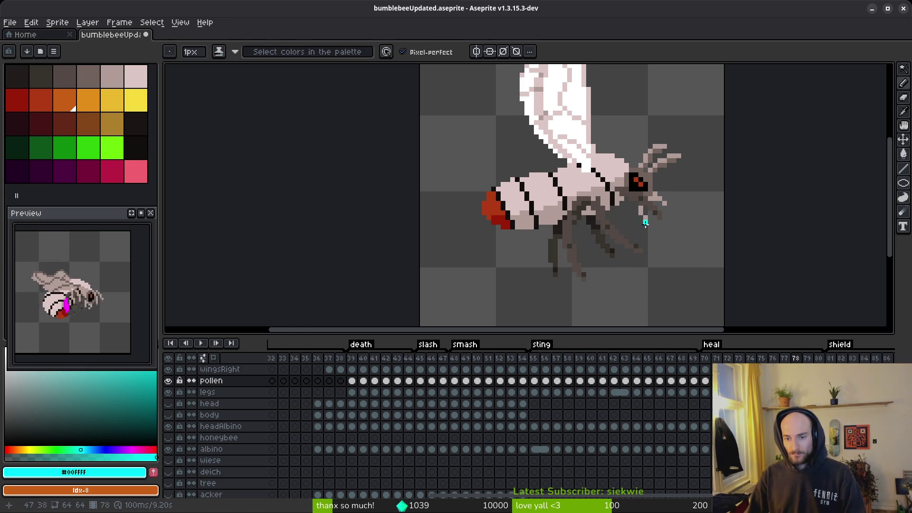
- Zoom in on the bee's body and compare the poses of frames 77 and 78
left_click_drag(650, 223, 579, 246)
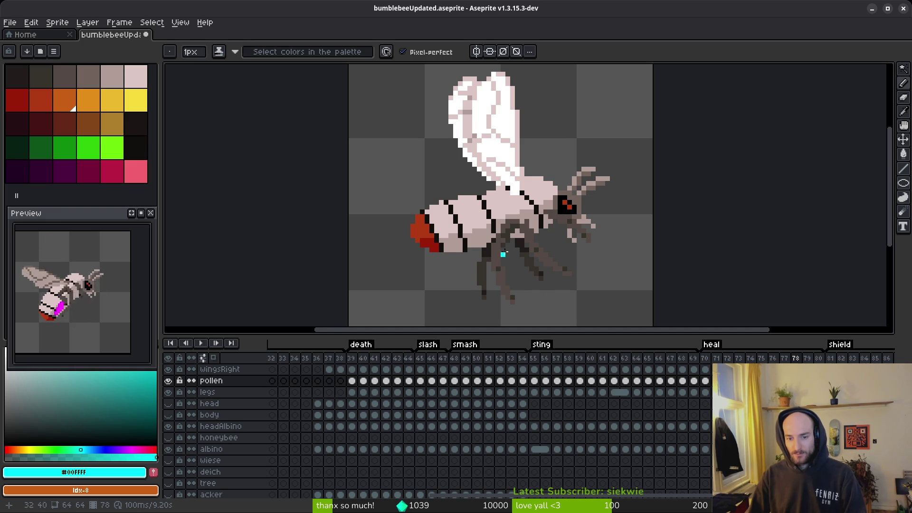
scroll(522, 235, "up", 1)
scroll(534, 241, "down", 1)
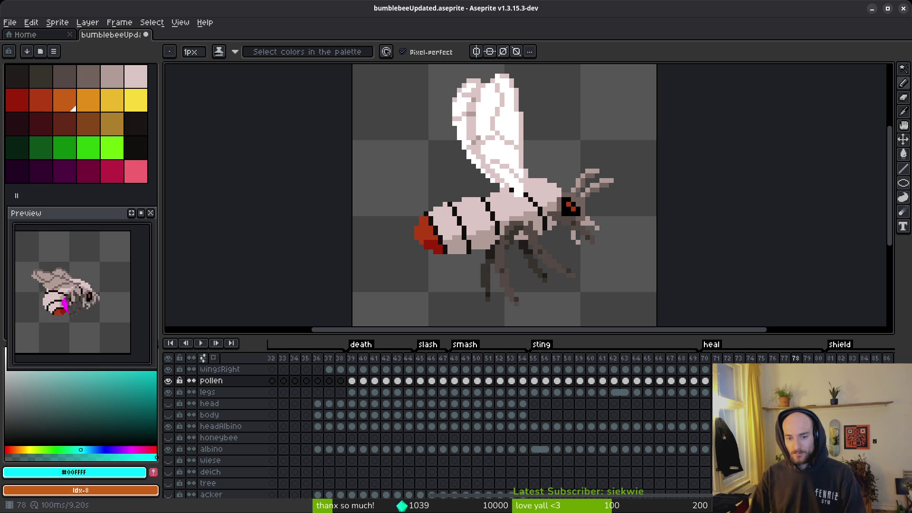
key("Left")
key("Right")
key("Right")
key("Left")
key("Left")
key("Right")
key("Left")
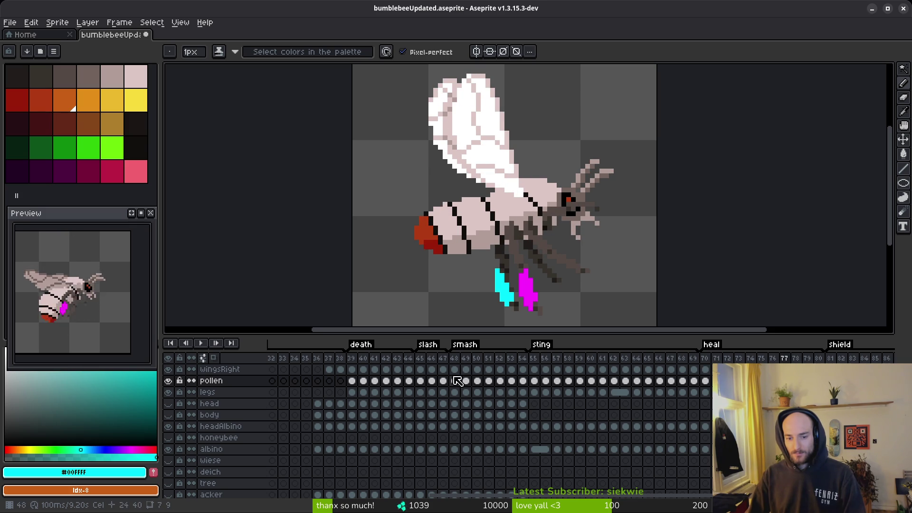
- Review the pollen on frames 50–54, then return to frame 78
left_click(502, 382)
left_click(489, 381)
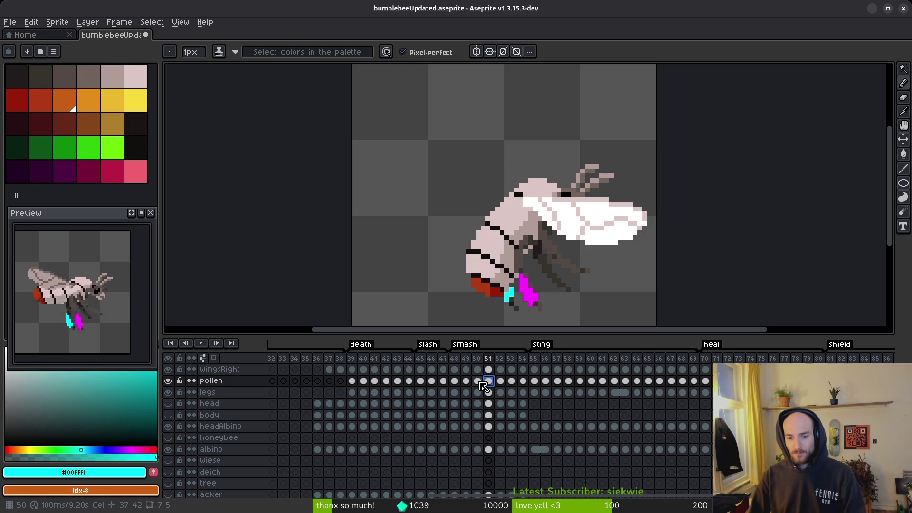
left_click(479, 381)
left_click(513, 382)
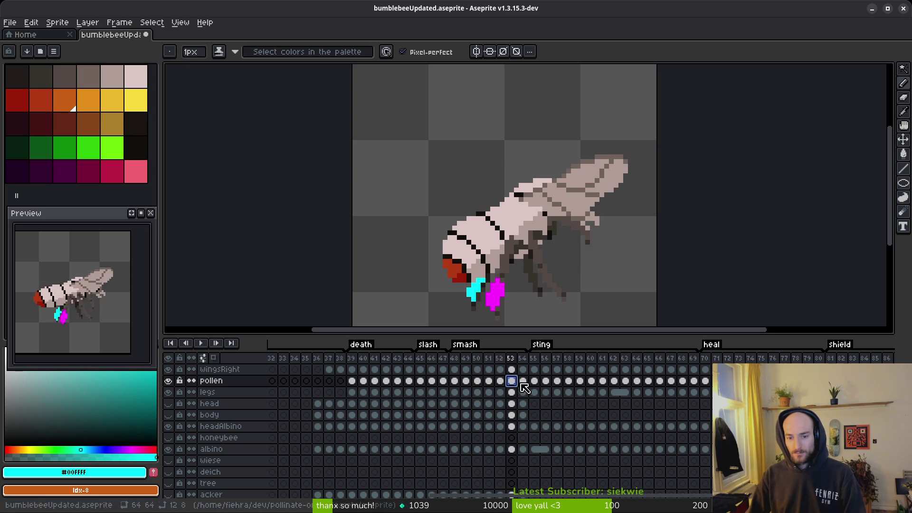
left_click(523, 385)
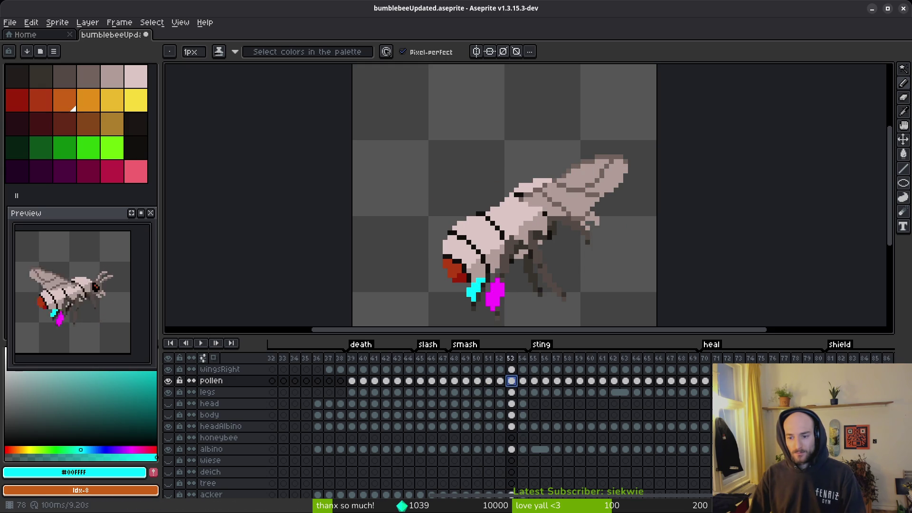
left_click(796, 380)
left_click(525, 382)
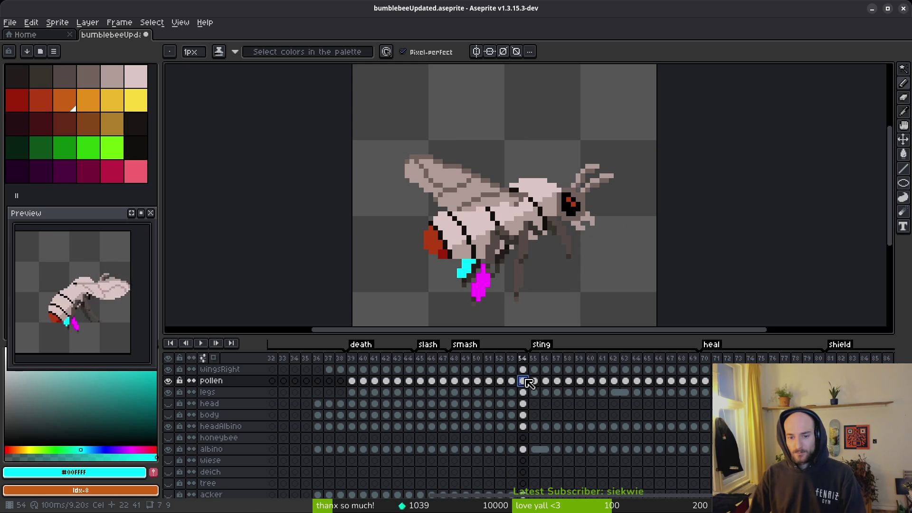
left_click(510, 383)
left_click(500, 380)
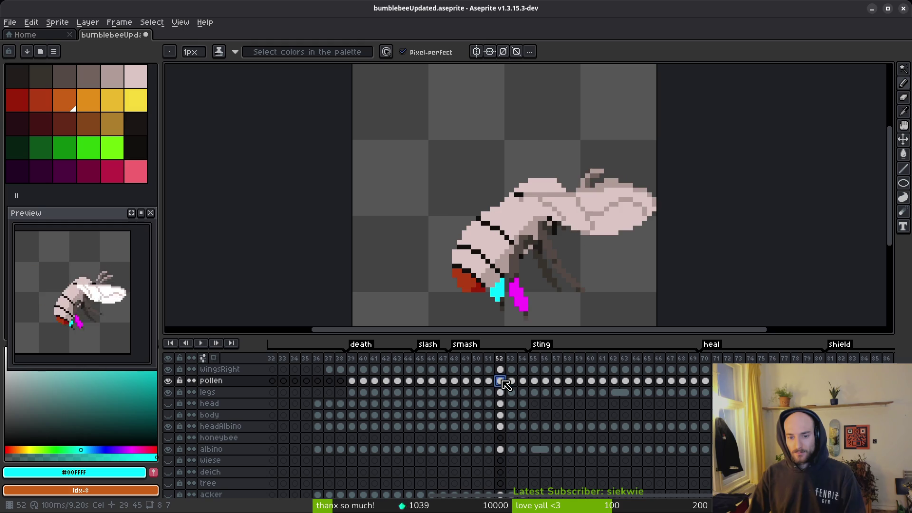
key("Escape")
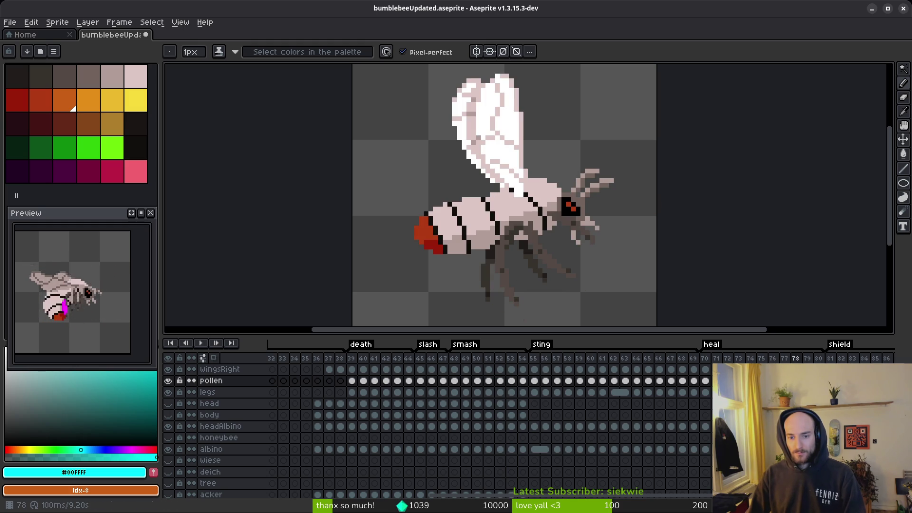
left_click(511, 380)
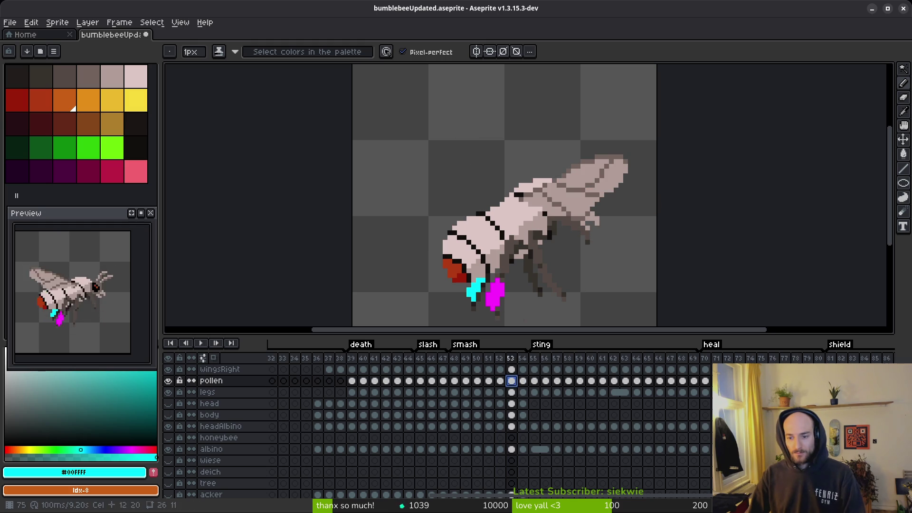
key("Escape")
scroll(523, 234, "up", 4)
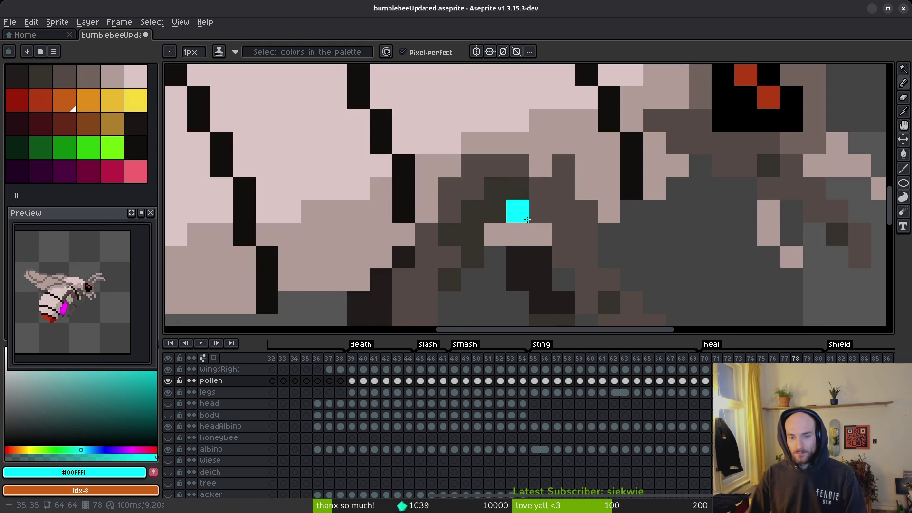
- Try dark brown and grey-brown pixels near the legs, then undo both
left_click(492, 186, "alt")
left_click(518, 234)
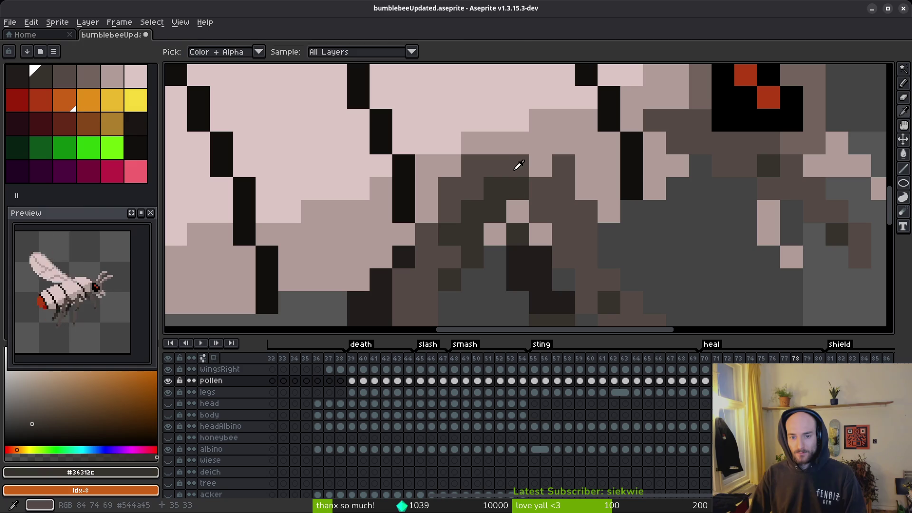
left_click(521, 165, "alt")
left_click(495, 188)
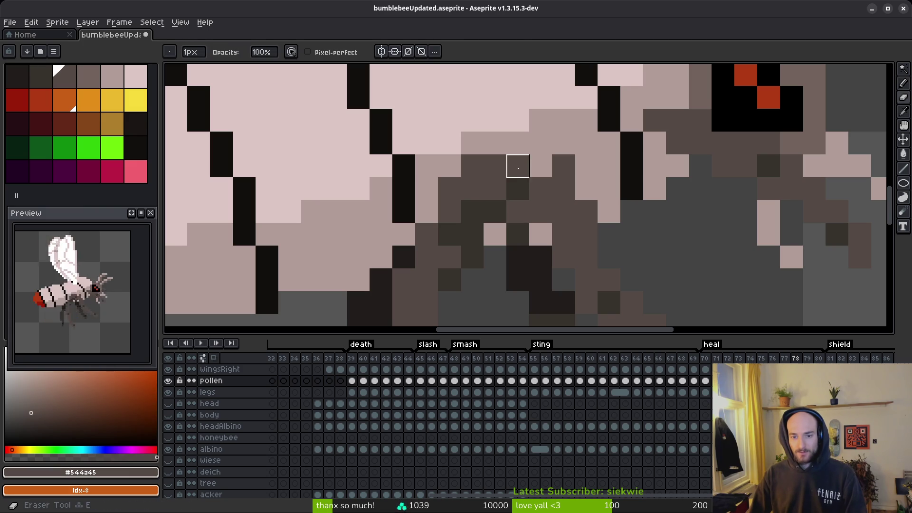
key("ctrl+z")
key("ctrl+z")
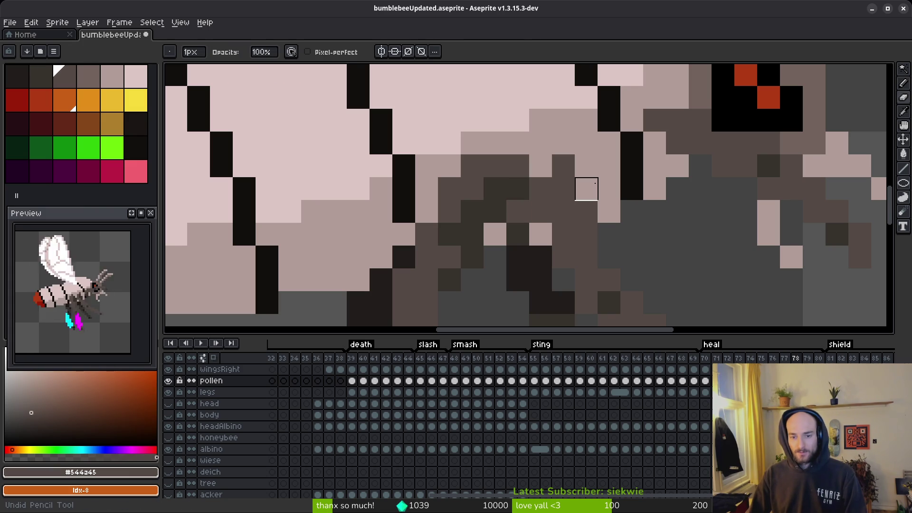
key("ctrl+z")
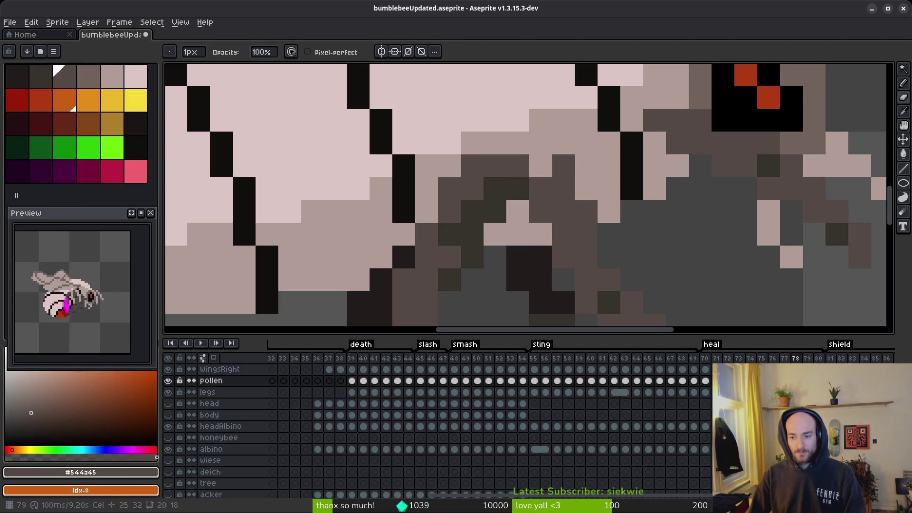
- On the legs layer, repaint leg pixels in dark brown and lighter grey-brown
left_click(221, 426)
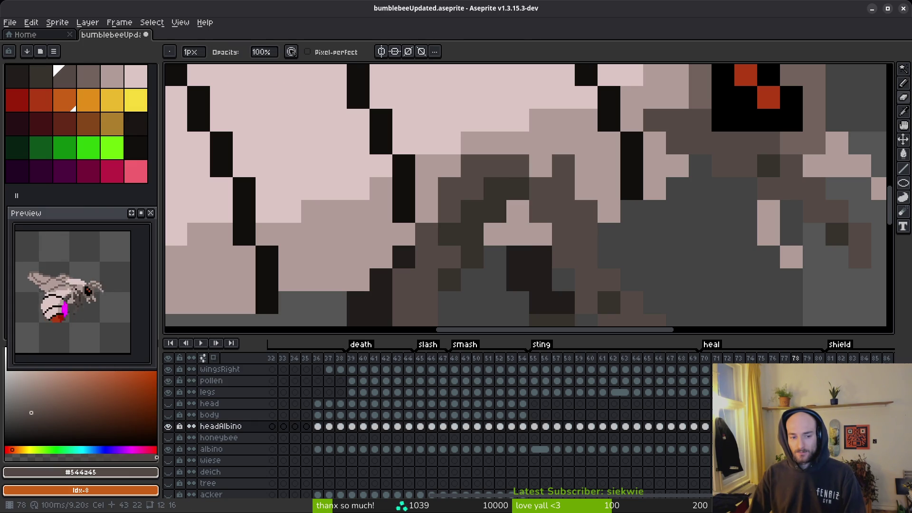
left_click(208, 391)
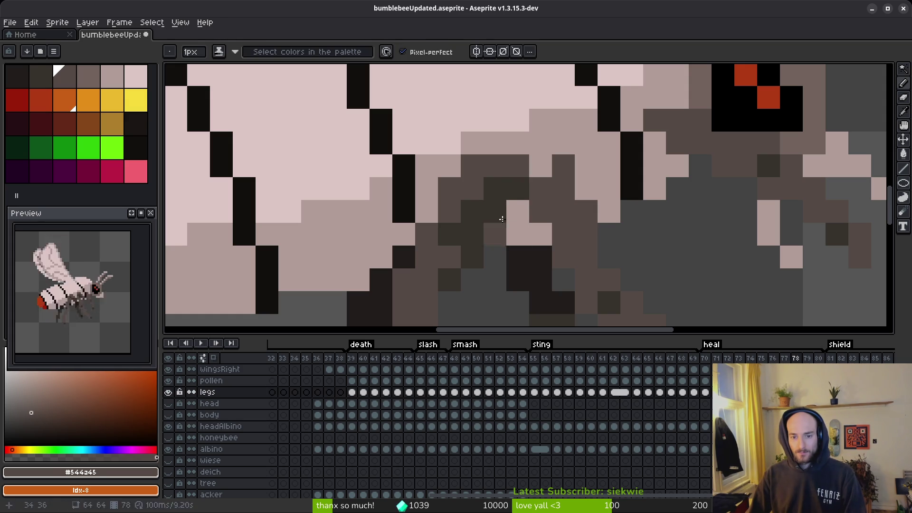
left_click(500, 217, "alt")
left_click(514, 217)
left_click(531, 233)
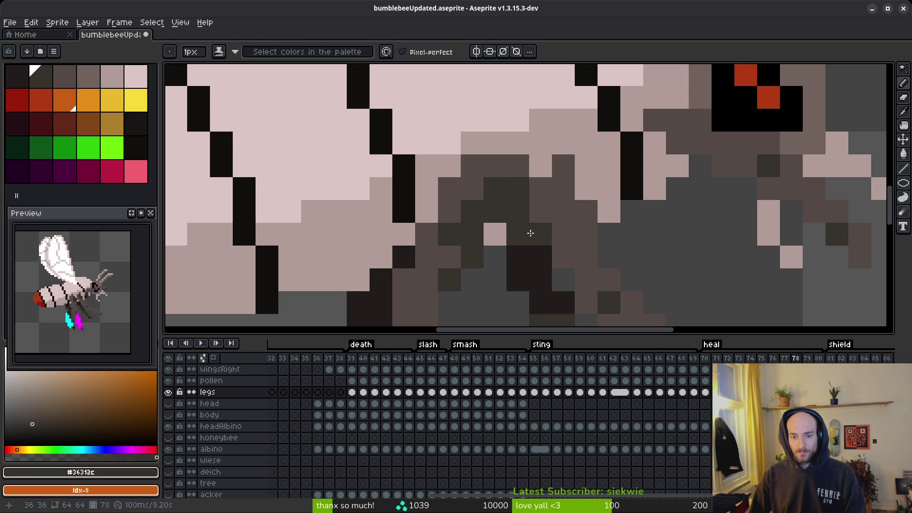
left_click(515, 190, "alt")
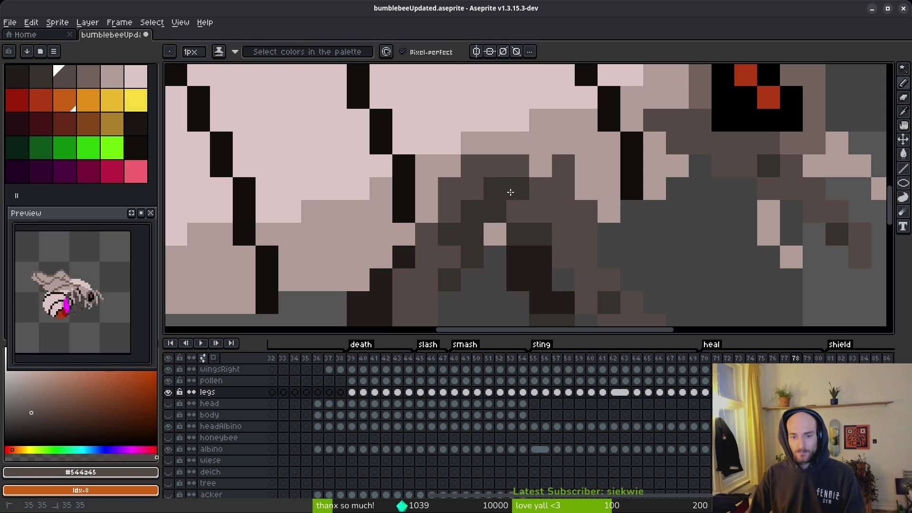
left_click(494, 188)
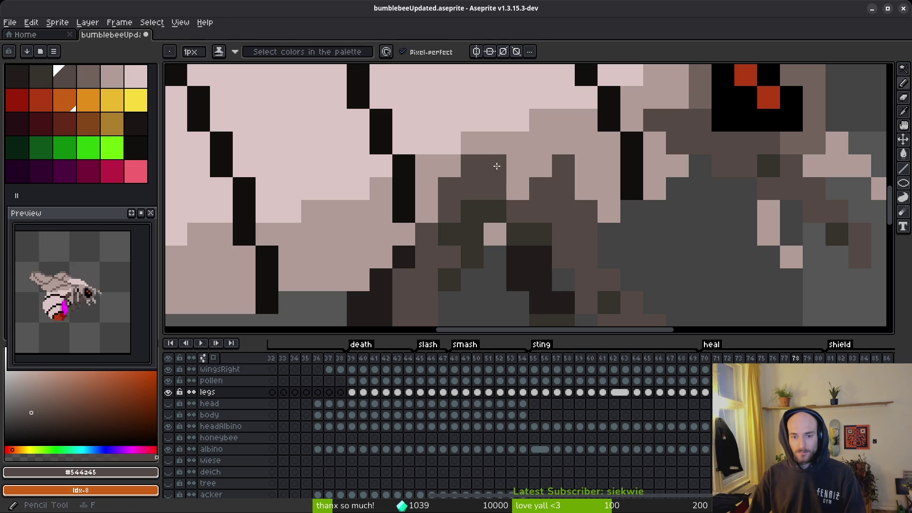
left_click(494, 212)
- Keep alternating dark and light brown touch-ups on the leg pixels, undoing the last one
left_click(474, 204, "alt")
left_click(500, 191)
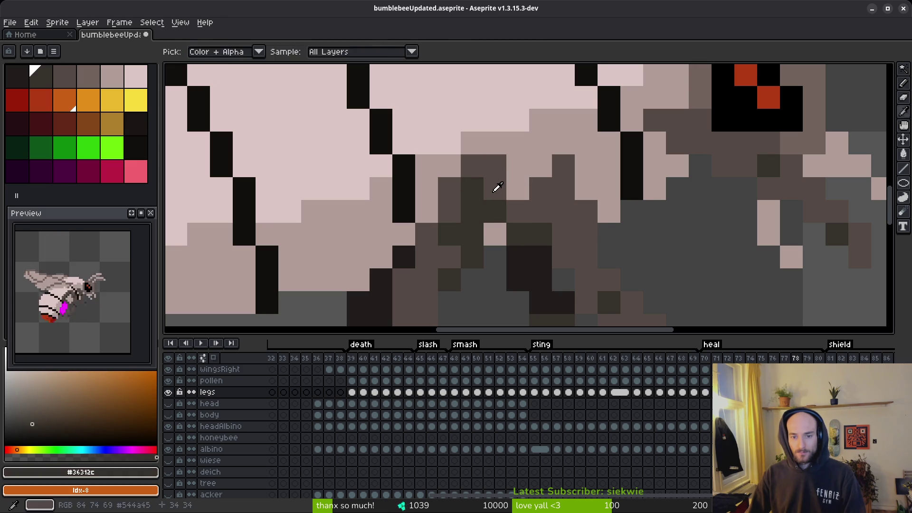
left_click(509, 202, "alt")
left_click(508, 193)
left_click(539, 228, "alt")
left_click(517, 187)
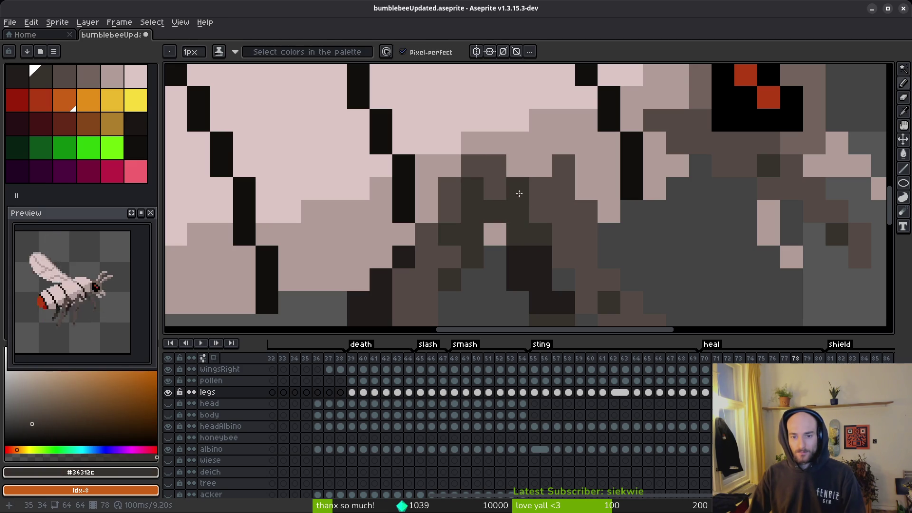
key("ctrl+z")
key("ctrl+z")
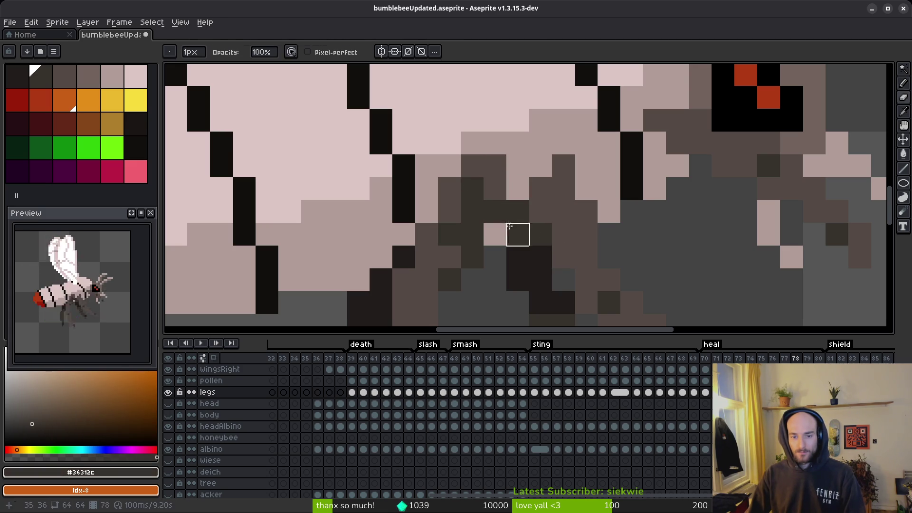
- Undo several of the recent leg edits on frame 78
scroll(569, 280, "down", 6)
key("alt")
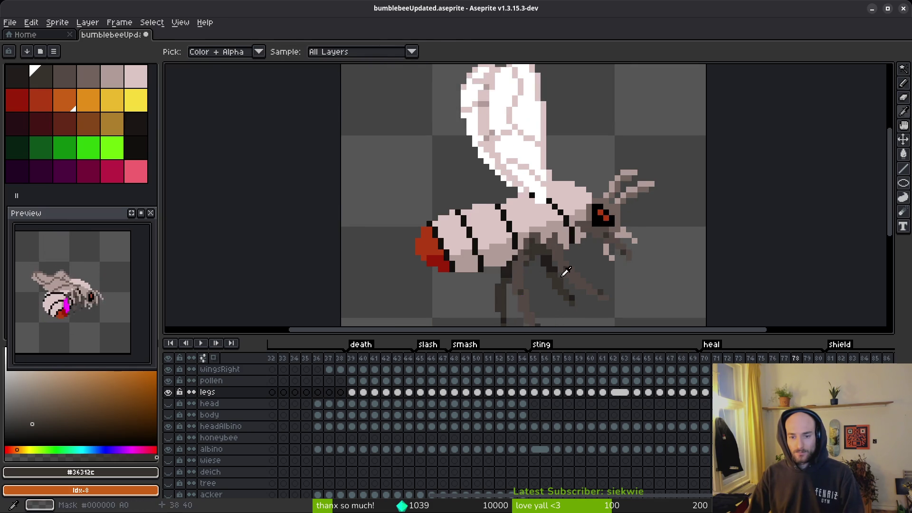
scroll(560, 260, "up", 6)
key("ctrl+z")
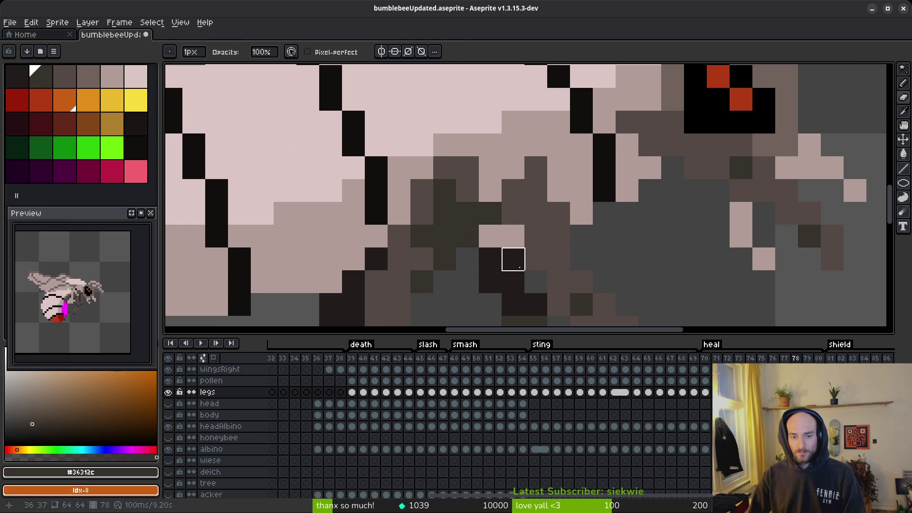
key("ctrl+z")
key("ctrl+z")
key("ctrl+z")
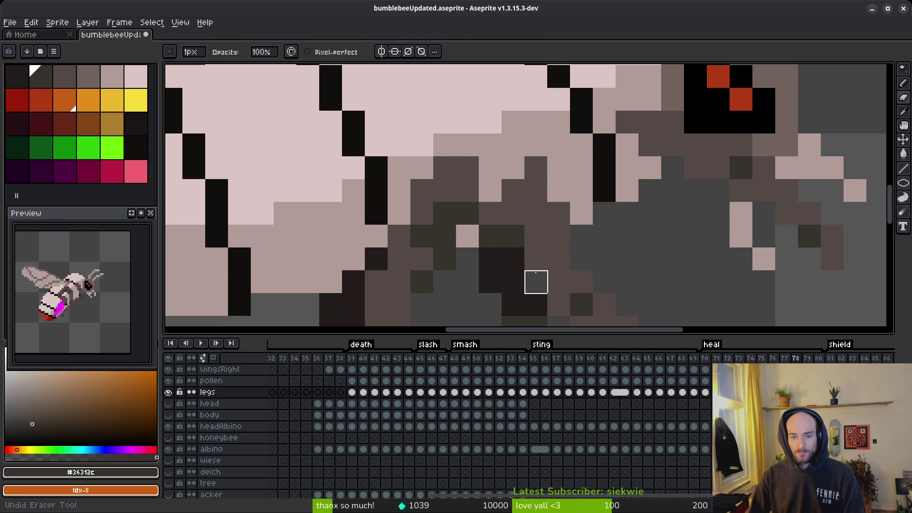
key("ctrl+z")
key("ctrl+z")
key("ctrl+z")
key("ctrl+z")
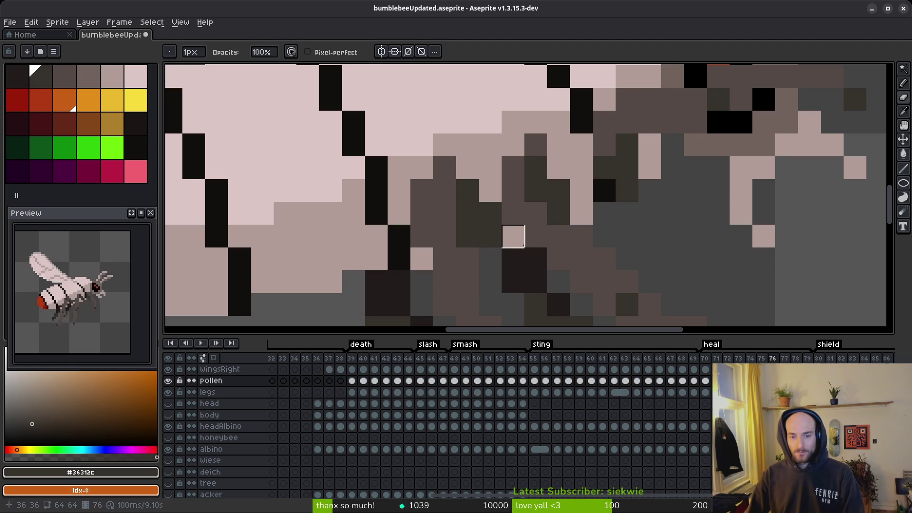
key("ctrl+z")
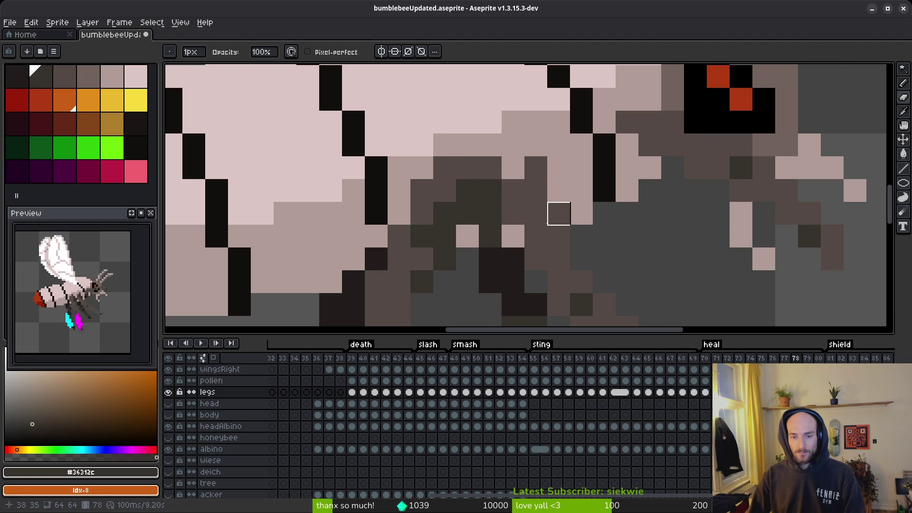
key("i")
key("b")
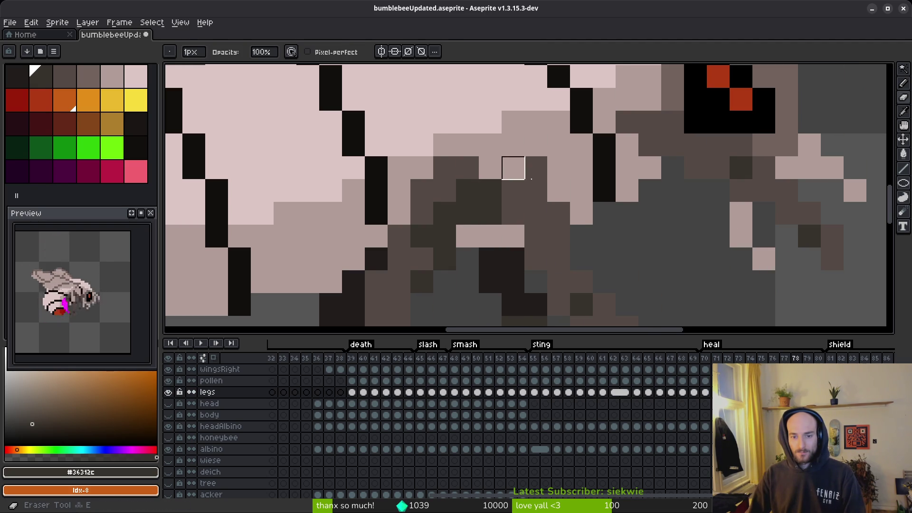
- Sample the medium brown and repaint the dark leg pixel with it
scroll(580, 234, "down", 3)
scroll(525, 192, "up", 4)
left_click(509, 133, "alt")
left_click(523, 161)
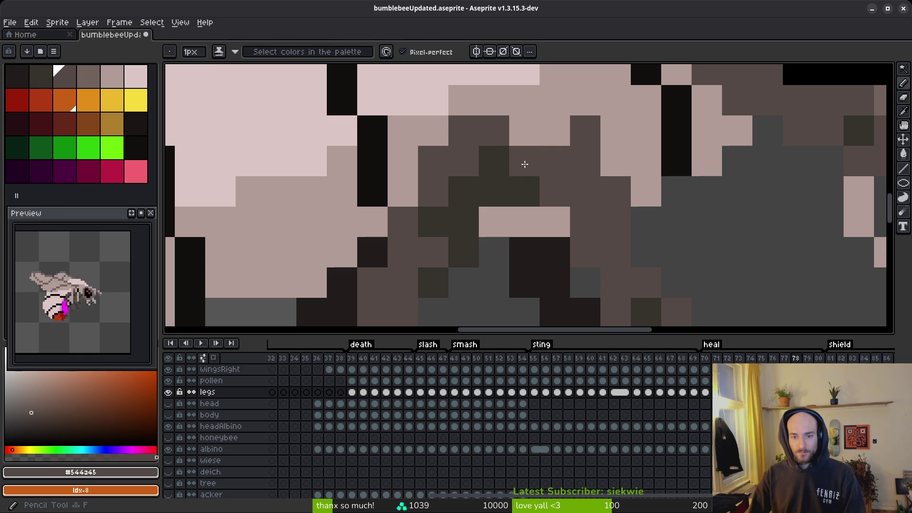
scroll(609, 214, "down", 3)
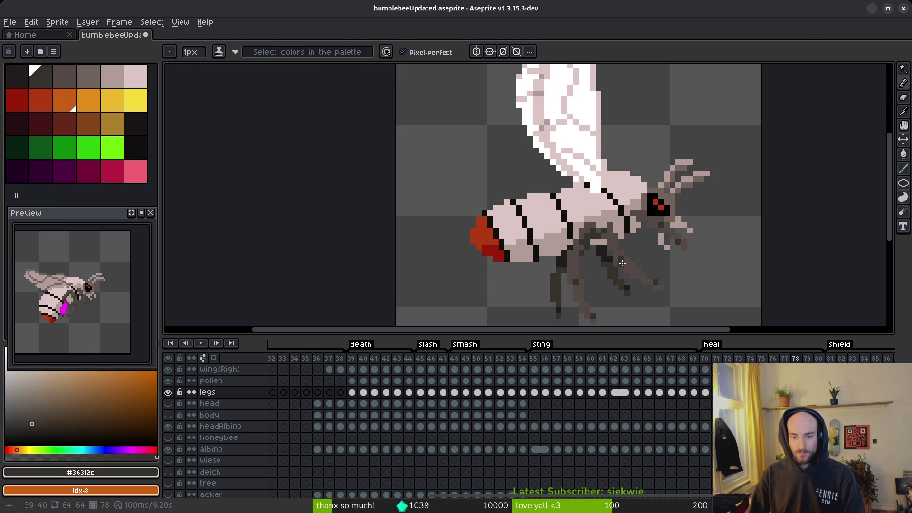
scroll(604, 229, "up", 3)
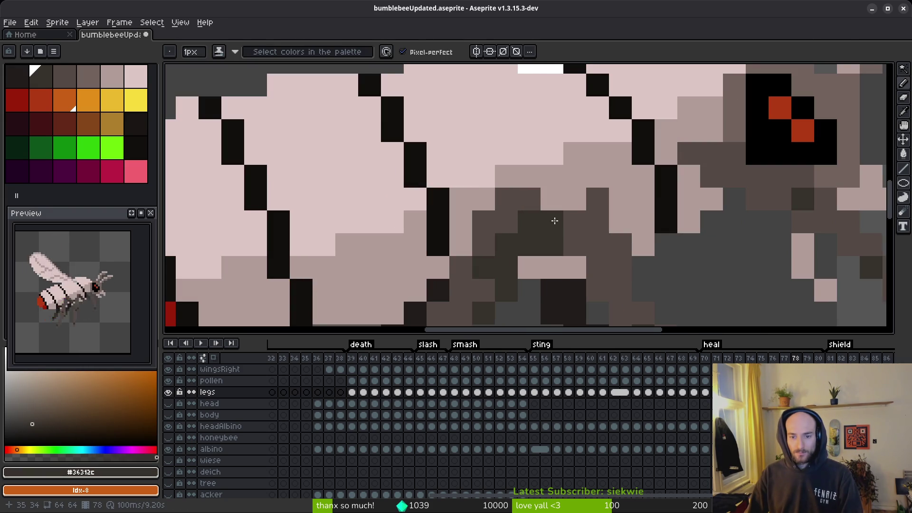
scroll(628, 266, "down", 3)
scroll(633, 261, "down", 2)
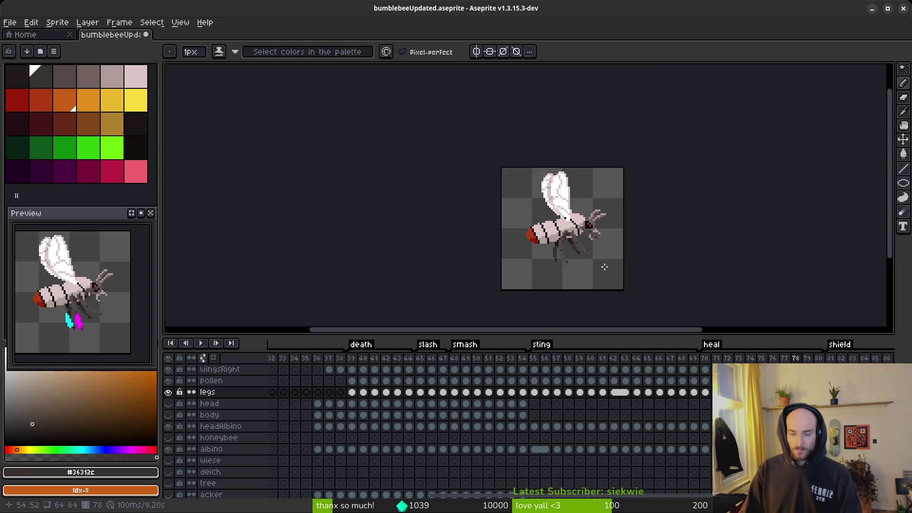
scroll(635, 281, "up", 2)
key("Left")
- Sample the pollen magenta in frame 77 and draw a trial magenta blob down the hind leg in frame 78
left_click(477, 218, "alt")
key("Right")
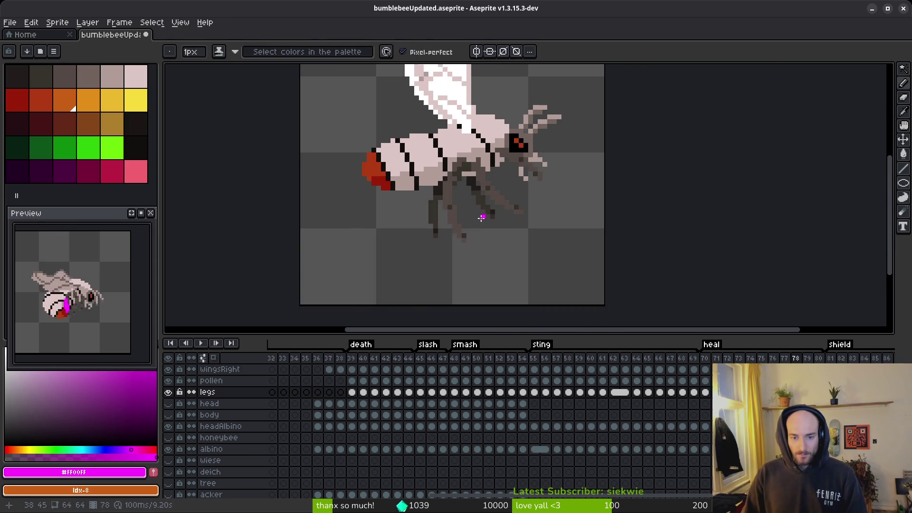
scroll(480, 216, "up", 3)
mouse_move(405, 199)
left_mouse_down()
mouse_move(426, 220)
mouse_move(382, 264)
mouse_move(410, 267)
mouse_move(405, 288)
mouse_move(426, 311)
mouse_move(426, 285)
mouse_move(449, 287)
left_mouse_up()
- Try magenta pixels around the blob's upper left and lower edge, undoing each trial
key("ctrl+z")
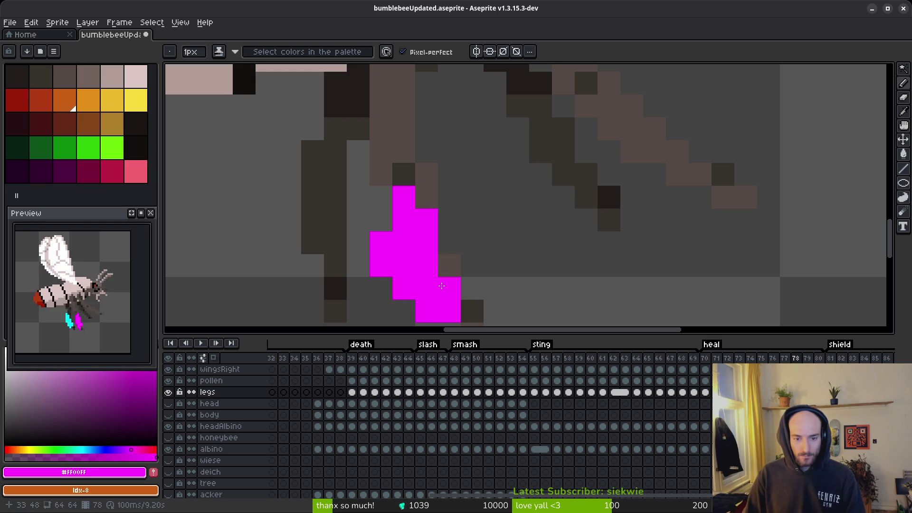
scroll(483, 255, "down", 5)
scroll(485, 262, "up", 3)
scroll(472, 260, "up", 2)
left_click(376, 207)
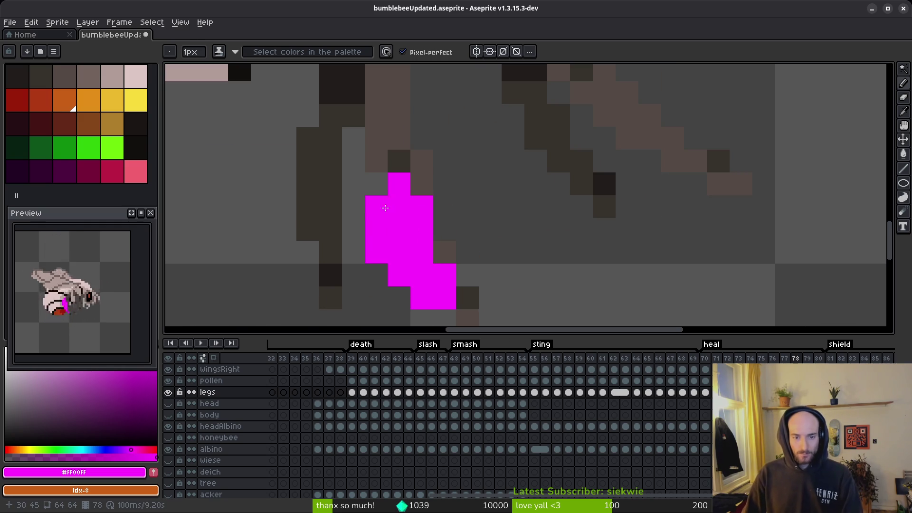
key("e")
left_click(376, 252)
key("b")
left_click(441, 255)
key("ctrl+z")
left_click(377, 183)
key("ctrl+z")
- Keep testing magenta pixels near the leg's top and lower end
left_click(422, 161)
key("ctrl+z")
left_click(375, 182)
key("ctrl+z")
left_click(370, 169)
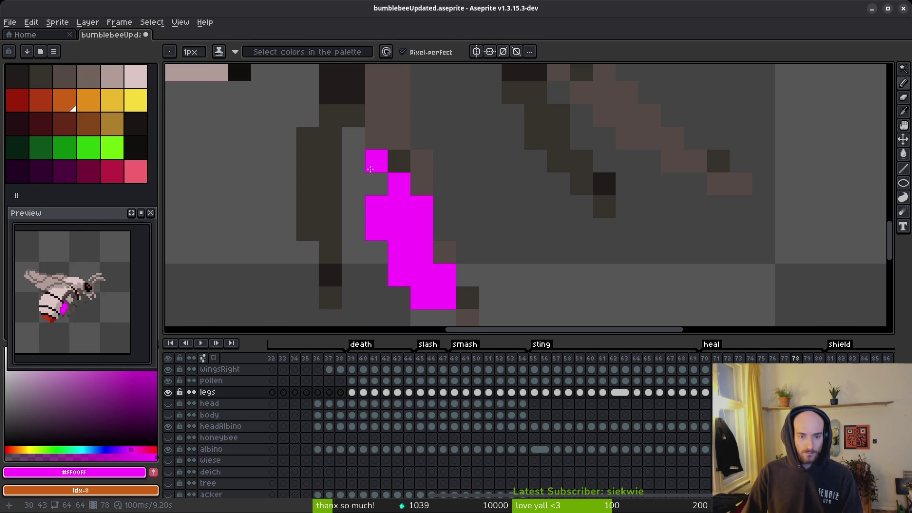
left_click(376, 184)
key("z")
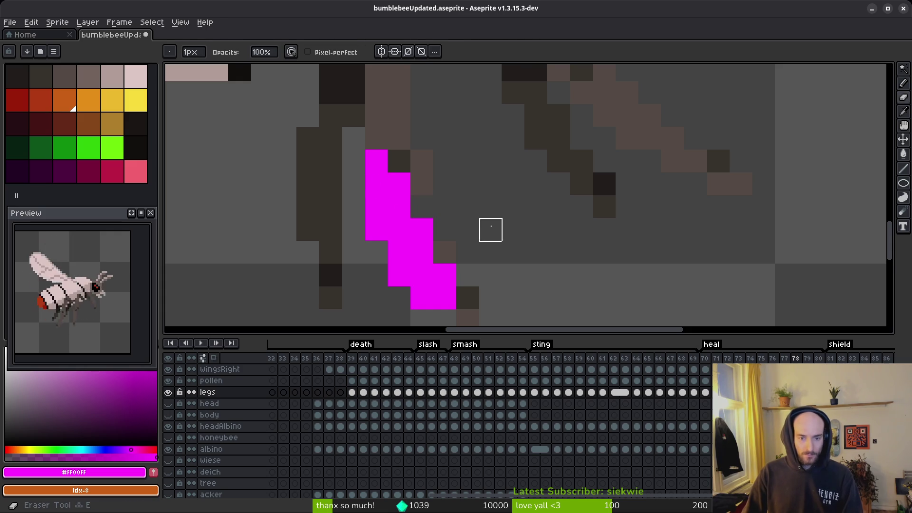
scroll(468, 239, "down", 3)
scroll(476, 224, "up", 2)
key("b")
left_click(523, 264)
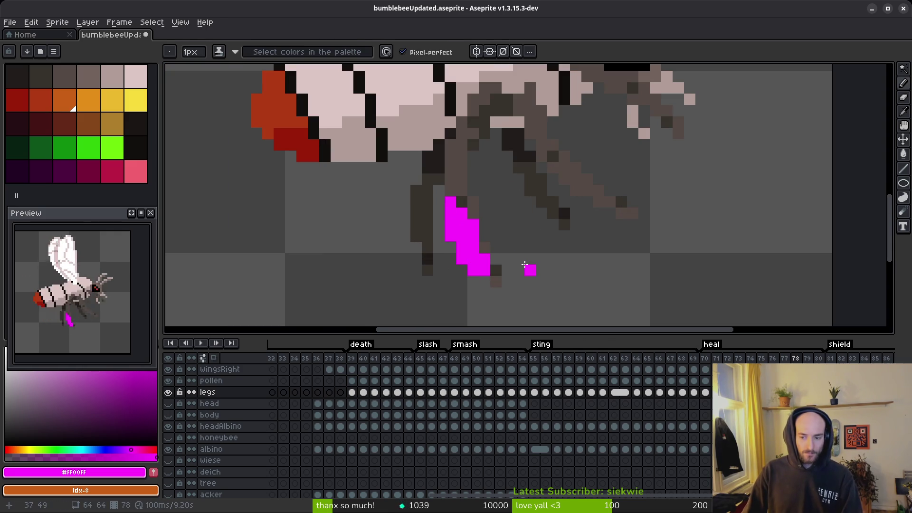
- Undo the magenta strokes on the legs layer and make the pollen layer active for drawing
key("ctrl+z")
key("ctrl+z")
key("ctrl+z")
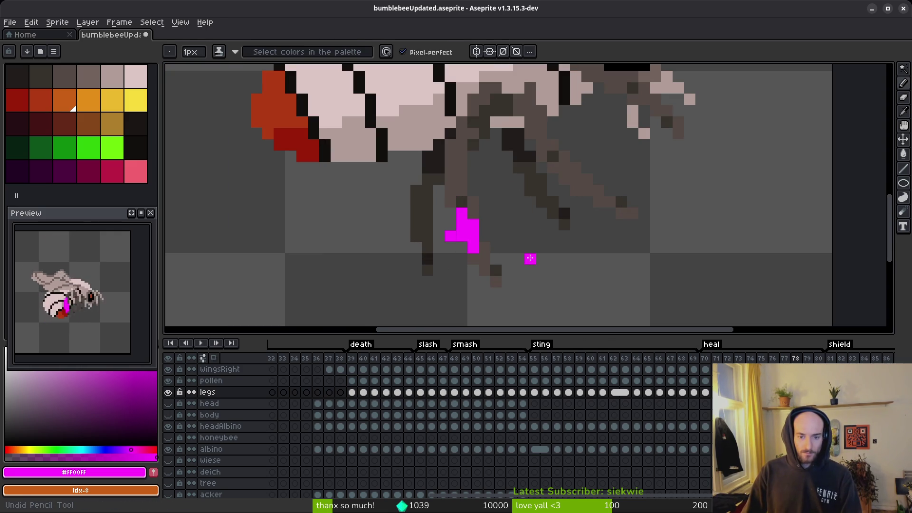
key("ctrl+z")
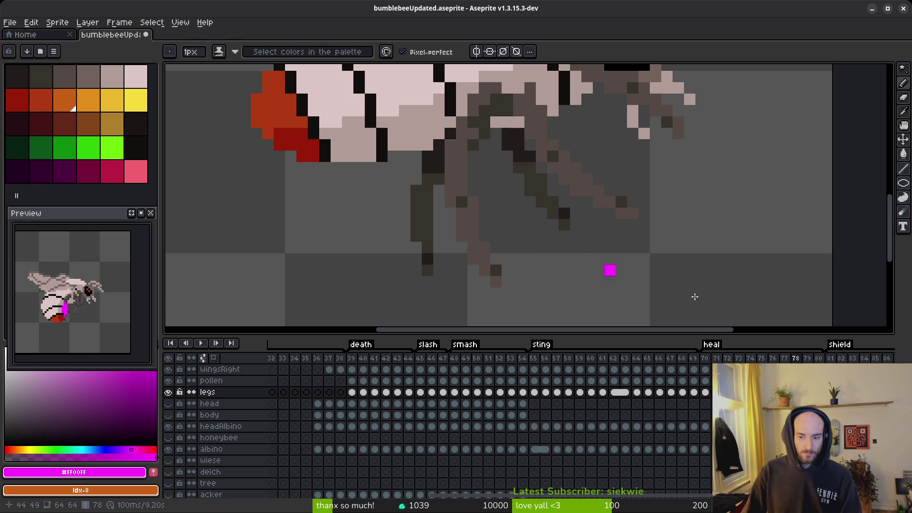
key("Up")
left_click(482, 234)
scroll(475, 228, "up", 1)
- Draw a vertical magenta stroke down the hind leg and widen it with extra pixels
mouse_move(461, 211)
left_mouse_down()
mouse_move(469, 253)
mouse_move(491, 271)
mouse_move(478, 256)
left_mouse_up()
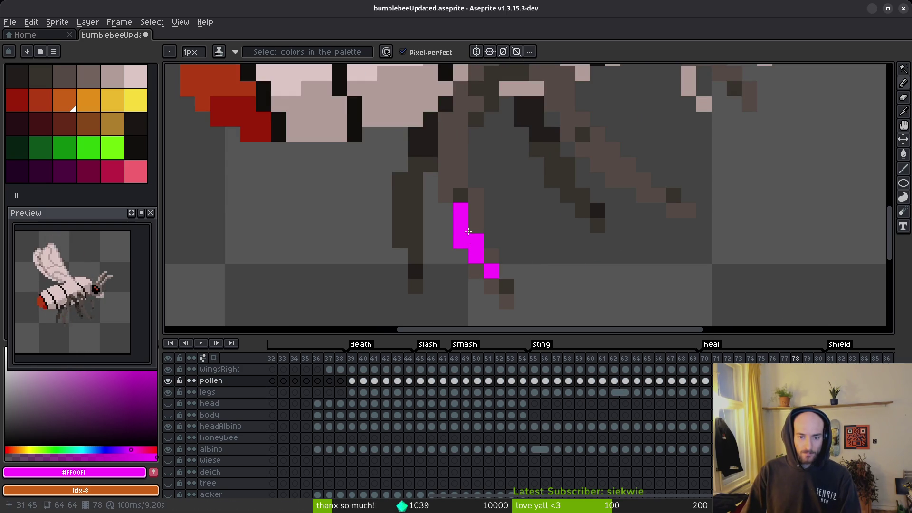
left_click(475, 225)
left_click(452, 232)
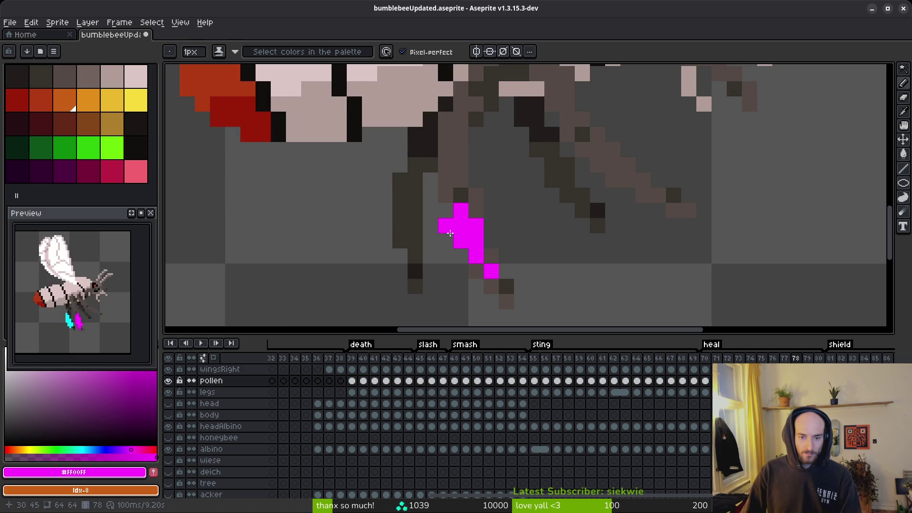
left_click(446, 211)
left_click(446, 225)
left_click(477, 271)
- Fill out the lower magenta blob, erasing stray pixels beside the leg
right_click(491, 255)
left_click(477, 285)
left_click(461, 271)
left_click(447, 239)
left_click(568, 266)
right_click(570, 265)
scroll(572, 265, "down", 5)
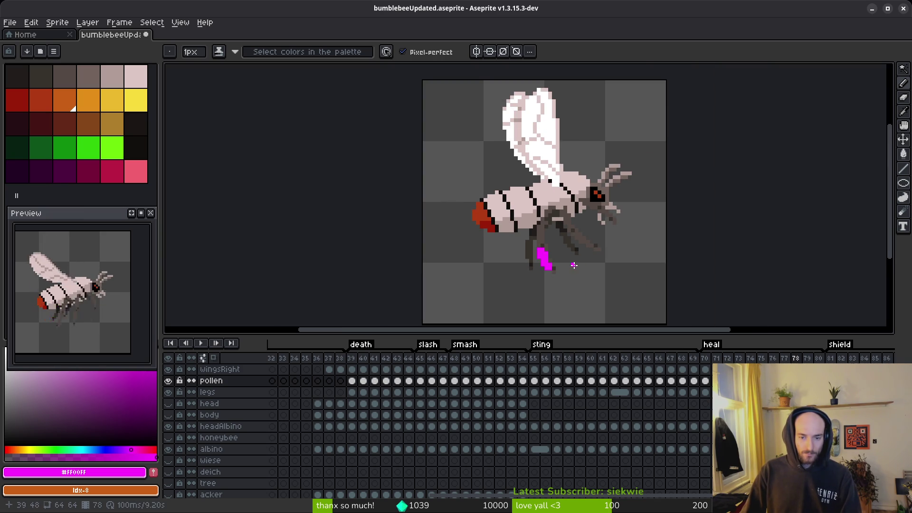
scroll(541, 247, "up", 5)
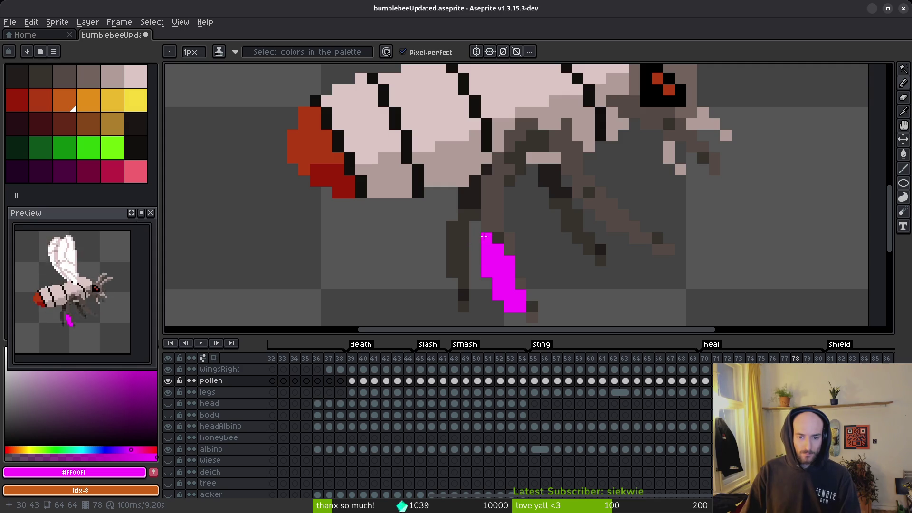
scroll(488, 237, "down", 5)
- Flip between frames 77 and 78 to compare the magenta blobs
key("i")
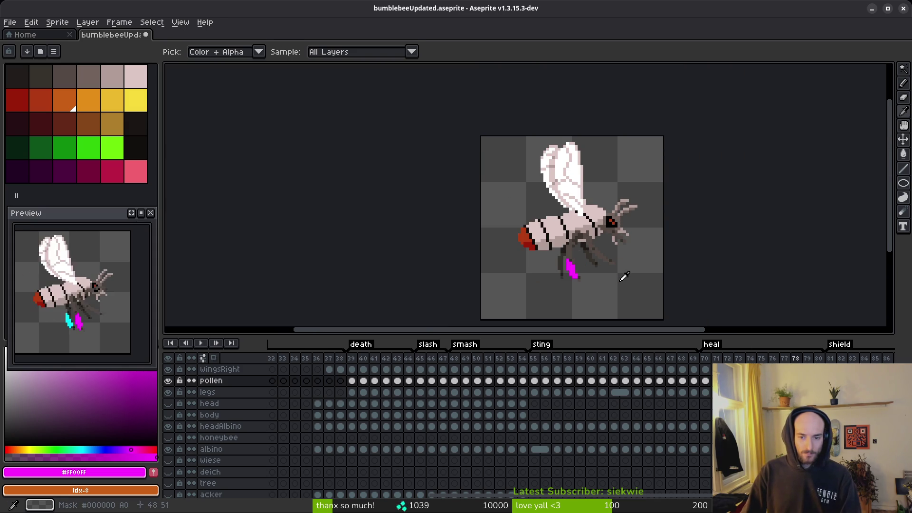
key("Left")
key("Right")
key("Left")
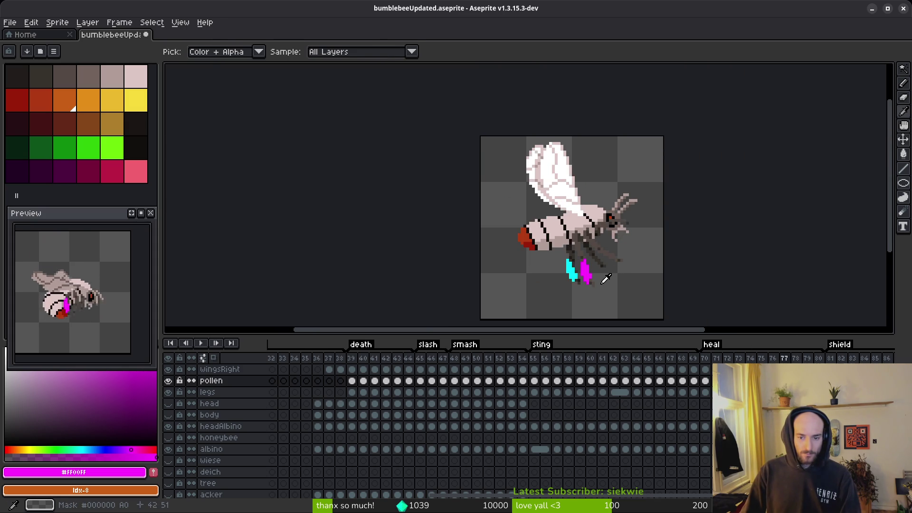
key("b")
scroll(600, 285, "up", 5)
key("i")
key("Right")
key("Left")
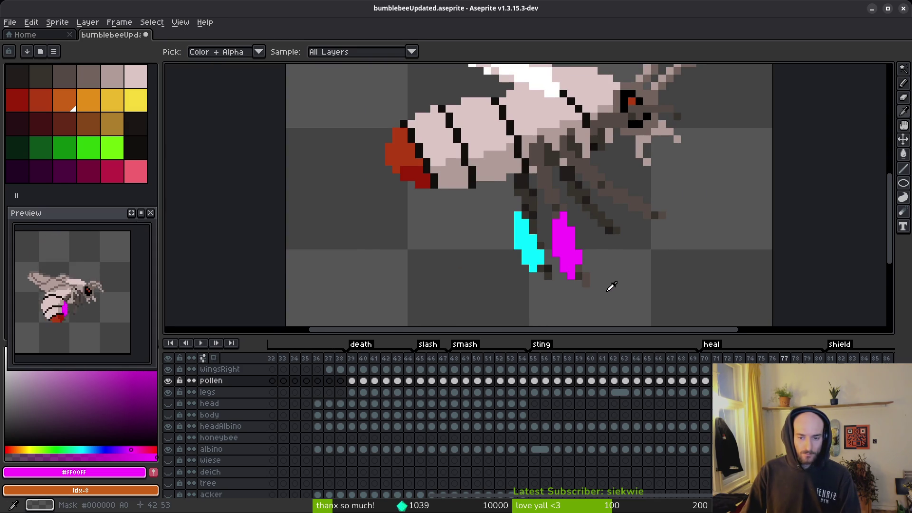
scroll(578, 287, "down", 3)
key("Right")
scroll(578, 287, "up", 4)
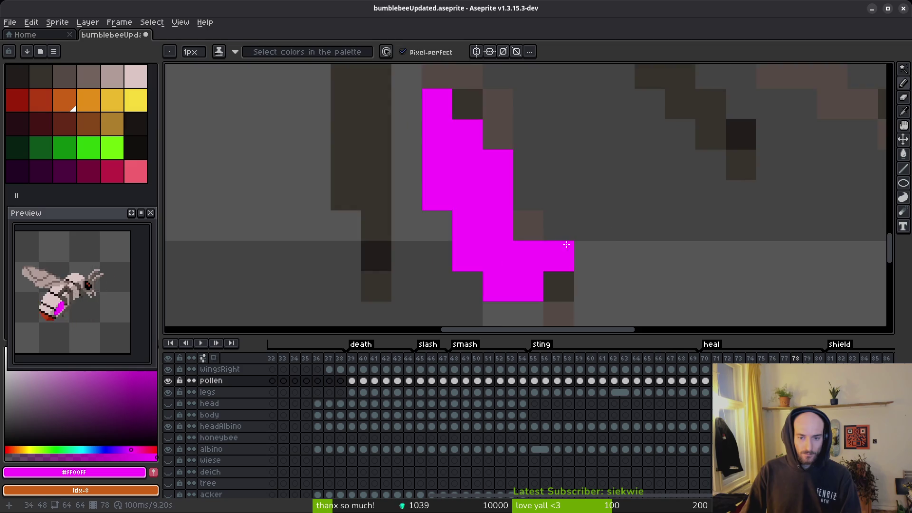
key("Left")
scroll(713, 262, "down", 3)
key("Right")
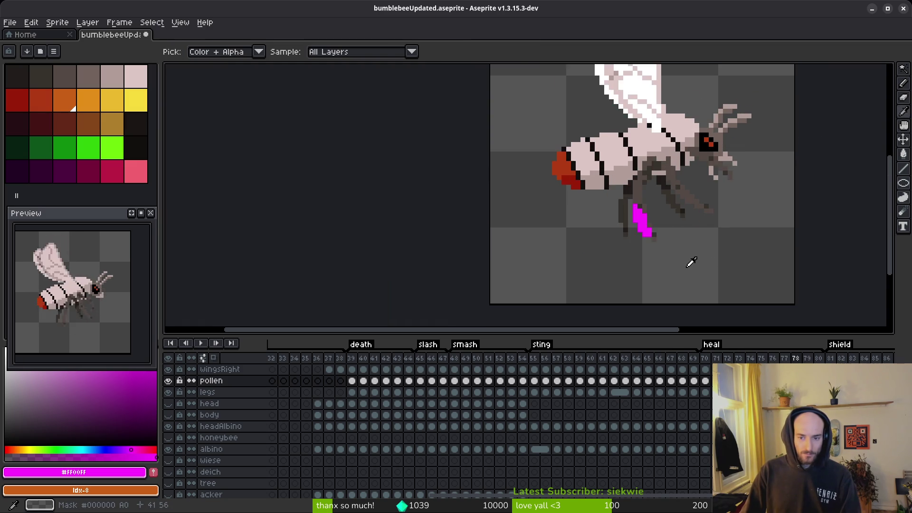
- Check frame 79, sample the cyan pollen colour, and return to frame 78
key("b")
scroll(680, 223, "up", 3)
scroll(679, 230, "down", 3)
key("i")
key("Left")
scroll(722, 247, "down", 1)
key("Right")
key("Right")
scroll(716, 250, "up", 5)
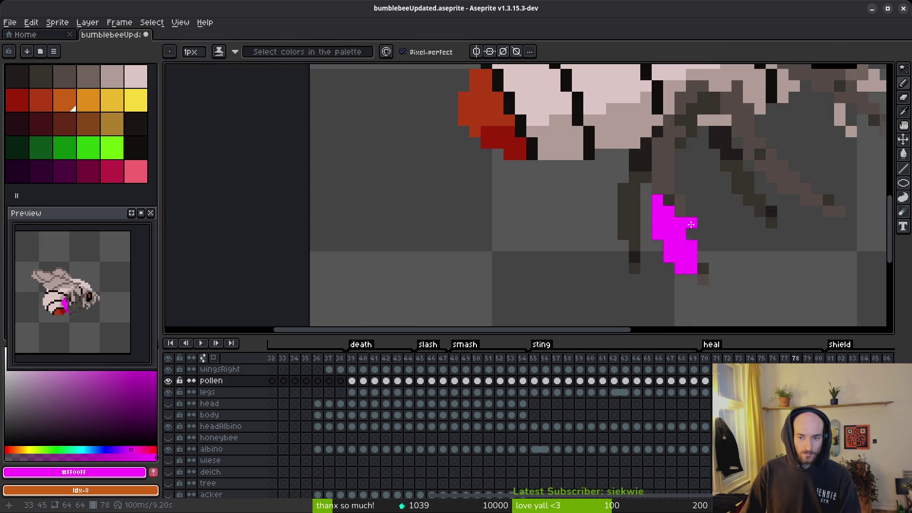
left_click(613, 190)
key("comma")
- Paint a cyan pollen blob of vertical strips on frame 78's front leg
key("b")
left_click(613, 185)
left_click_drag(614, 138, 614, 214)
left_click_drag(636, 185, 633, 229)
mouse_move(602, 176)
left_mouse_down()
mouse_move(591, 213)
mouse_move(612, 261)
mouse_move(615, 238)
mouse_move(631, 256)
mouse_move(616, 277)
left_mouse_up()
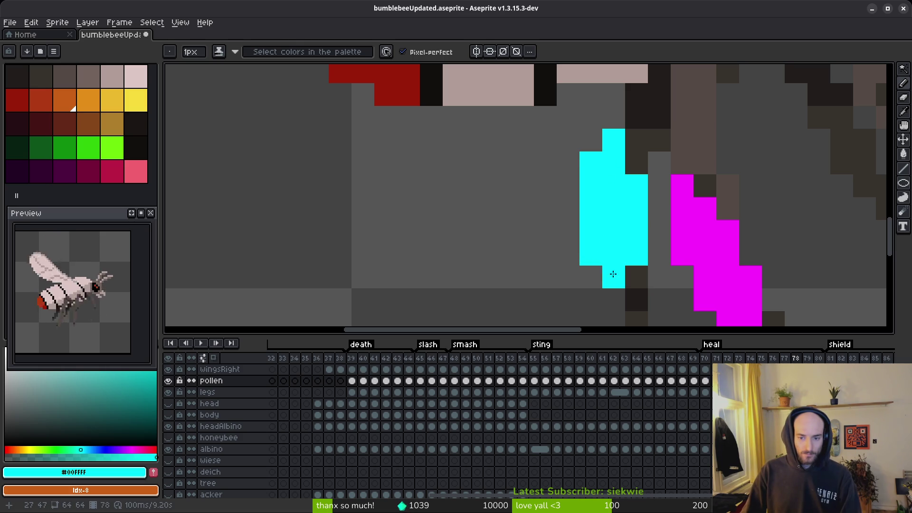
- Undo the last cyan pencil stroke
scroll(617, 266, "down", 5)
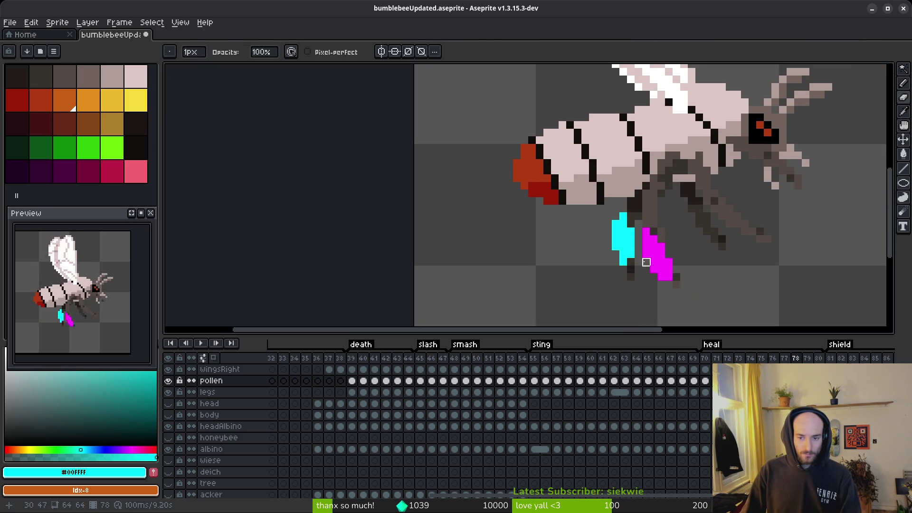
scroll(650, 286, "down", 2)
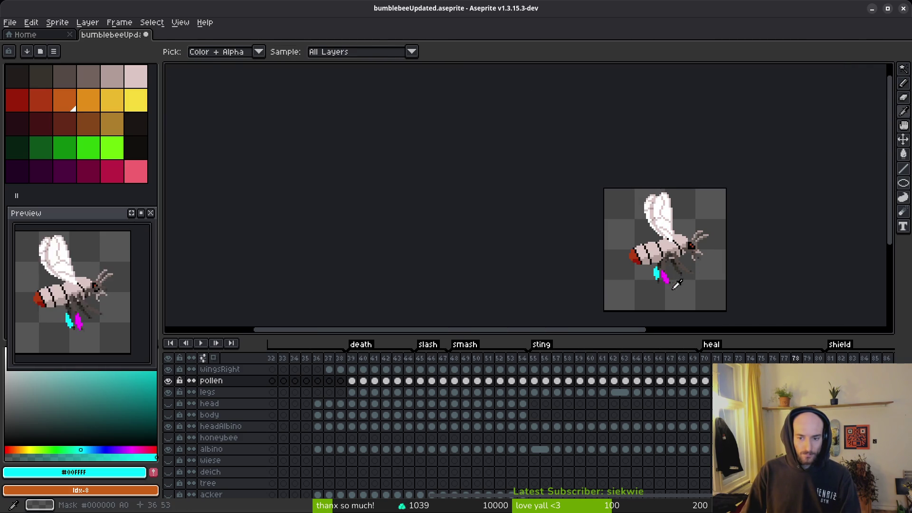
scroll(630, 272, "up", 3)
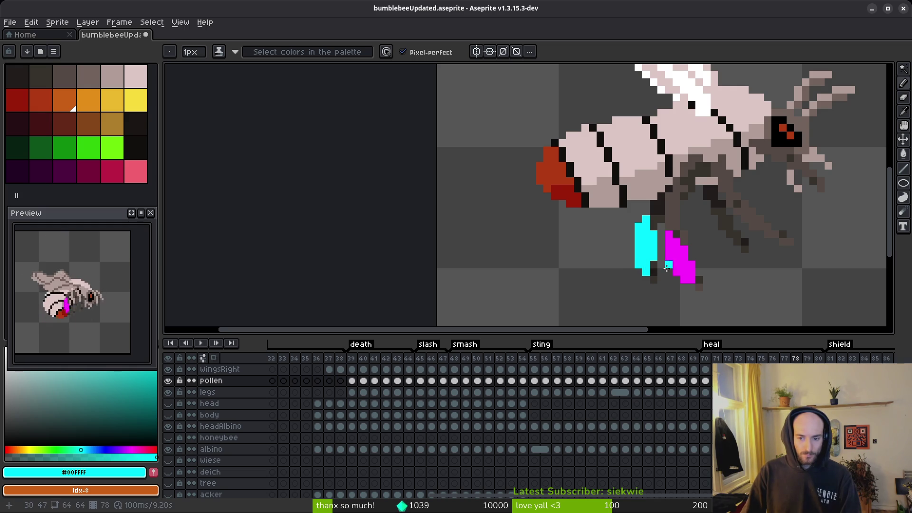
scroll(688, 298, "down", 3)
left_click_drag(688, 298, 665, 291)
key("ctrl+z")
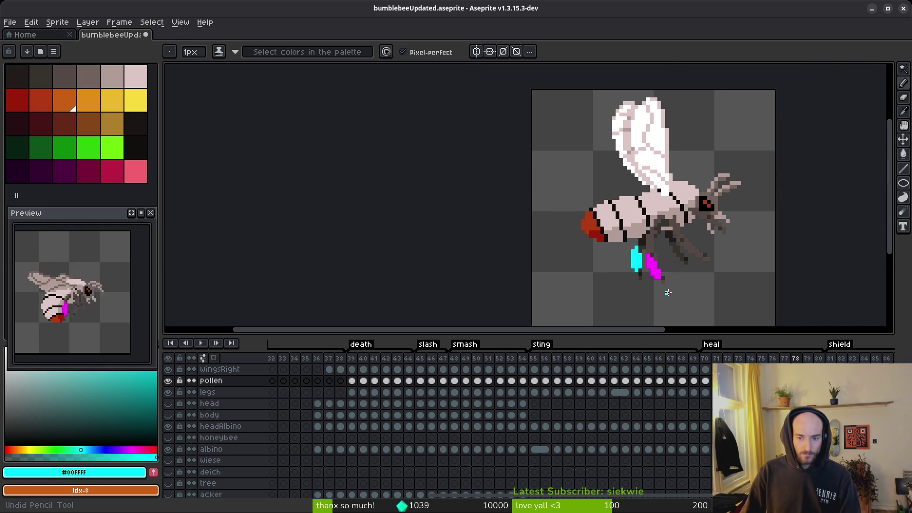
scroll(667, 293, "up", 3)
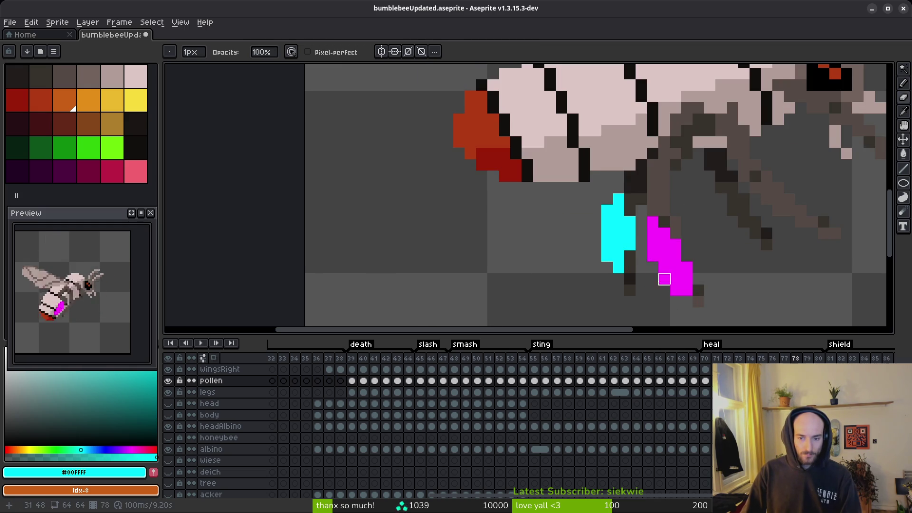
scroll(665, 285, "down", 3)
- Undo another stray stroke and paint a cyan pollen pixel on the leg
key("i")
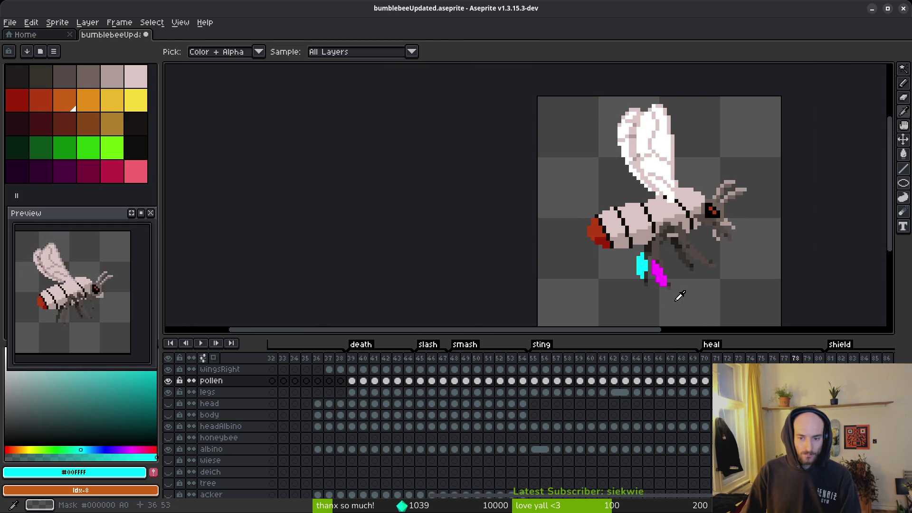
key("b")
scroll(627, 230, "up", 3)
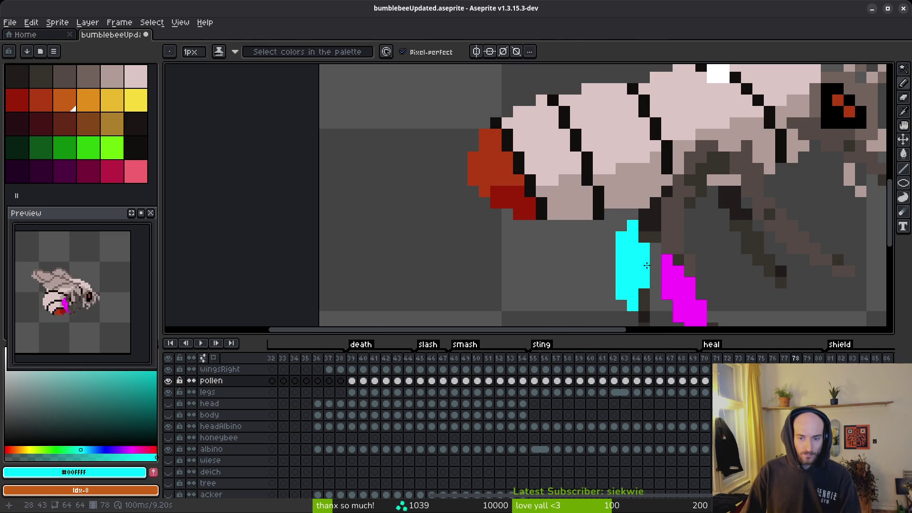
scroll(624, 238, "down", 3)
scroll(631, 238, "up", 2)
key("e")
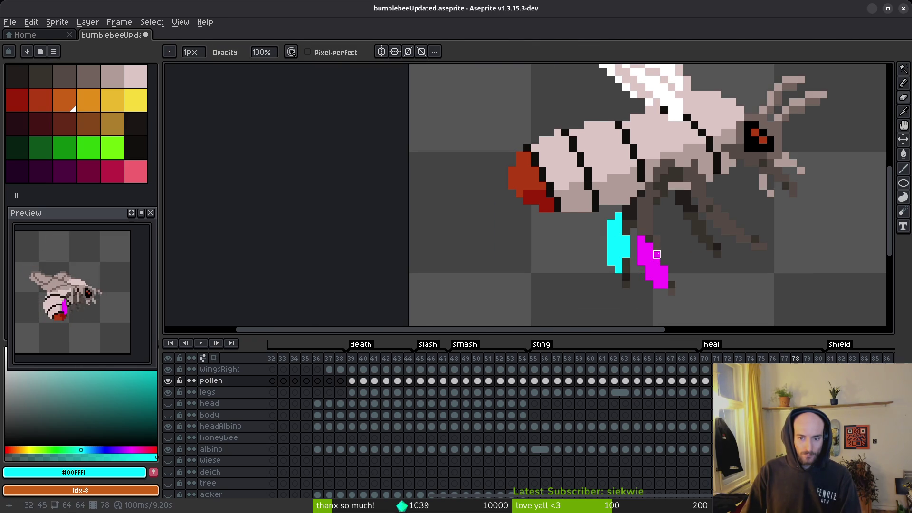
scroll(655, 254, "down", 2)
scroll(625, 256, "up", 1)
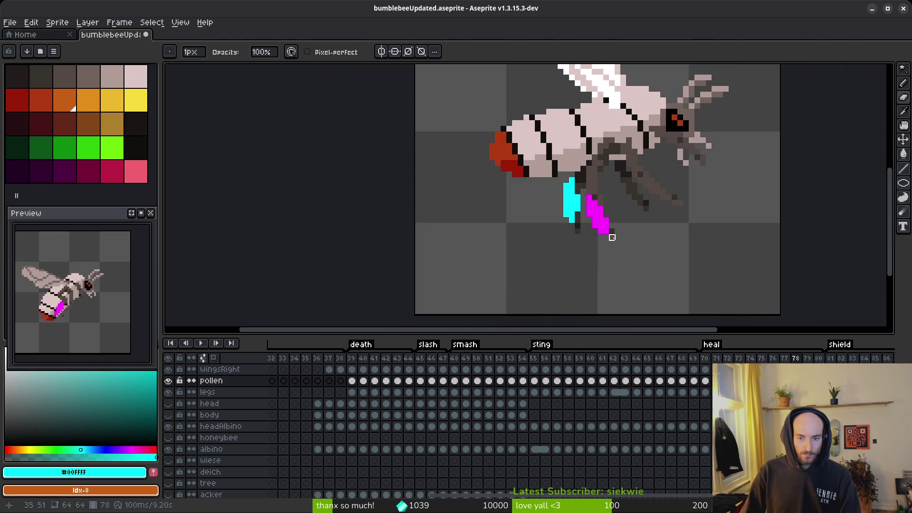
key("b")
scroll(617, 240, "up", 1)
key("ctrl+z")
left_click(605, 231)
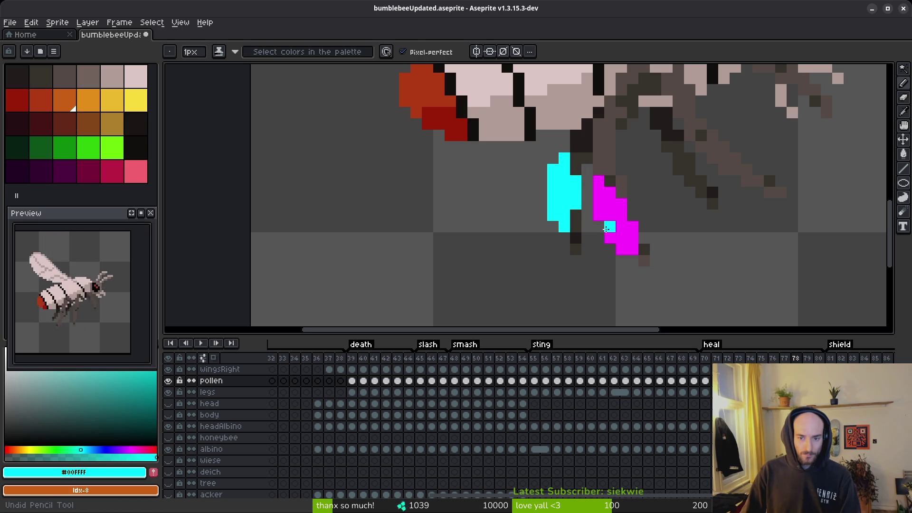
- Compare with frame 77, then add another cyan pixel on frame 78's leg
scroll(606, 230, "down", 3)
key("i")
key("Left")
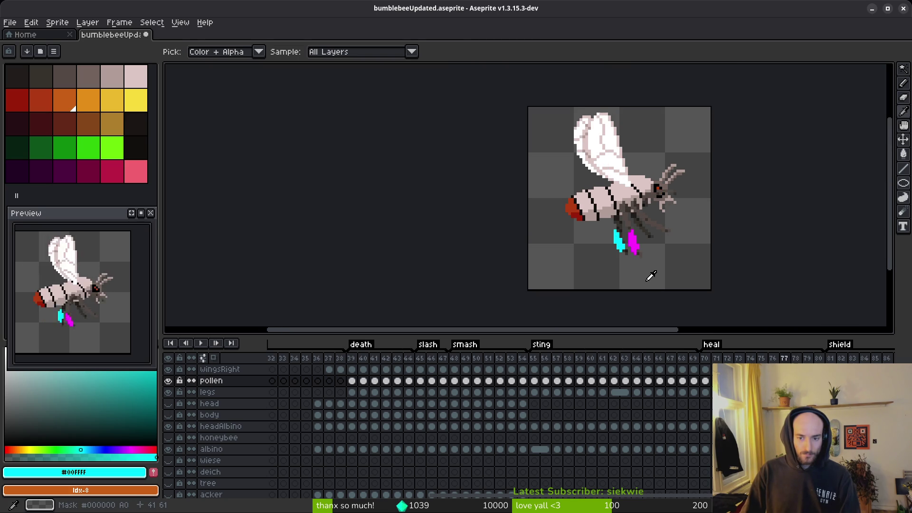
key("Right")
key("b")
scroll(618, 233, "up", 3)
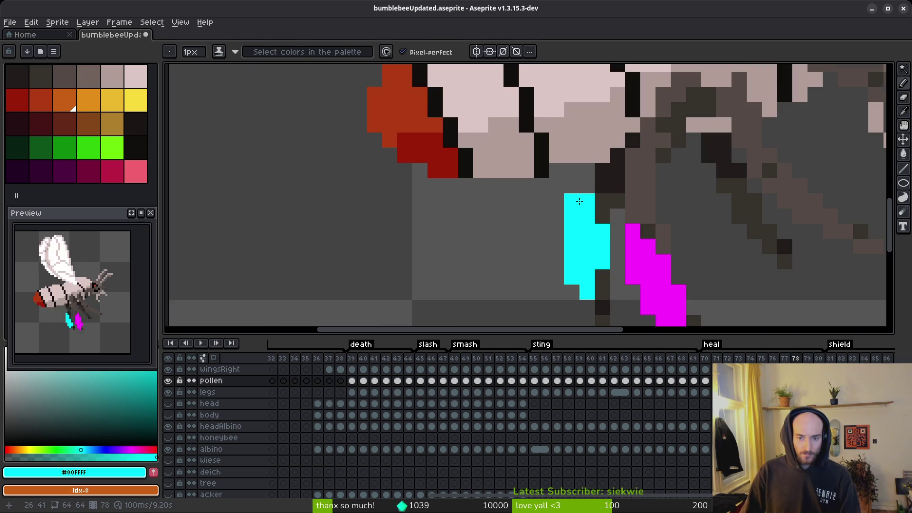
left_click(573, 201)
- Move to frame 79 with the Pencil ready to paint cyan pollen
scroll(577, 204, "down", 3)
key("Right")
key("i")
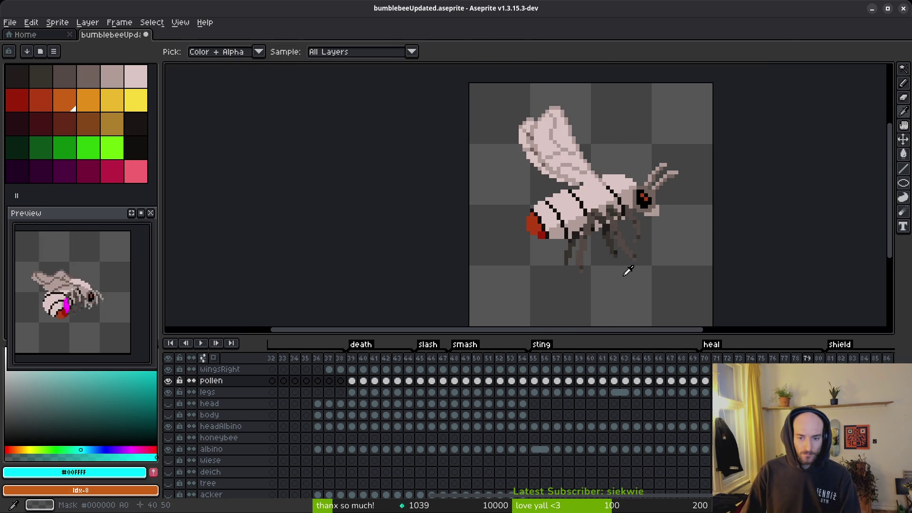
key("b")
scroll(588, 255, "up", 3)
key("i")
key("b")
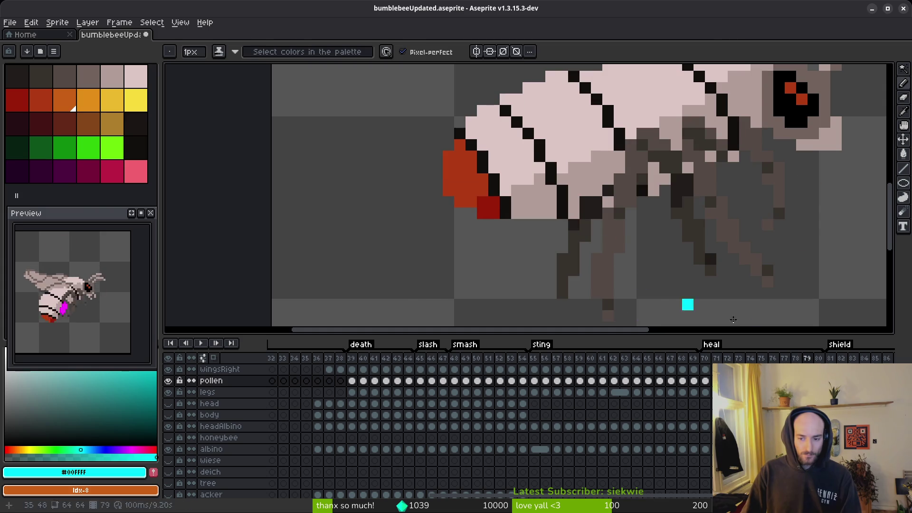
left_click(659, 381)
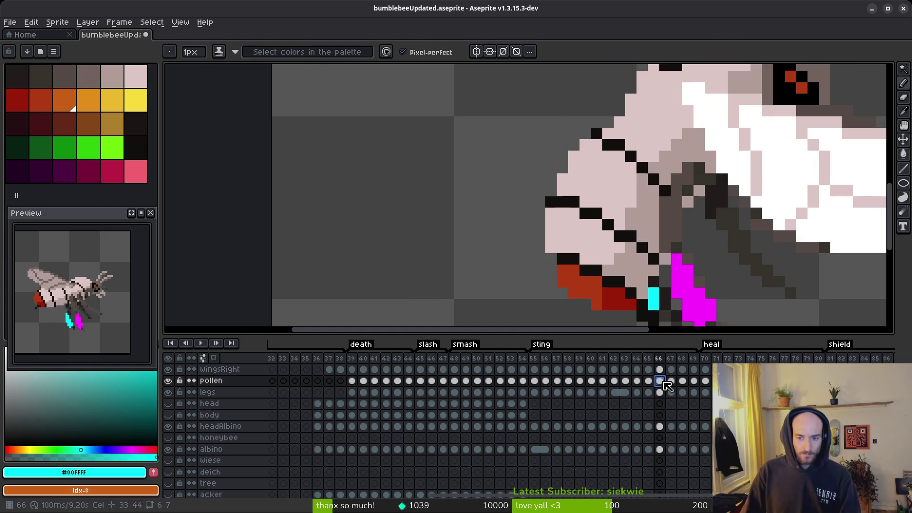
left_click(683, 381)
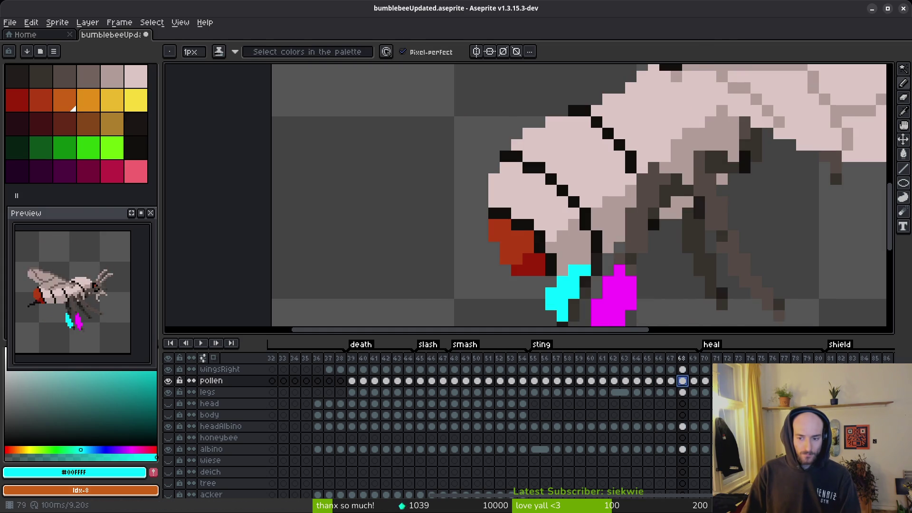
left_click(807, 381)
scroll(368, 197, "down", 3)
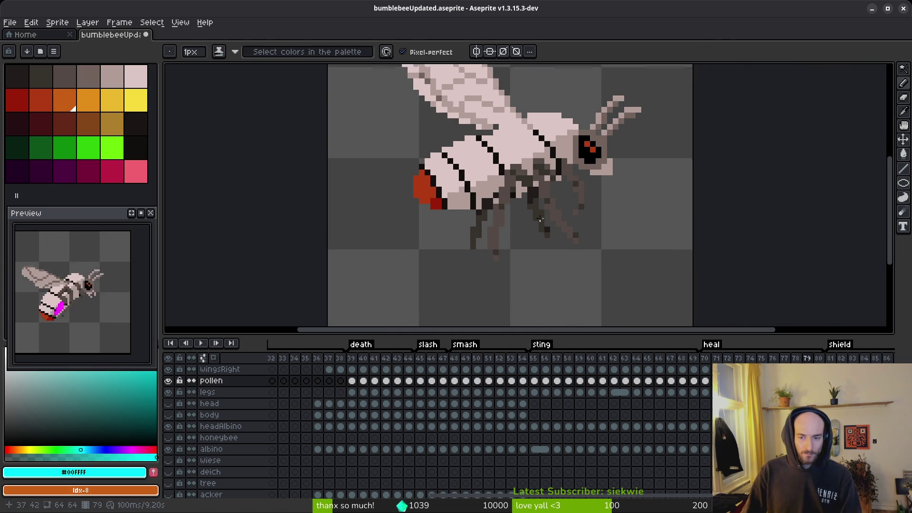
left_click(695, 380)
left_click(683, 381)
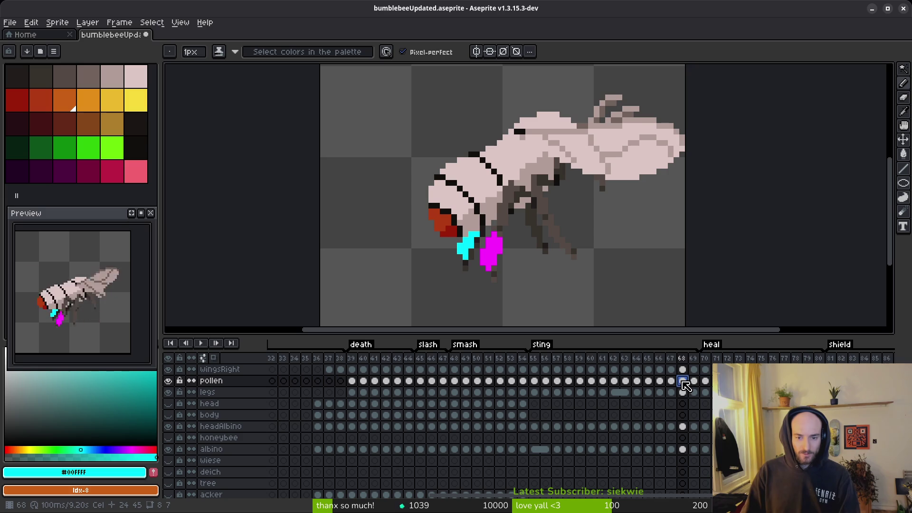
left_click(523, 381)
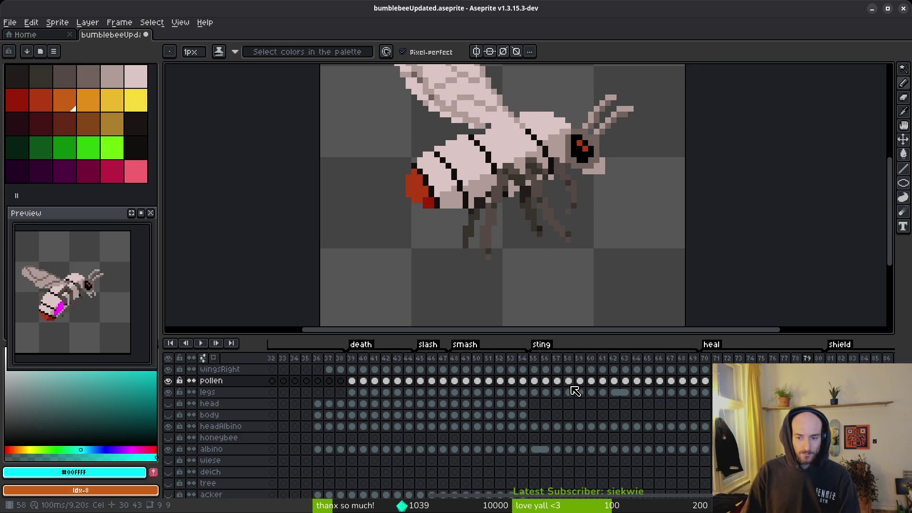
left_click(515, 381)
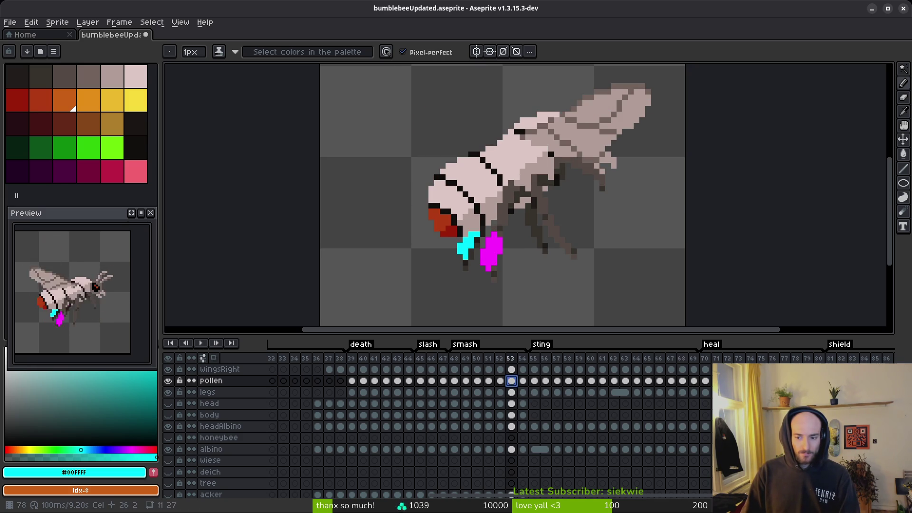
left_click(515, 381)
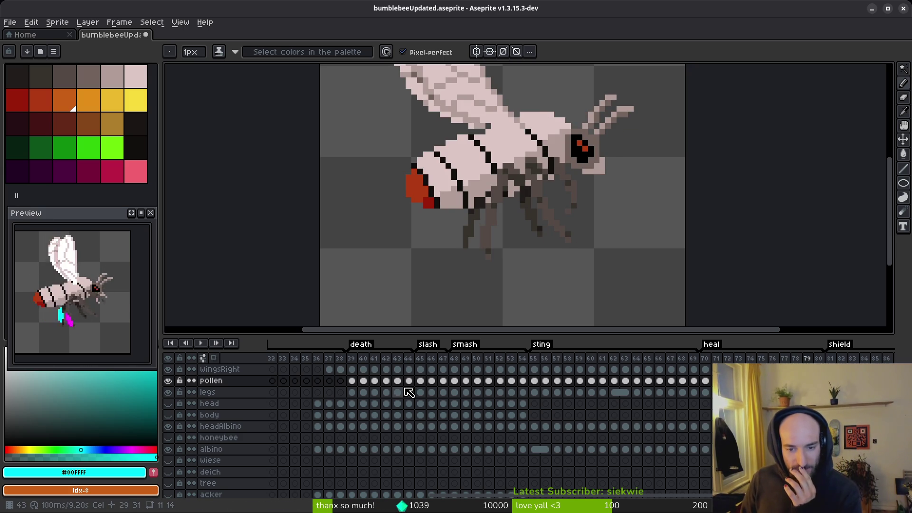
left_click(386, 381)
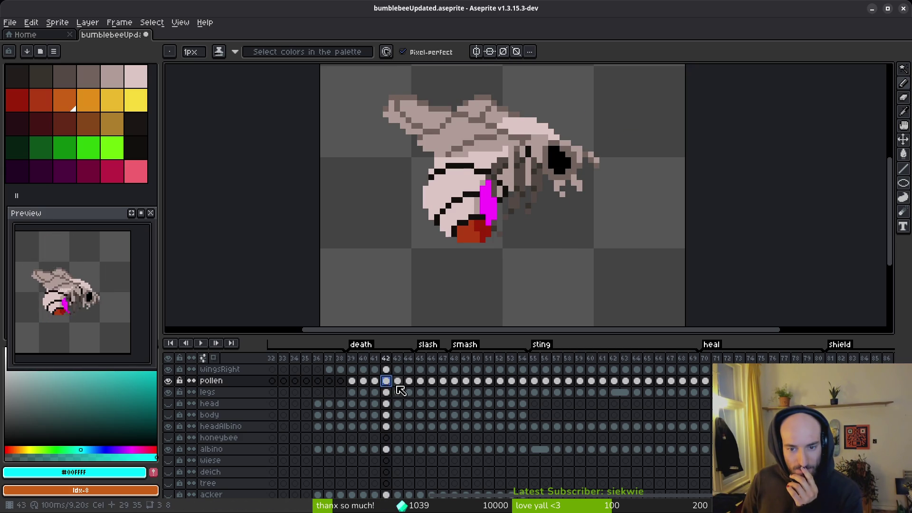
left_click(364, 380)
left_click(352, 381)
left_click(421, 381)
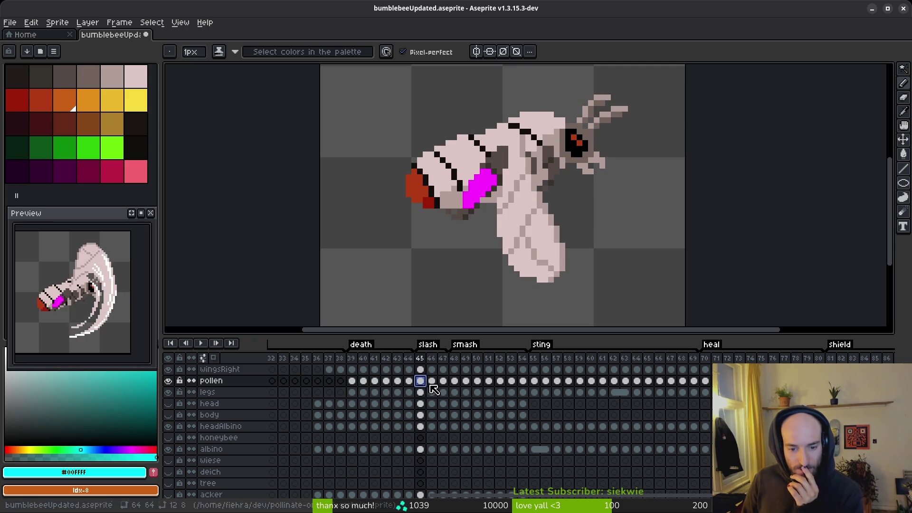
left_click(454, 381)
left_click(466, 381)
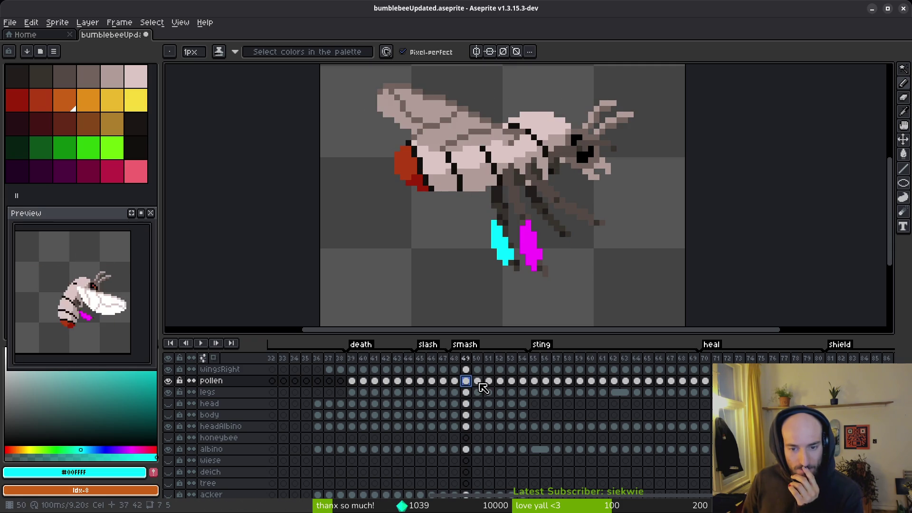
left_click(477, 381)
left_click(488, 381)
left_click(501, 380)
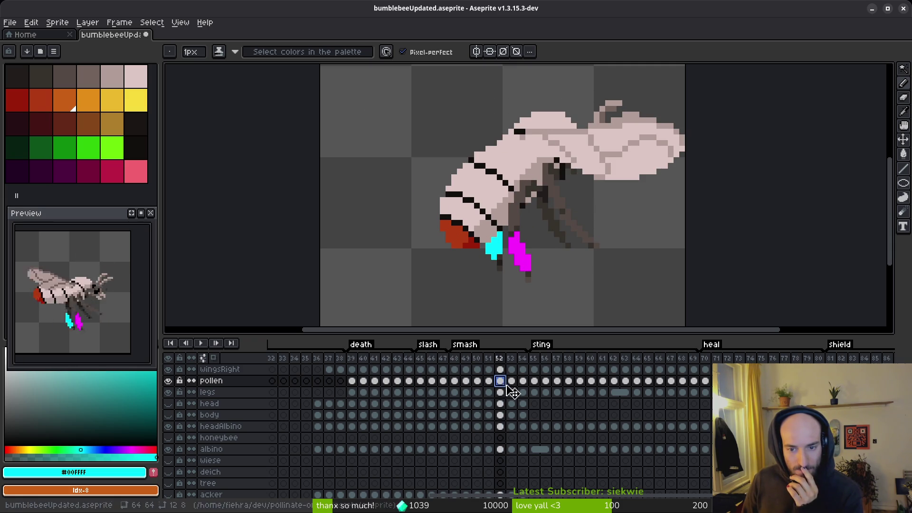
left_click(512, 381)
left_click(523, 382)
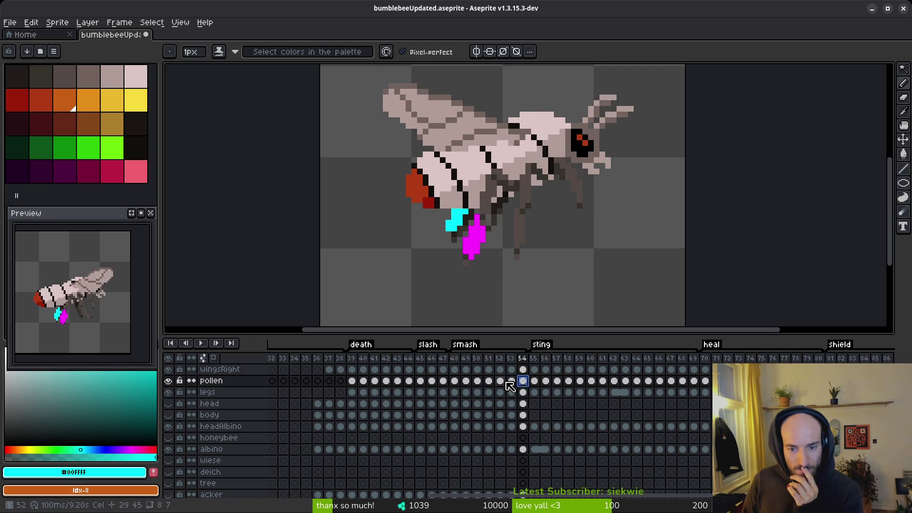
left_click(511, 381)
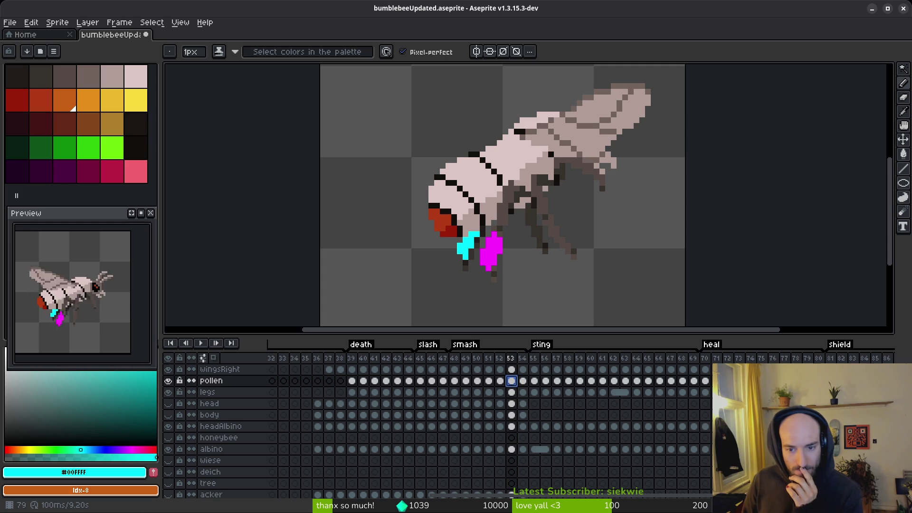
left_click(807, 380)
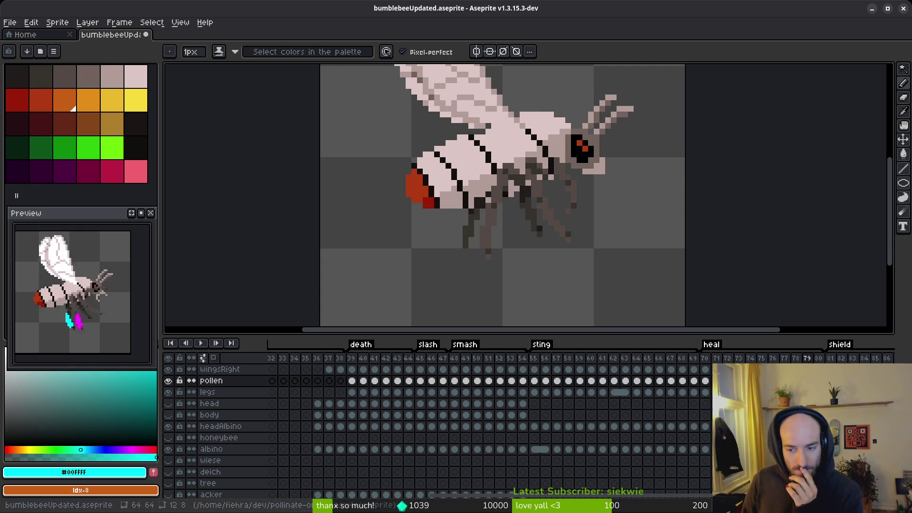
left_click(818, 380)
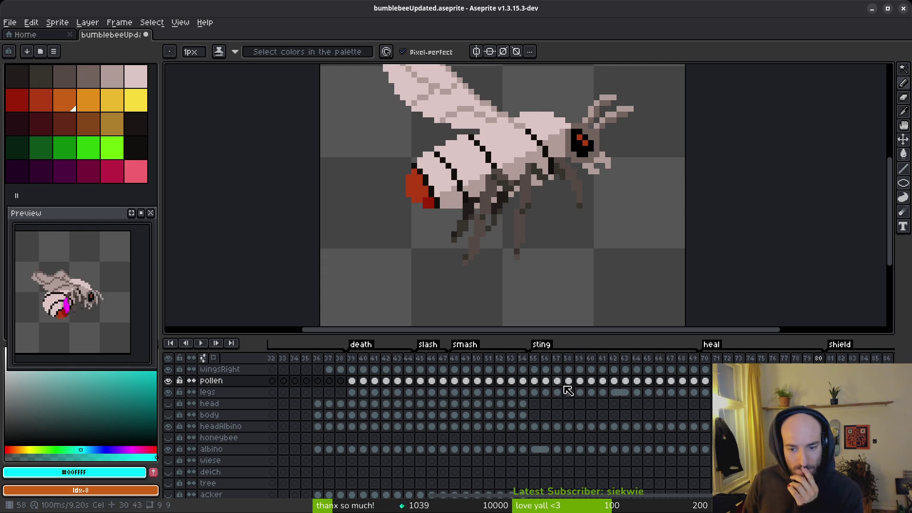
left_click(524, 383)
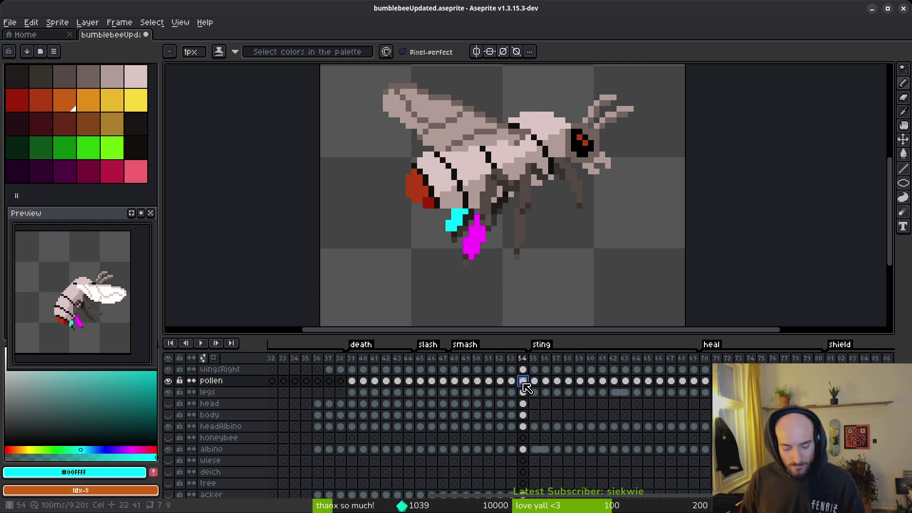
key("ctrl+z")
key("ctrl+y")
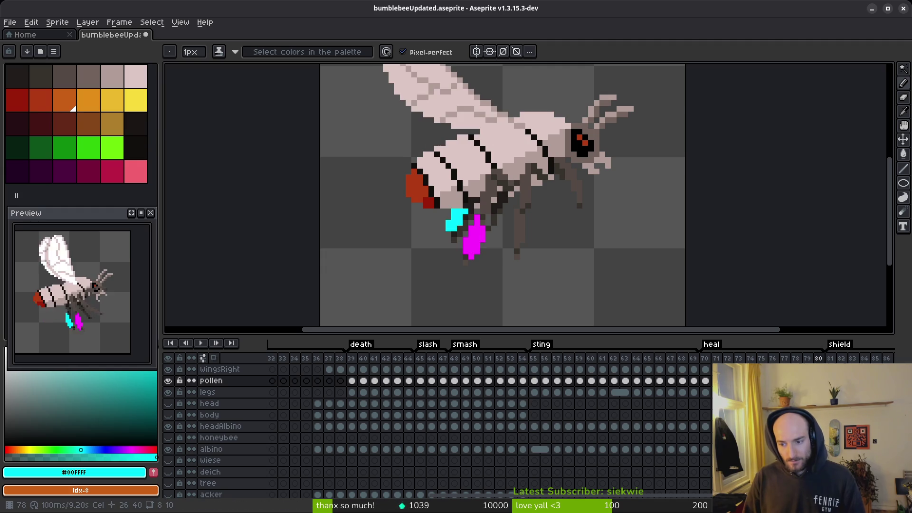
key("Left")
key("Left")
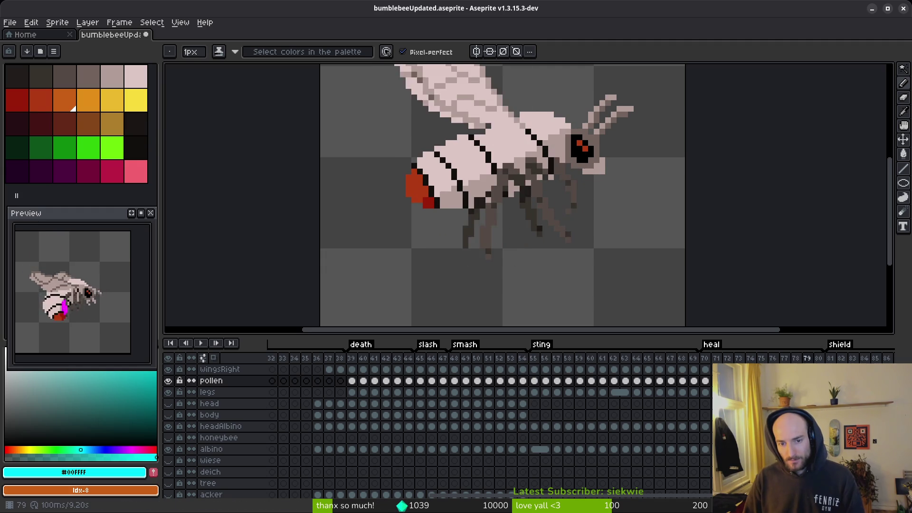
scroll(480, 244, "up", 5)
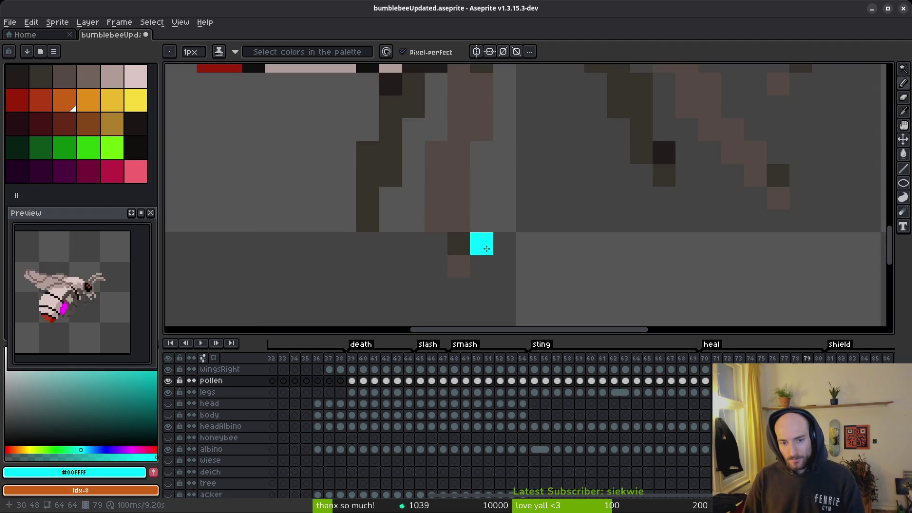
- Paint cyan pollen pixels and a column down the bee's leg, undoing a stray pixel
left_click(447, 203)
left_click_drag(427, 228, 428, 249)
left_click(448, 181)
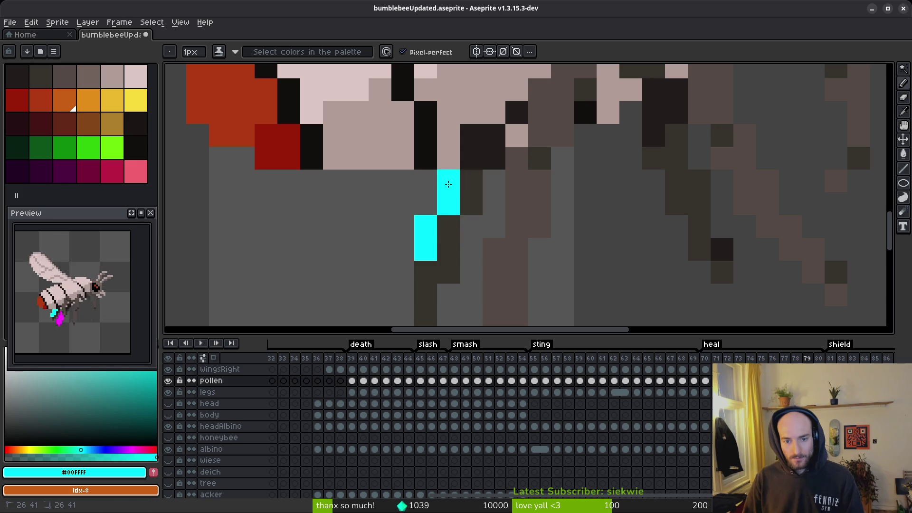
scroll(475, 252, "down", 3)
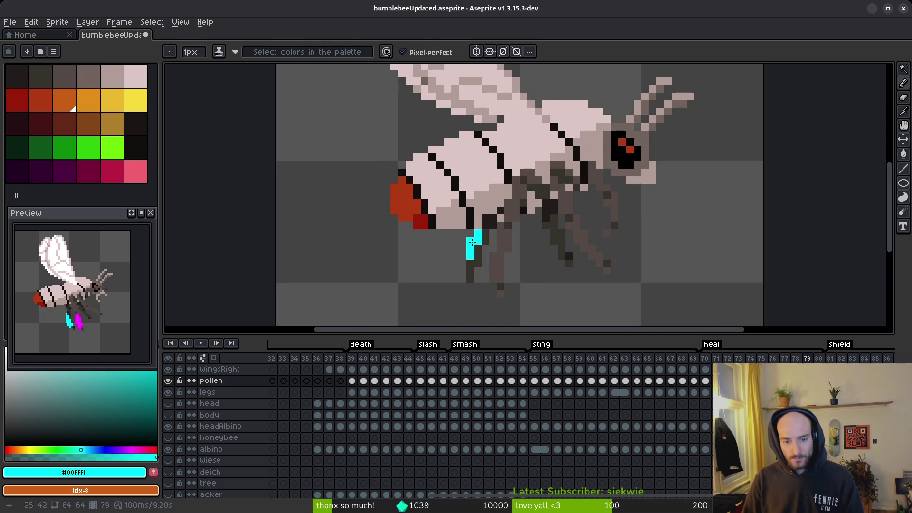
mouse_move(462, 263)
left_mouse_down()
mouse_move(479, 248)
mouse_move(465, 257)
left_mouse_up()
key("ctrl+z")
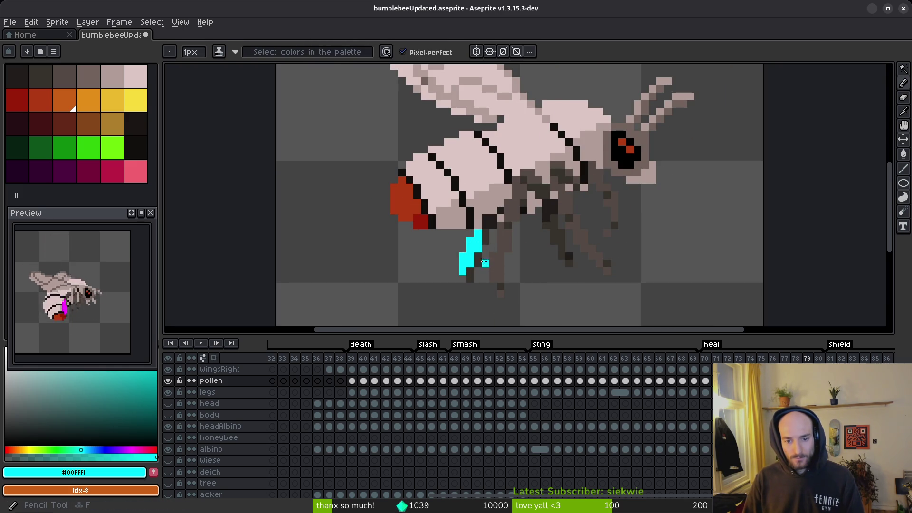
scroll(493, 251, "down", 3)
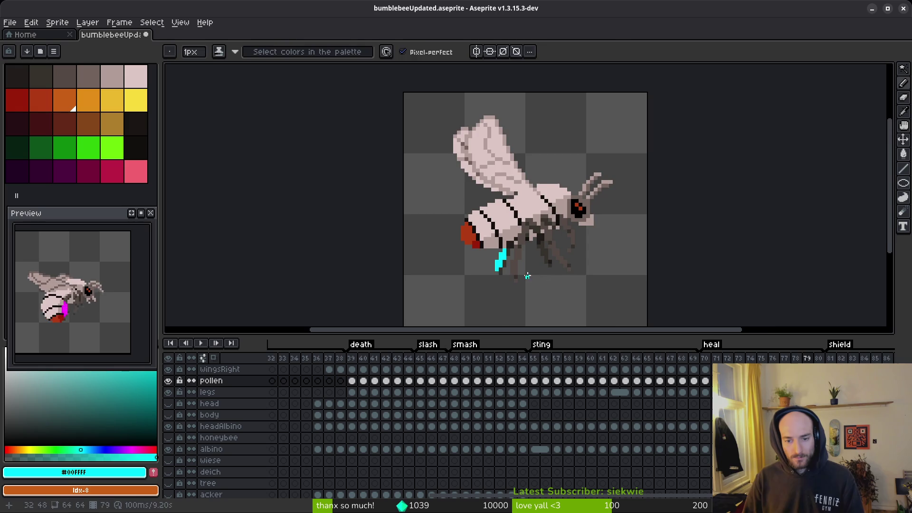
scroll(521, 271, "up", 3)
- Pick the magenta colour and draw a magenta pollen strip extending down the leg
left_click(521, 271, "alt")
scroll(492, 257, "up", 2)
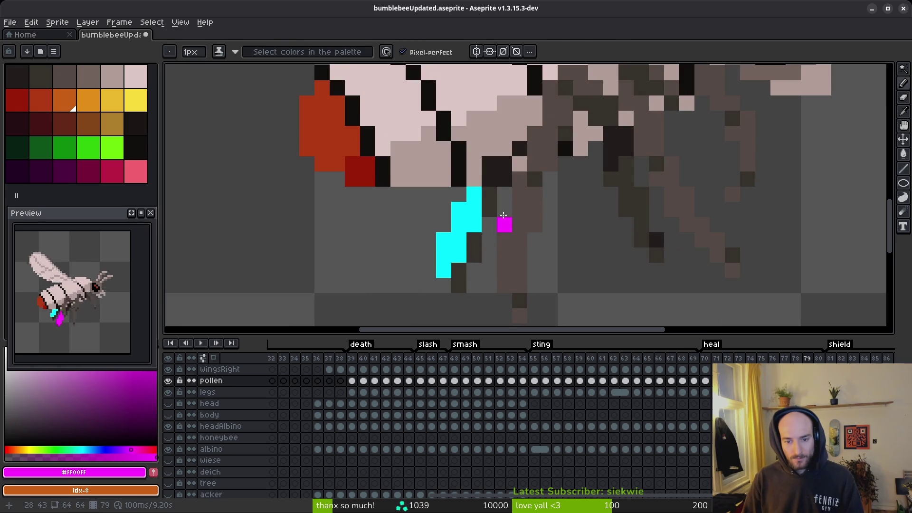
mouse_move(518, 196)
left_mouse_down()
mouse_move(511, 207)
mouse_move(508, 198)
left_mouse_up()
left_click_drag(524, 238, 503, 285)
left_click(494, 228)
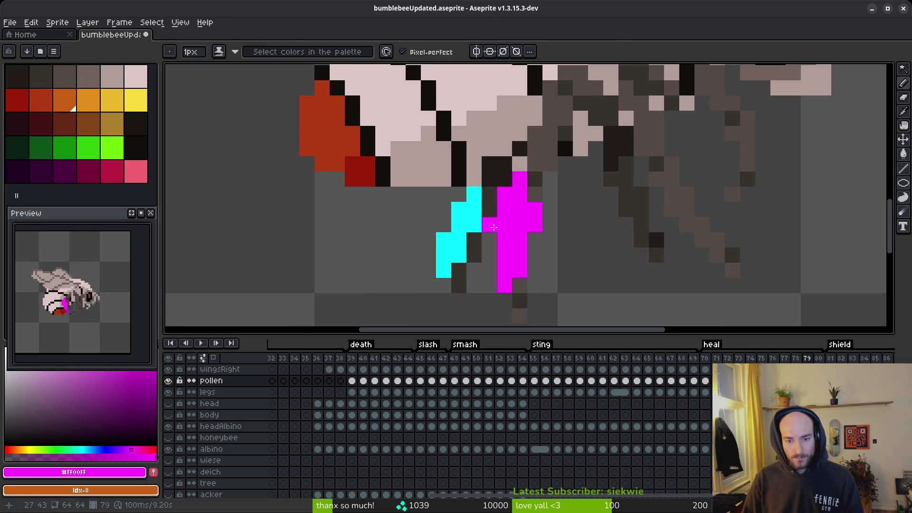
scroll(603, 285, "down", 3)
scroll(597, 291, "up", 1)
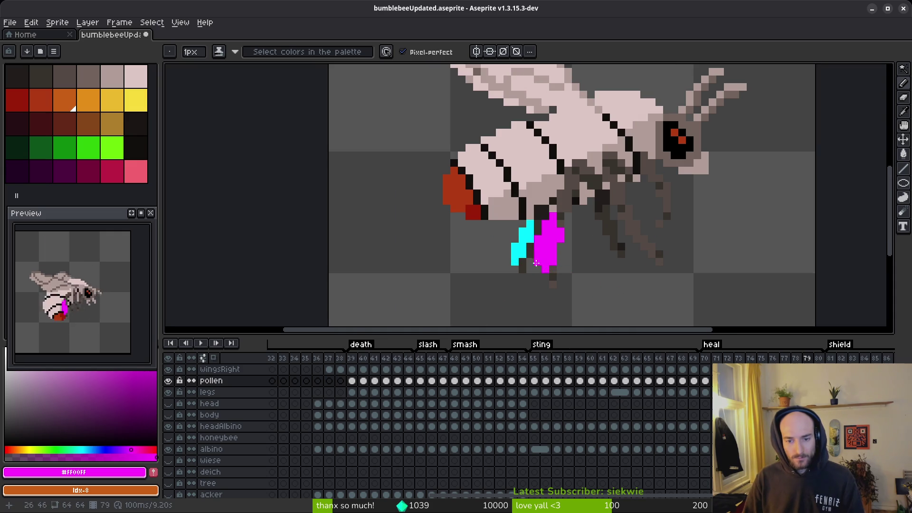
- Compare frame 80 against frame 78 to check the bee's neighbouring poses
key("e")
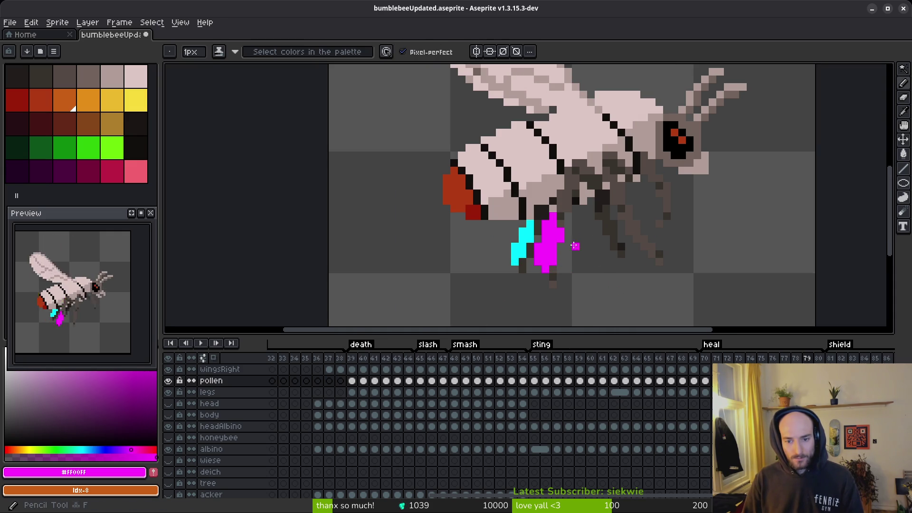
scroll(606, 270, "down", 3)
key("i")
key("Left")
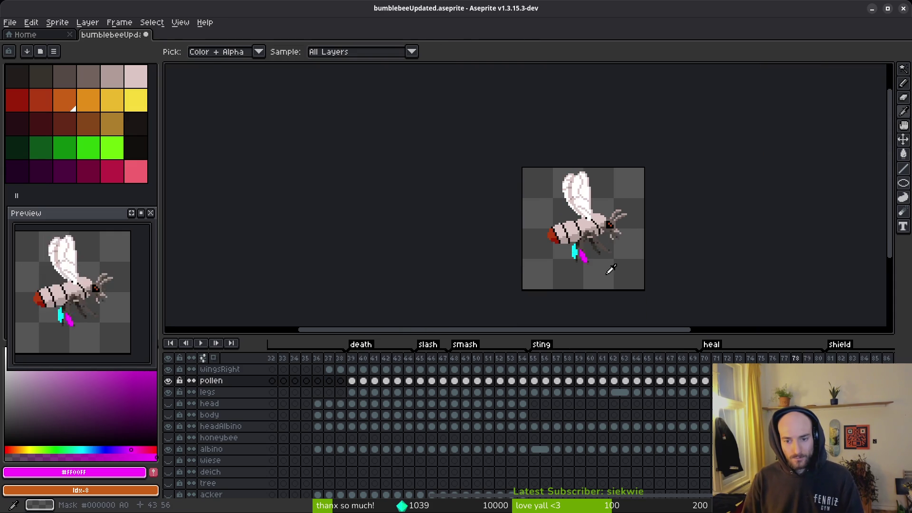
key("Right")
key("Right")
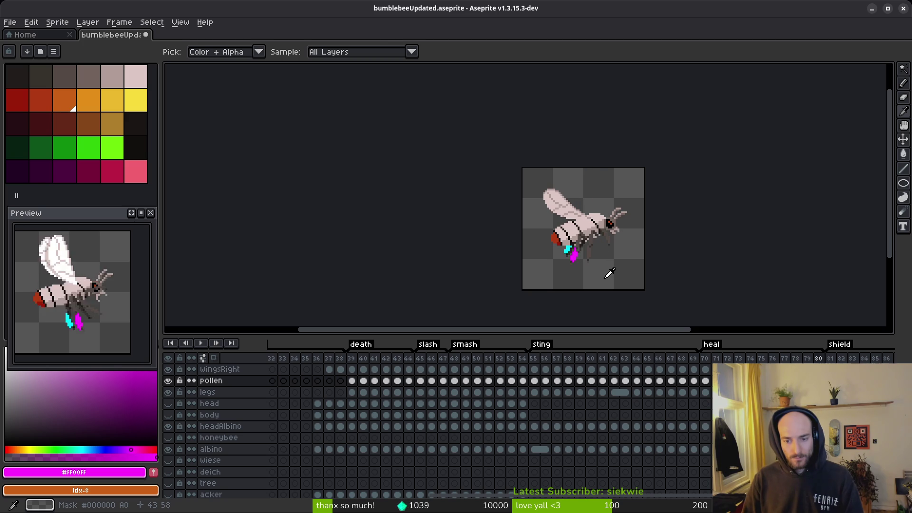
scroll(606, 271, "up", 3)
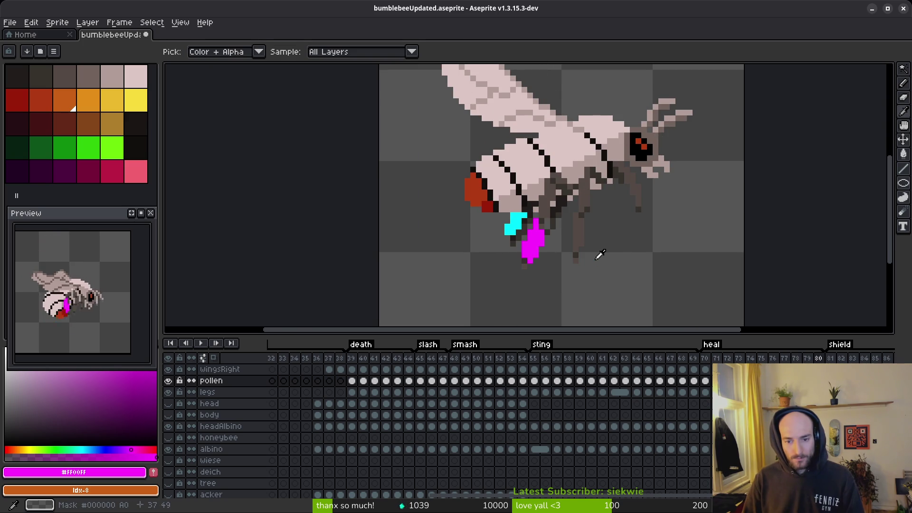
key("Left")
key("Right")
scroll(543, 257, "up", 4)
- Add a magenta pixel right of the pollen, redo the stray-pixel removal, and save the sprite
key("e")
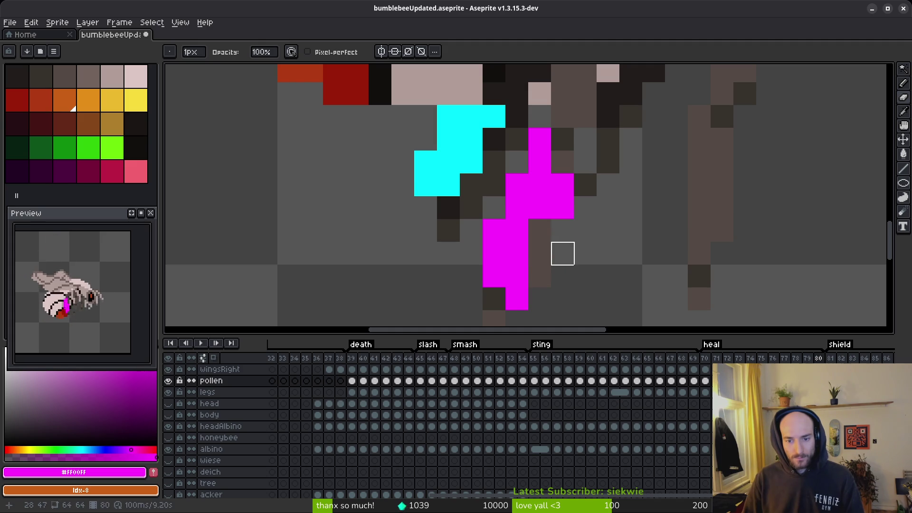
key("b")
left_click(582, 254)
scroll(572, 257, "down", 3)
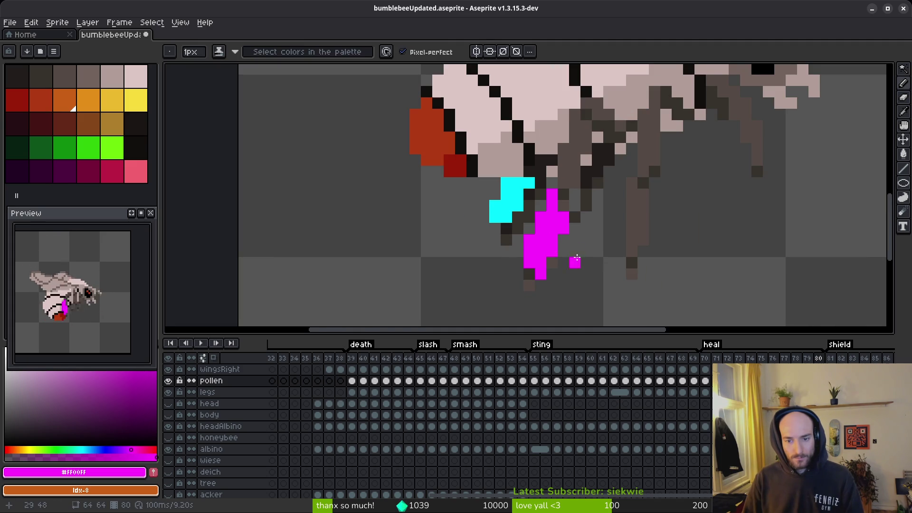
scroll(576, 260, "down", 3)
key("ctrl+y")
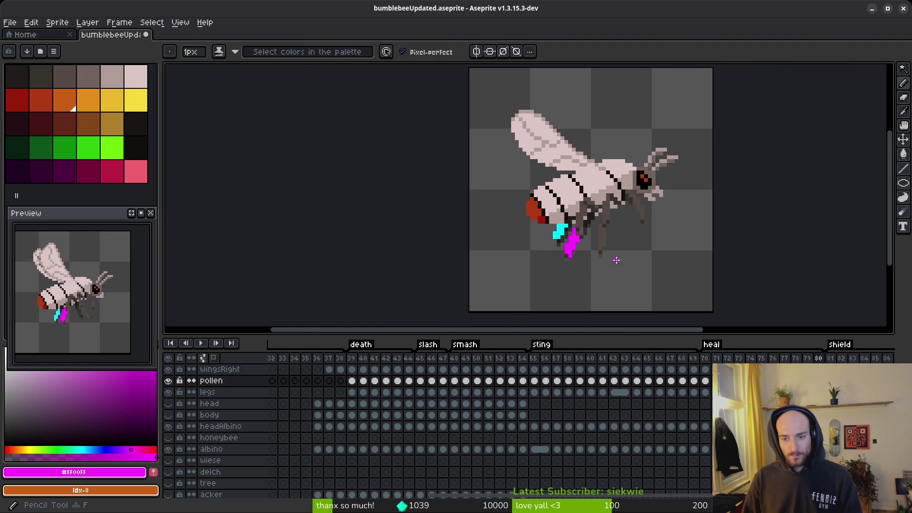
key("ctrl+s")
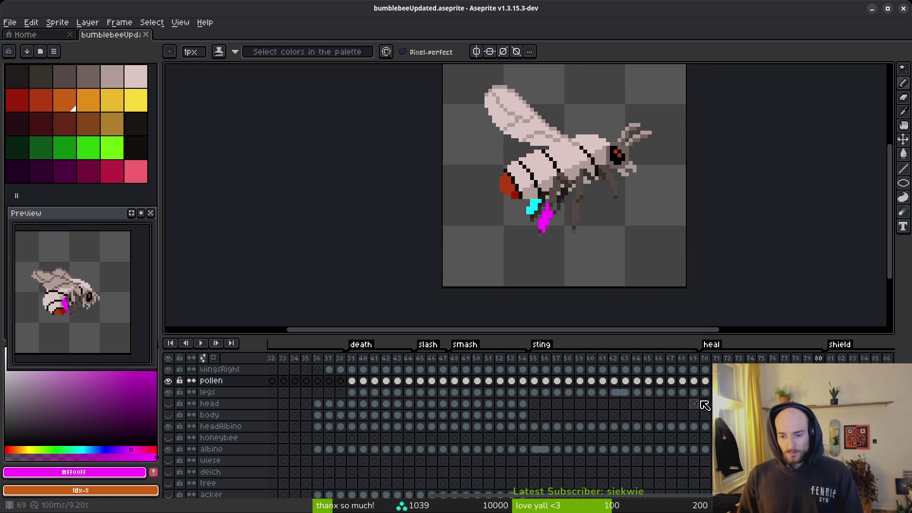
- Select the pollen cels across frames 70–81, save, then clear the multi-frame selection
left_click_drag(787, 354, 648, 405)
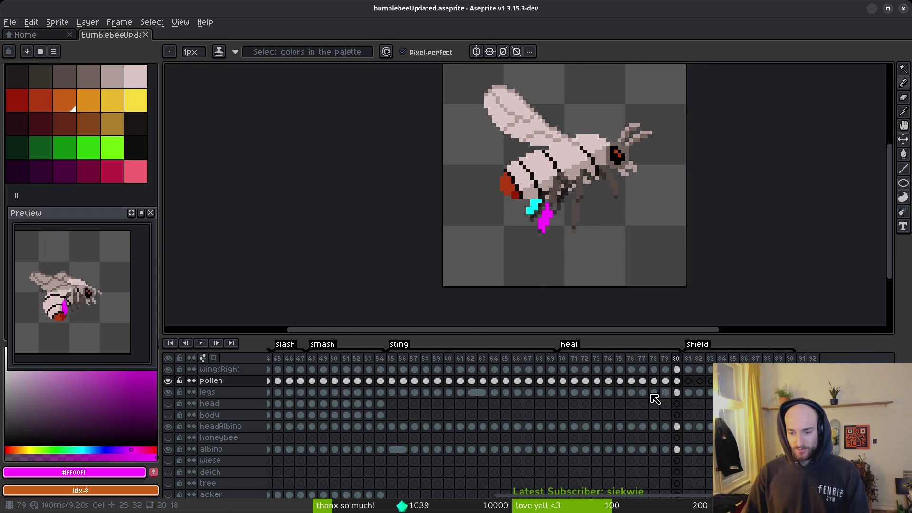
mouse_move(564, 388)
left_mouse_down()
mouse_move(692, 380)
mouse_move(707, 382)
mouse_move(708, 409)
left_mouse_up()
key("ctrl+s")
left_click(562, 381)
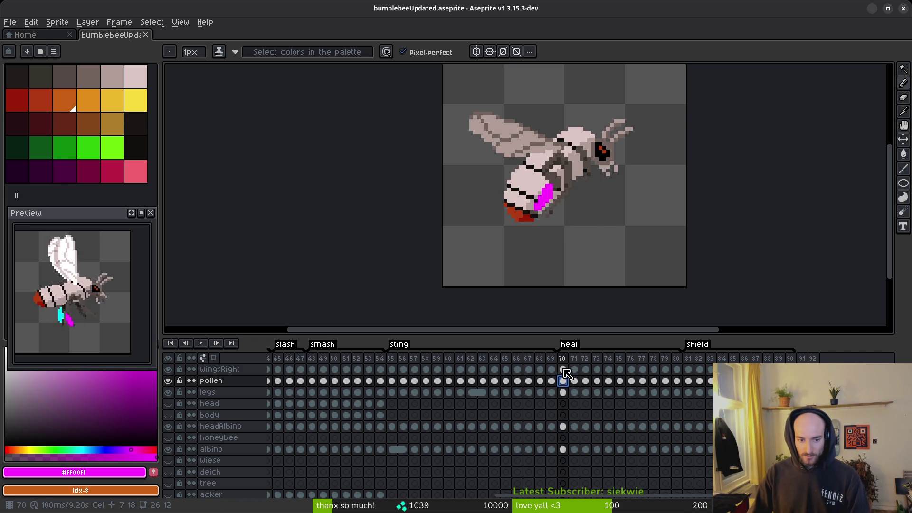
left_click(563, 449)
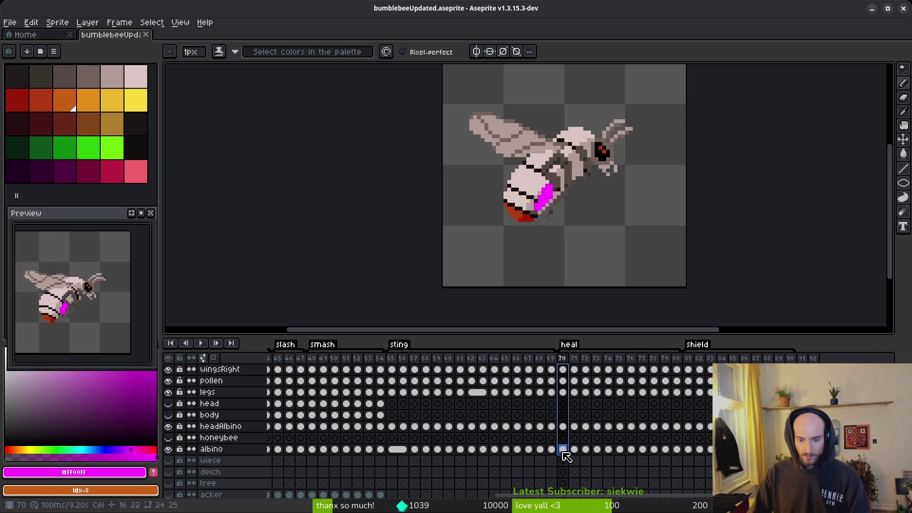
left_click(688, 369, "shift")
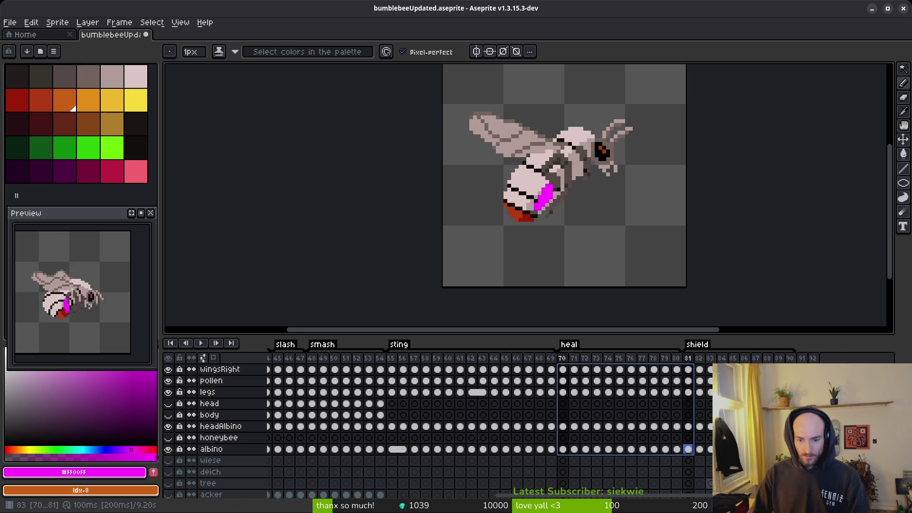
left_click(565, 371)
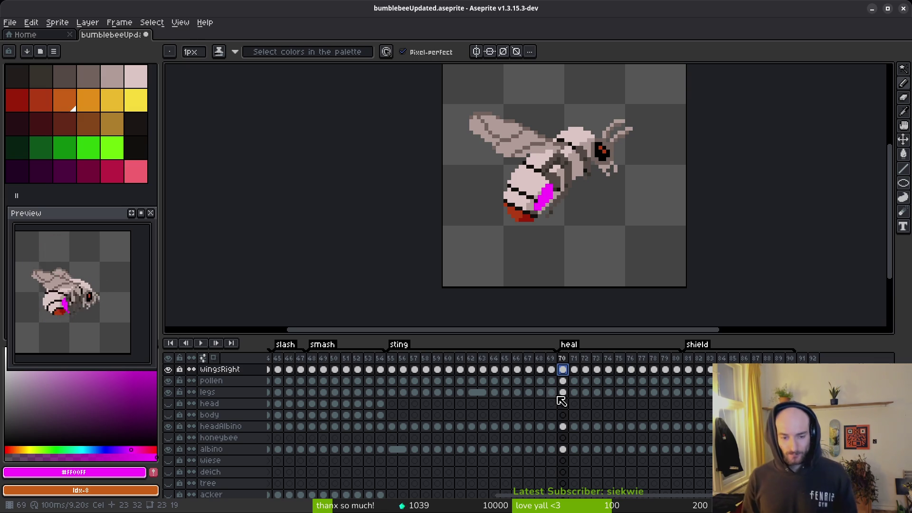
- Jump to sting frame 55, then step through the smash frames to frame 54
left_click(393, 372)
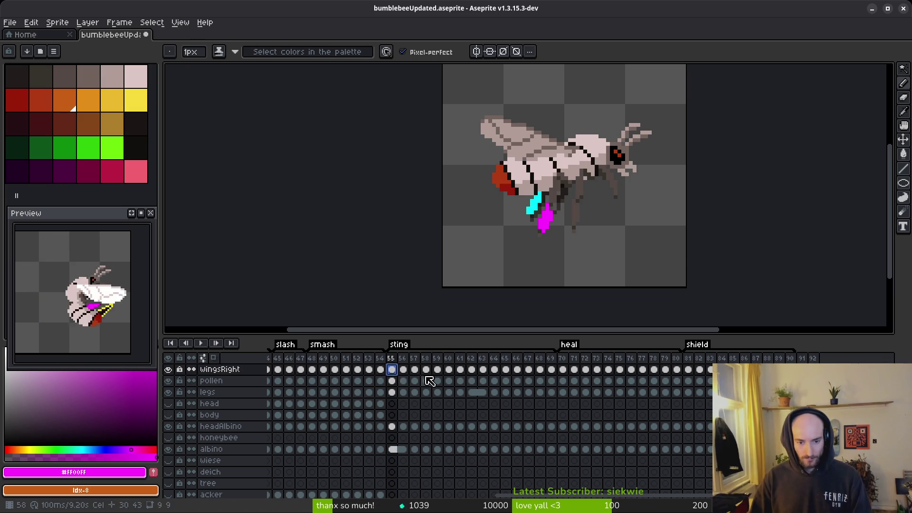
left_click(316, 372)
key("Right")
key("Right")
key("Right")
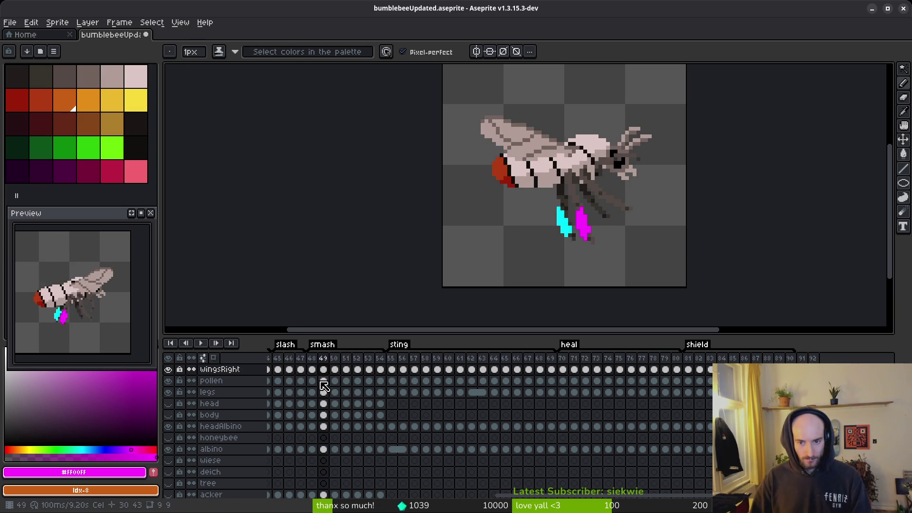
key("Right")
key("Right")
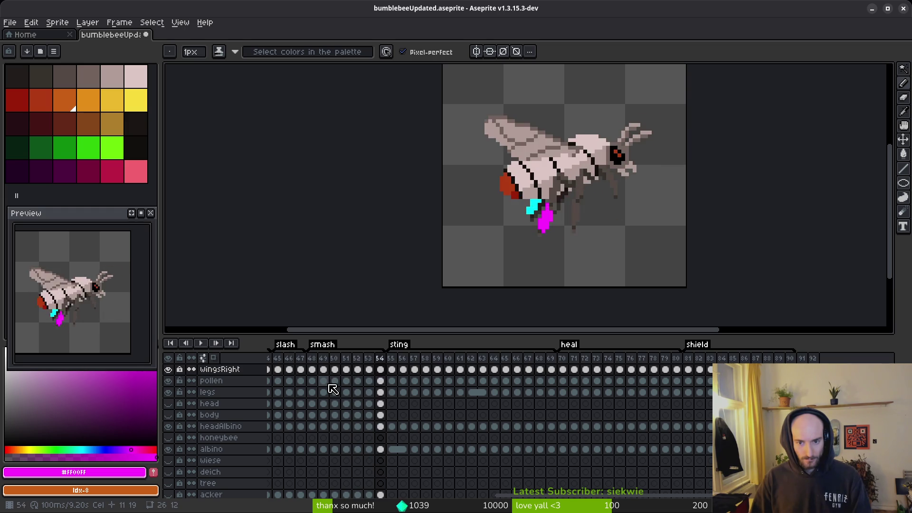
key("Right")
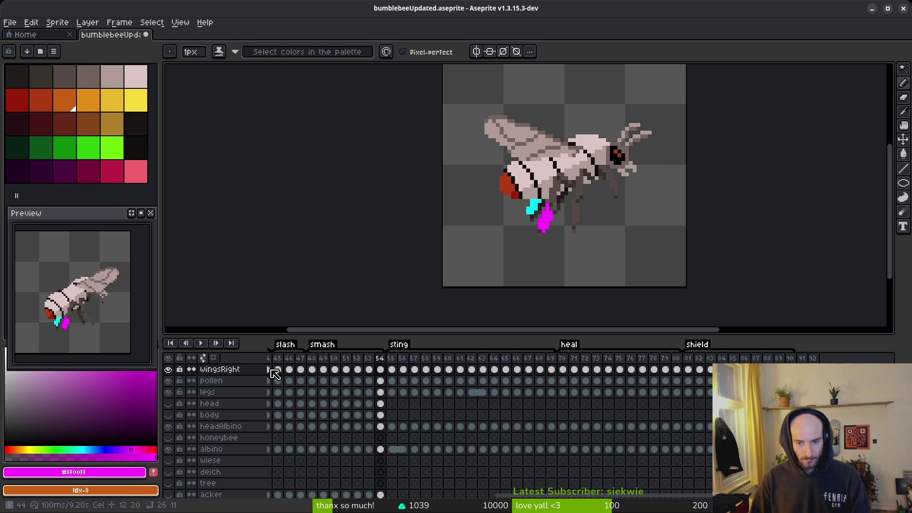
- Inspect the legs, head, body, headAlbino and albino cels, then play and stop the animation
left_click(380, 391)
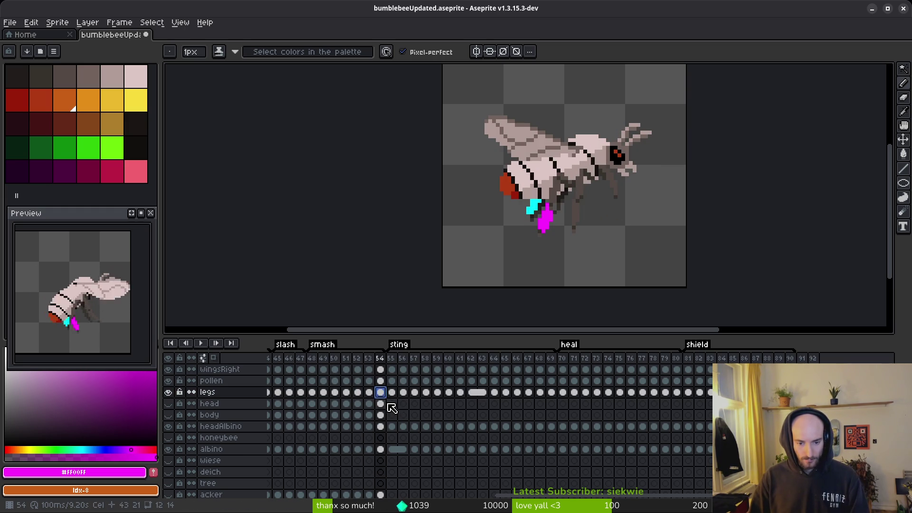
left_click(380, 403)
left_click(381, 414)
left_click(381, 426)
left_click(380, 449)
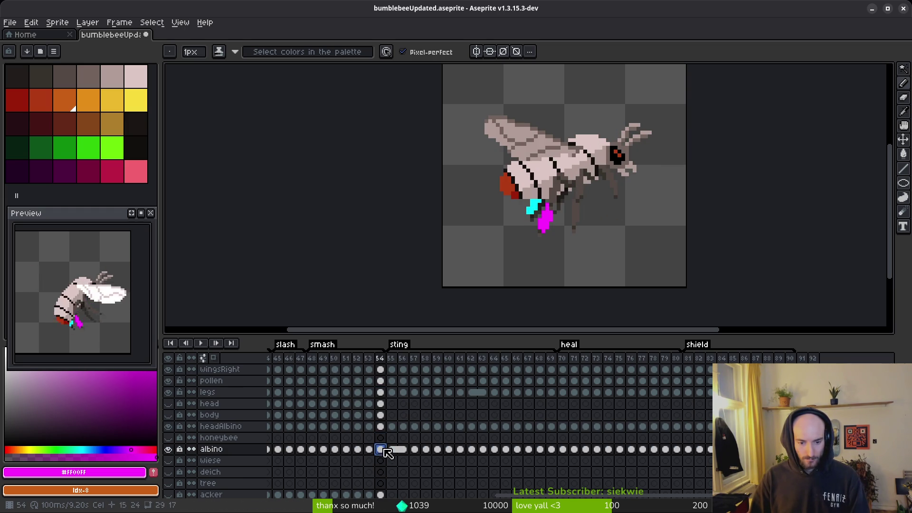
left_click(392, 448)
key("Return")
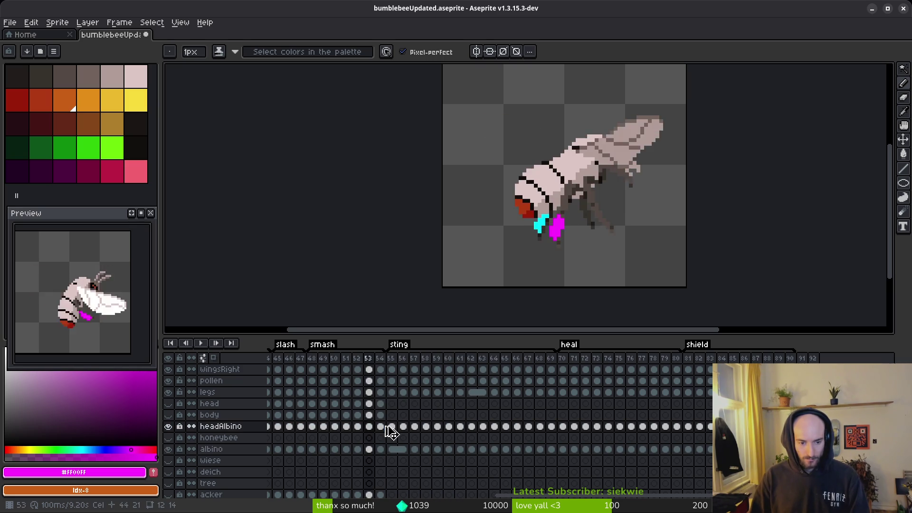
left_click(386, 392)
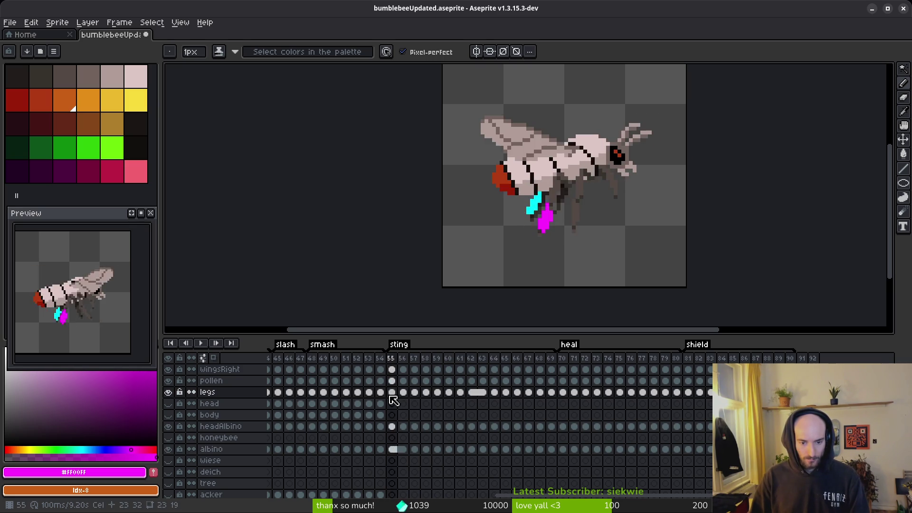
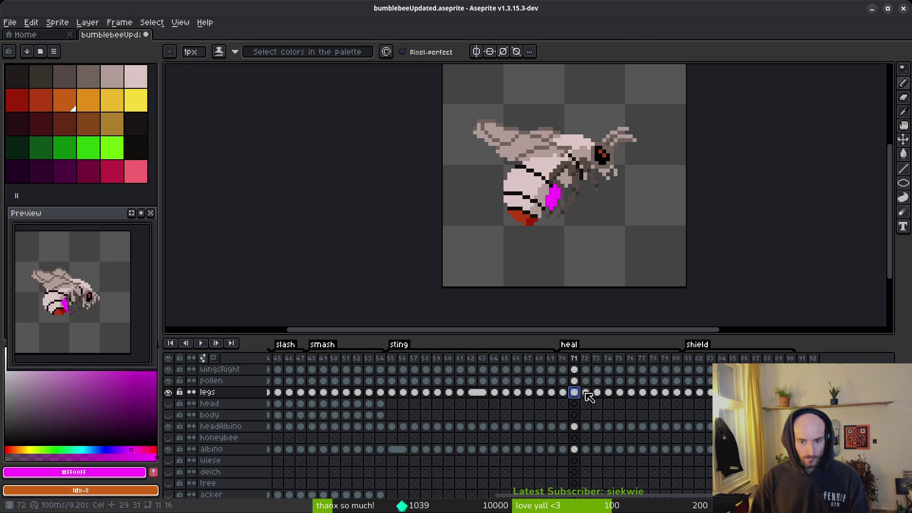
- Compare the legs cels at frames 48, 49, 56, 73, 78 and 79
left_click(654, 392)
left_click(665, 392)
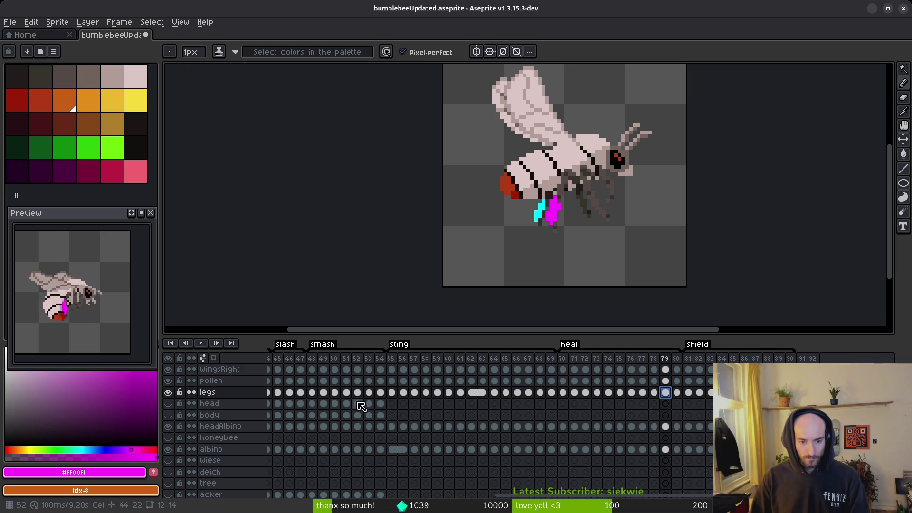
left_click(324, 393)
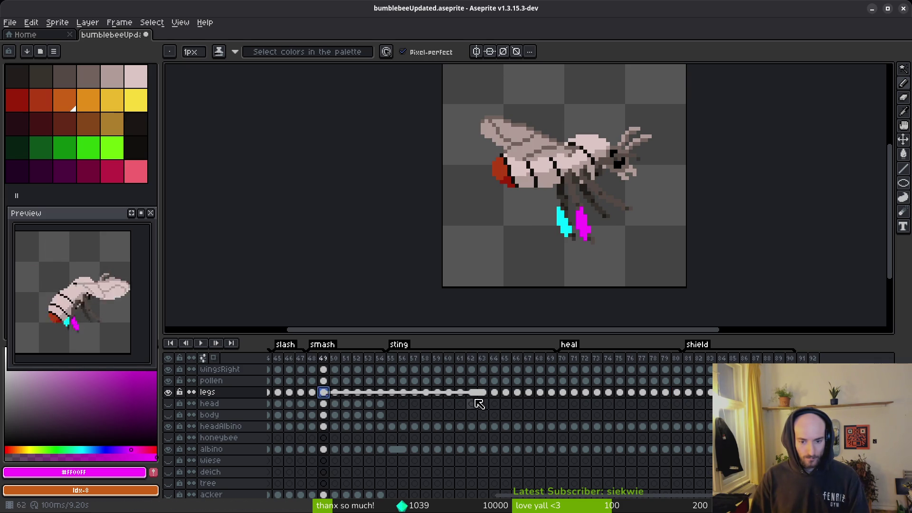
left_click(311, 393)
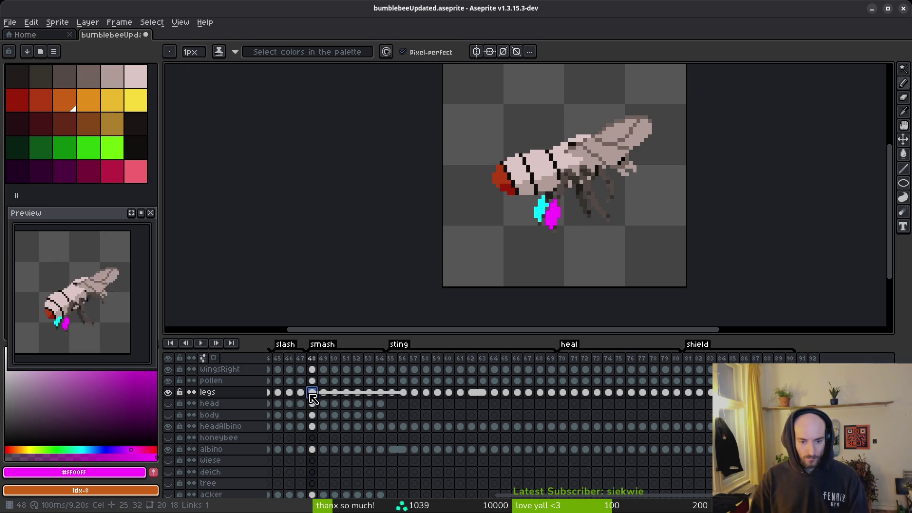
left_click(403, 392)
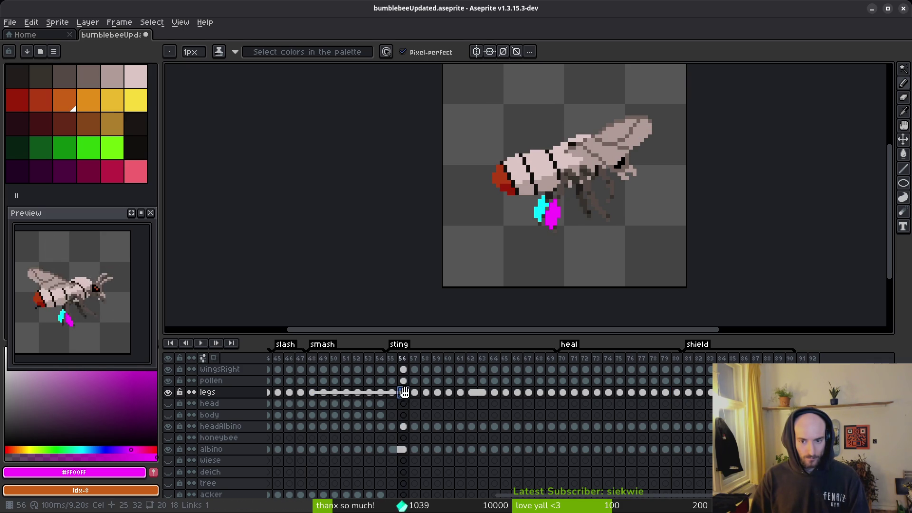
left_click(598, 394)
left_click(654, 394)
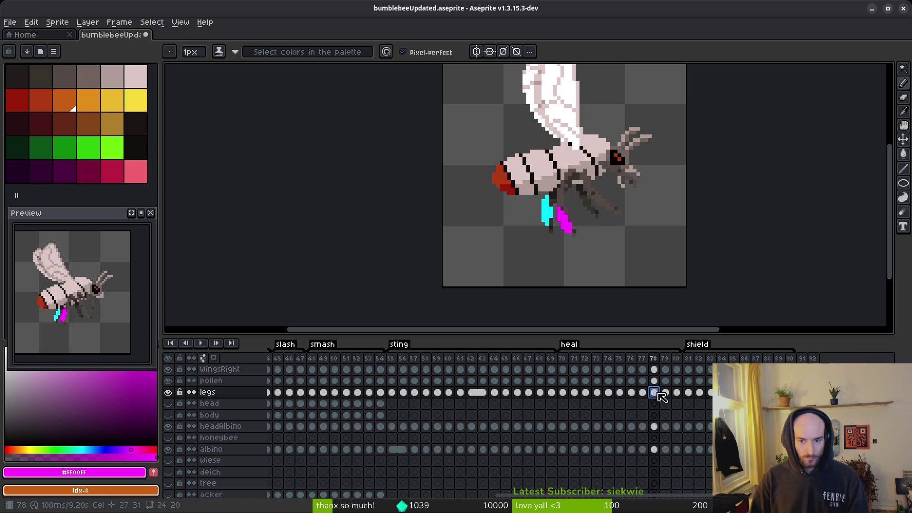
left_click(665, 392)
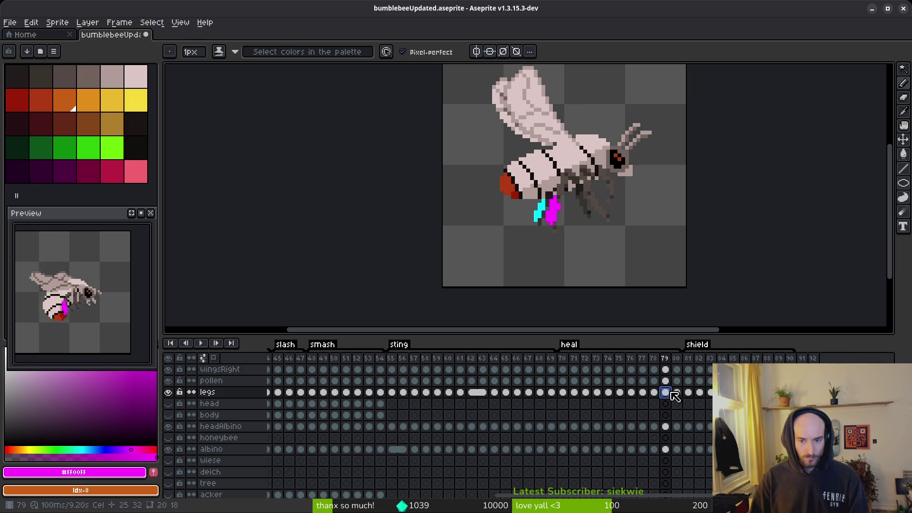
left_click(403, 393)
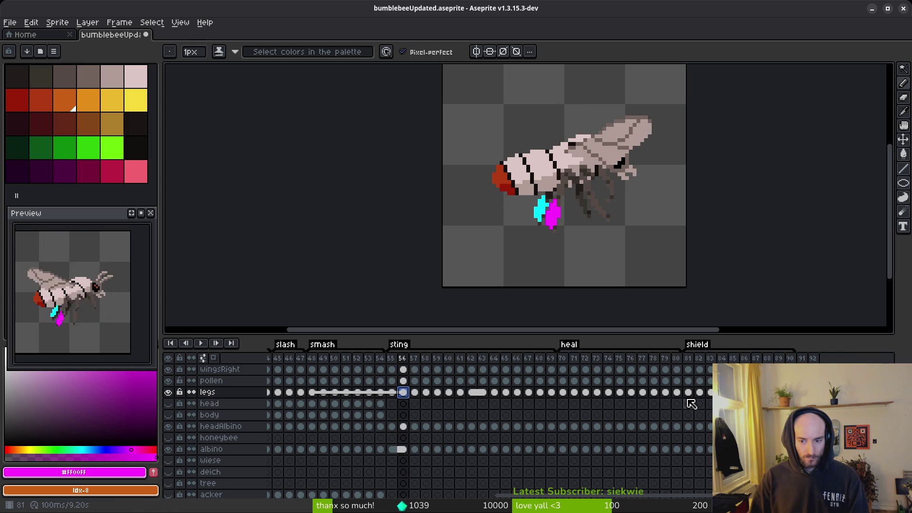
left_click(669, 394)
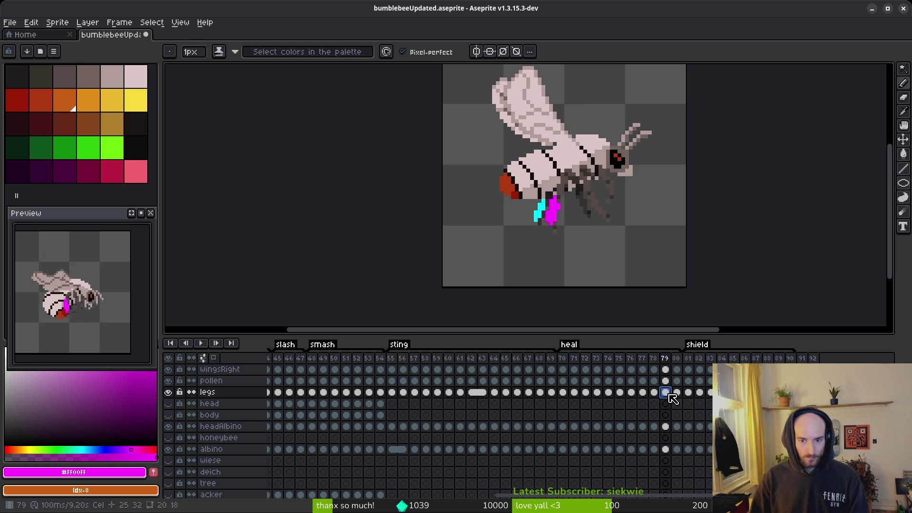
left_click(408, 393)
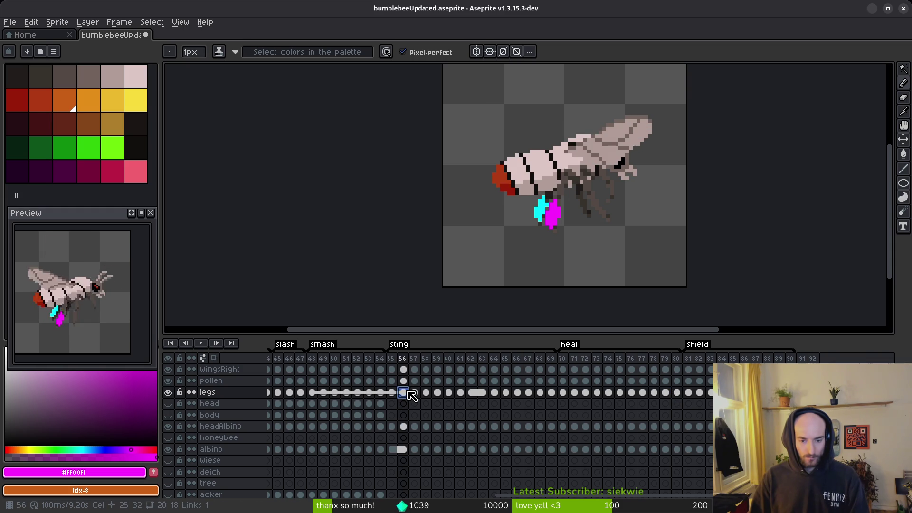
- Select the legs cels from frame 56 through 89, then review legs at frames 79, 80 and 89
left_click(404, 381)
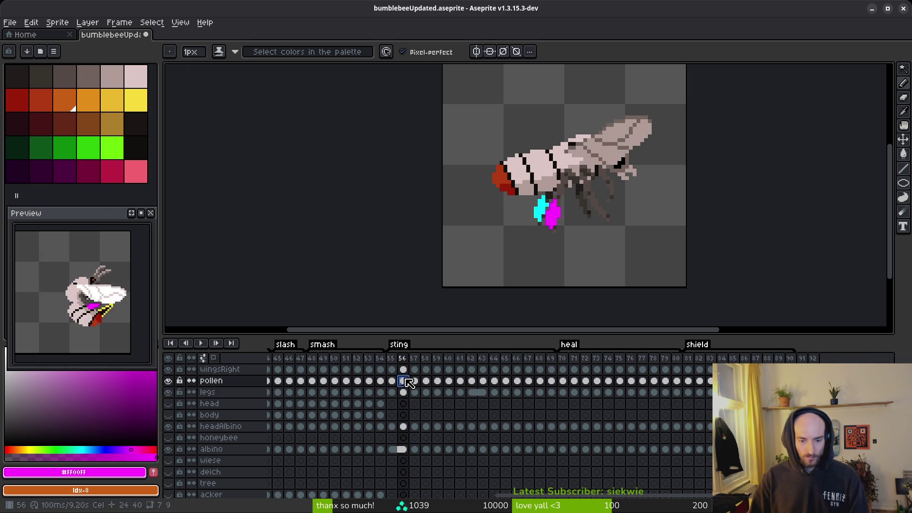
left_click(700, 393)
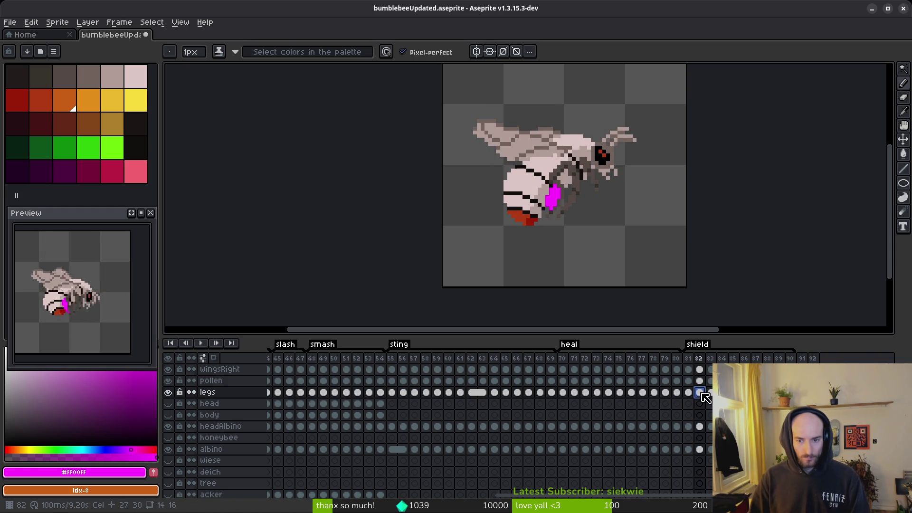
left_click(666, 393)
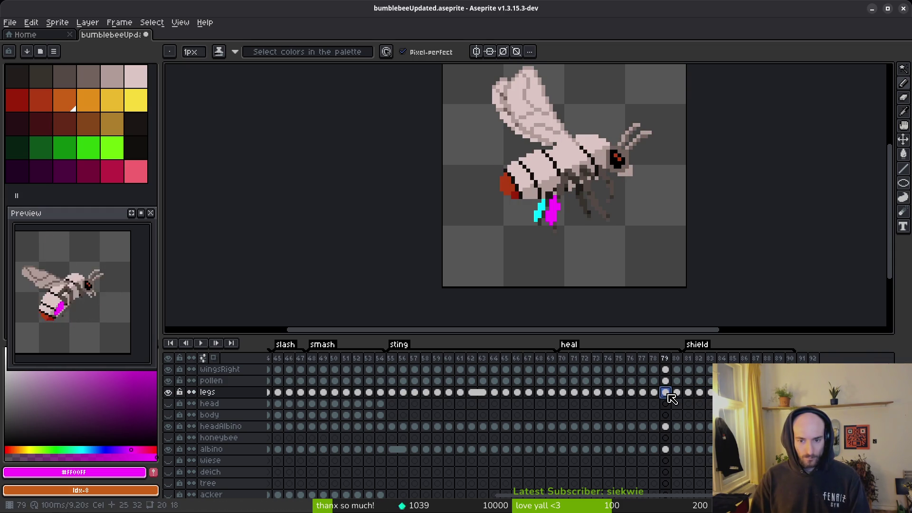
left_click(404, 393)
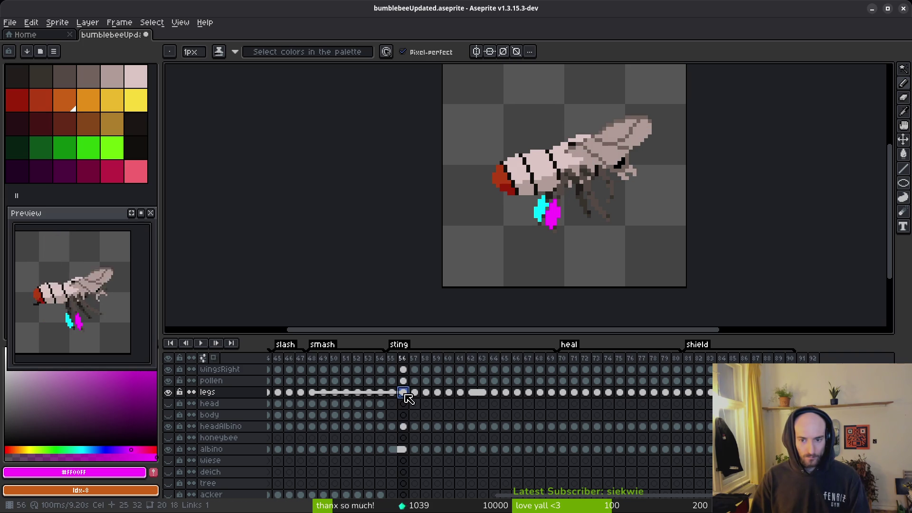
left_click(665, 393, "shift")
left_click(777, 393, "shift")
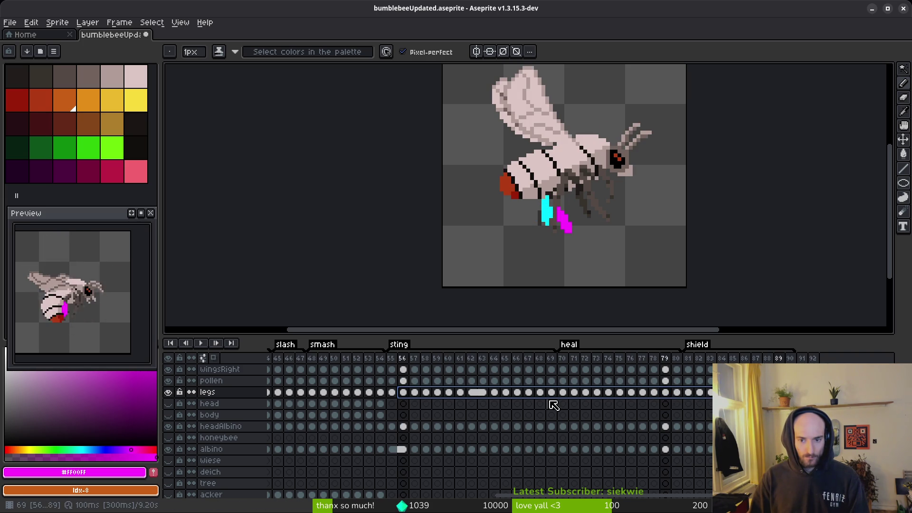
left_click(677, 393)
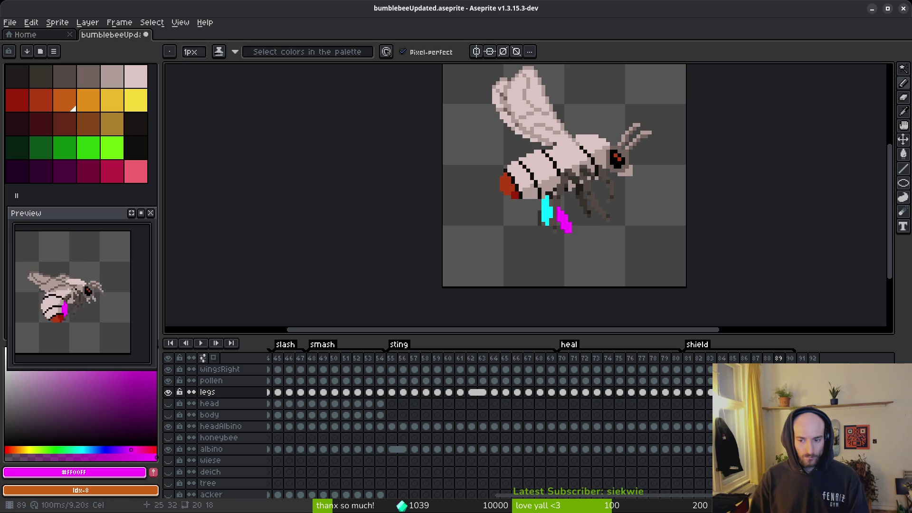
left_click(669, 393)
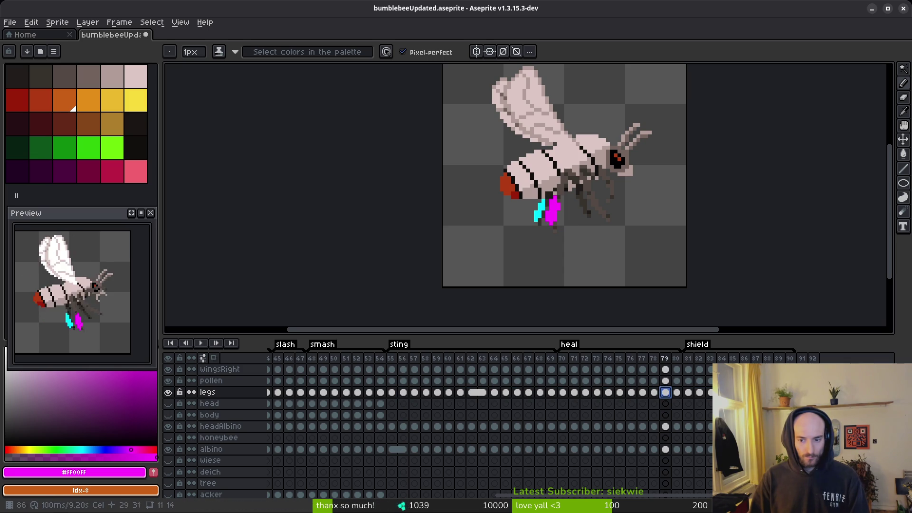
left_click(778, 393)
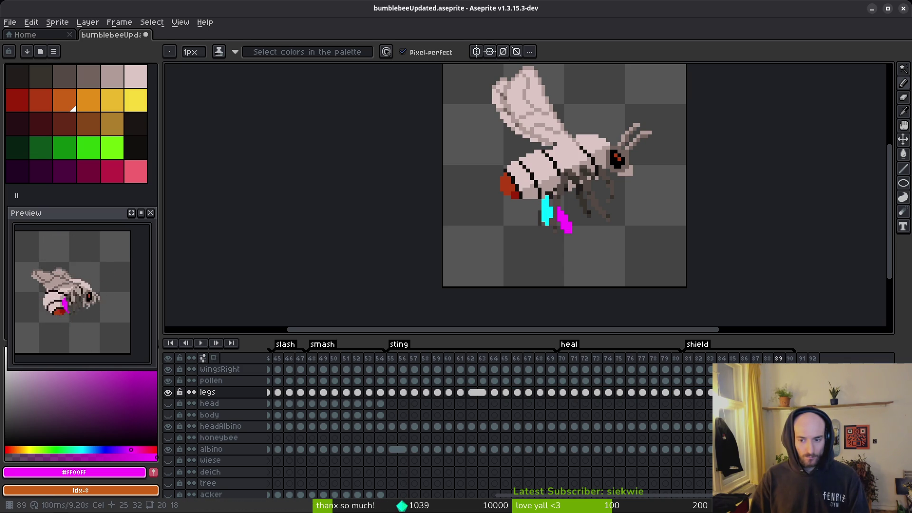
- Review the pollen cels at frames 79, 80, 89 and 90, trying and undoing a pollen move in frame 80
key("Up")
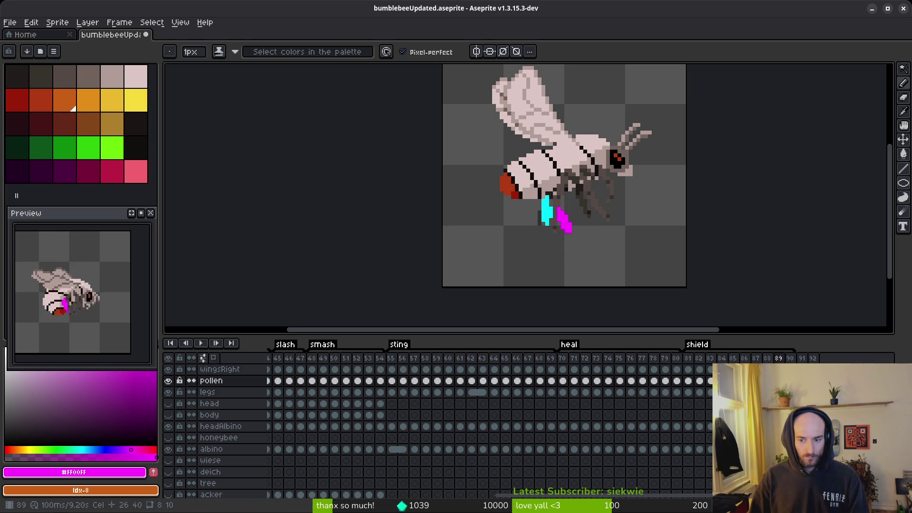
left_click(666, 380)
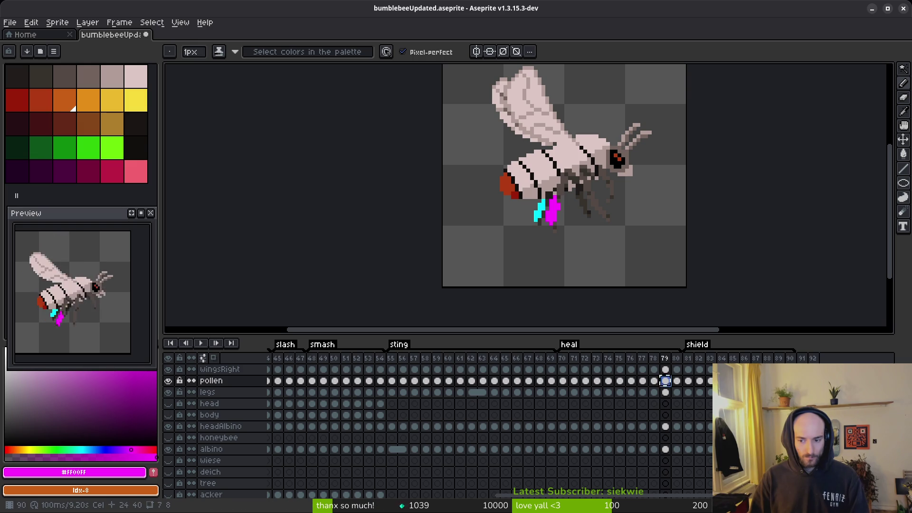
left_click(778, 381)
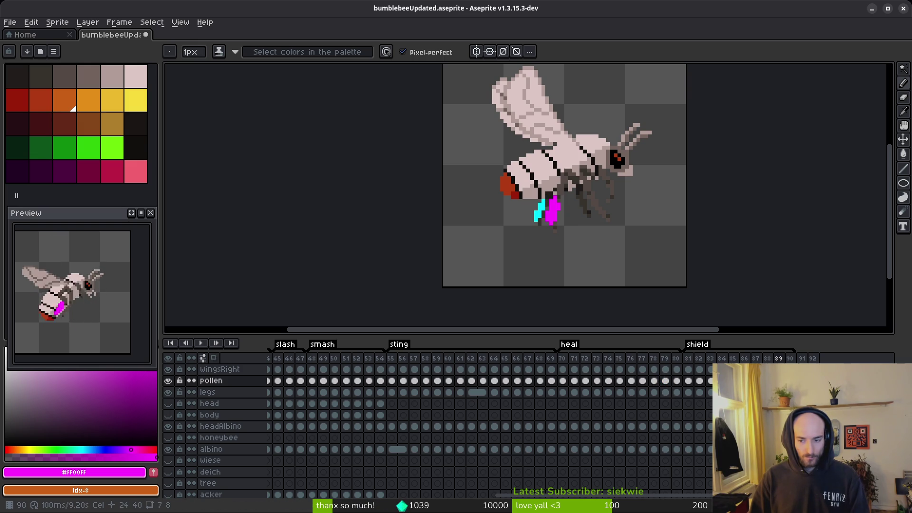
key("Right")
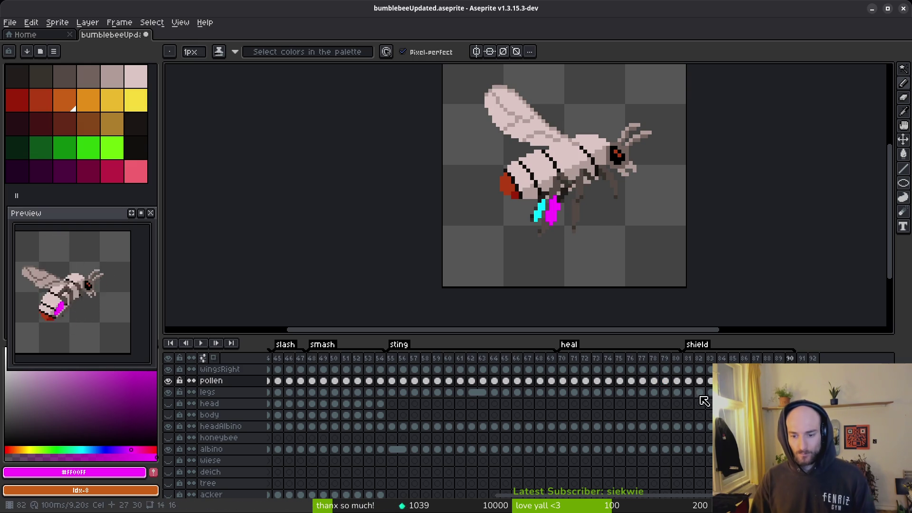
left_click(677, 380)
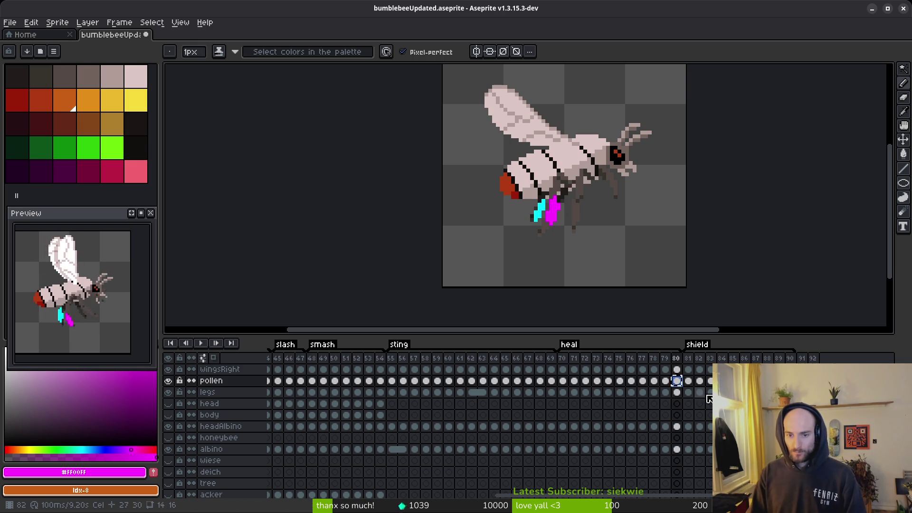
left_click_drag(688, 381, 677, 380)
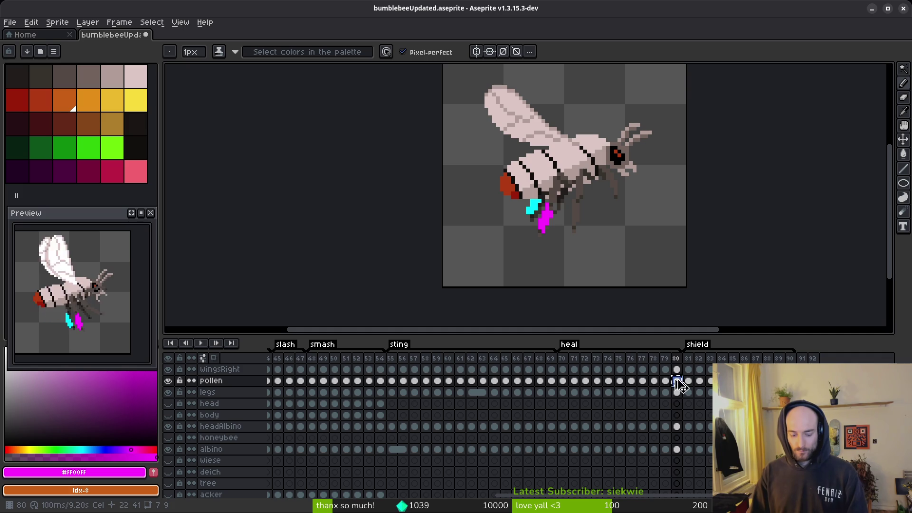
key("ctrl+z")
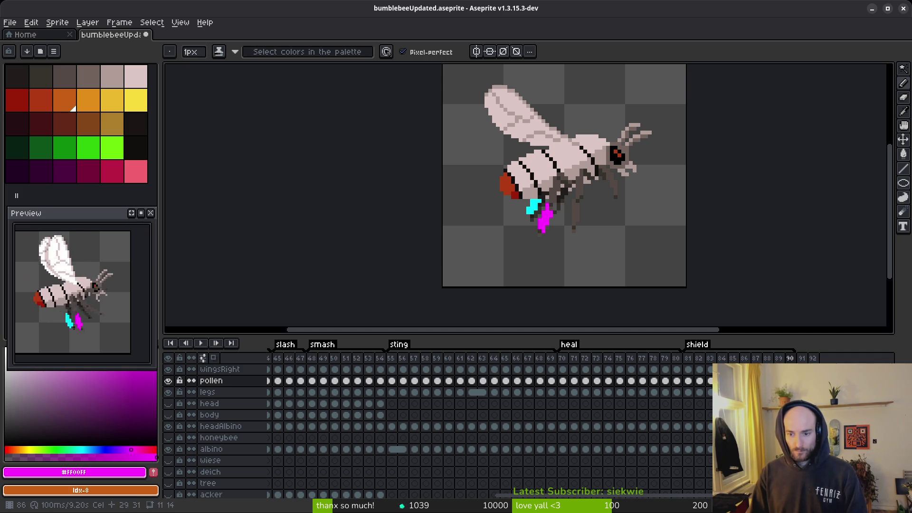
- Step through frames 81 to 88, comparing the poses around frames 87 and 88
left_click(689, 380)
key("Right")
key("Right")
key("Right")
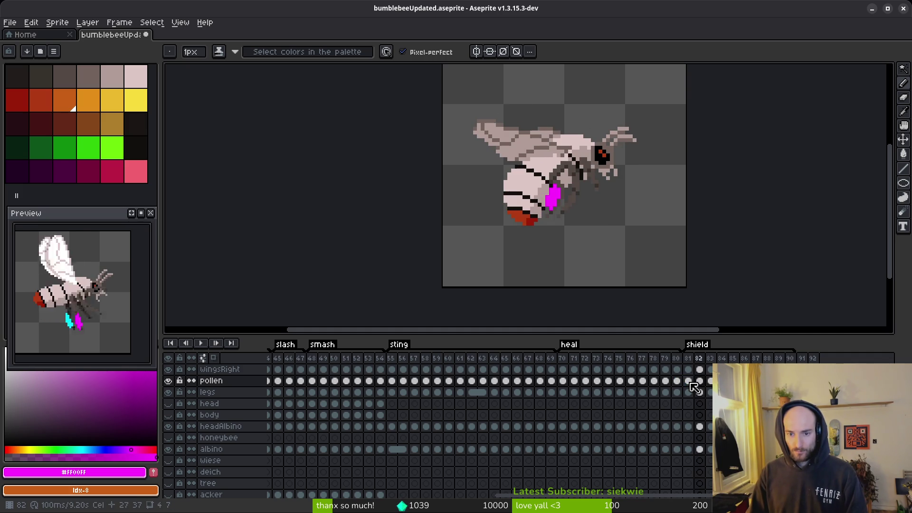
key("Right")
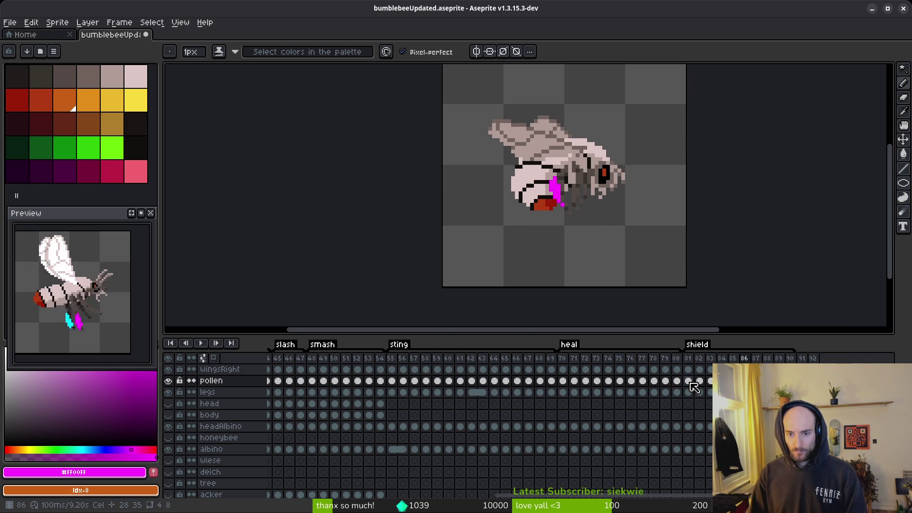
key("Right")
key("Right")
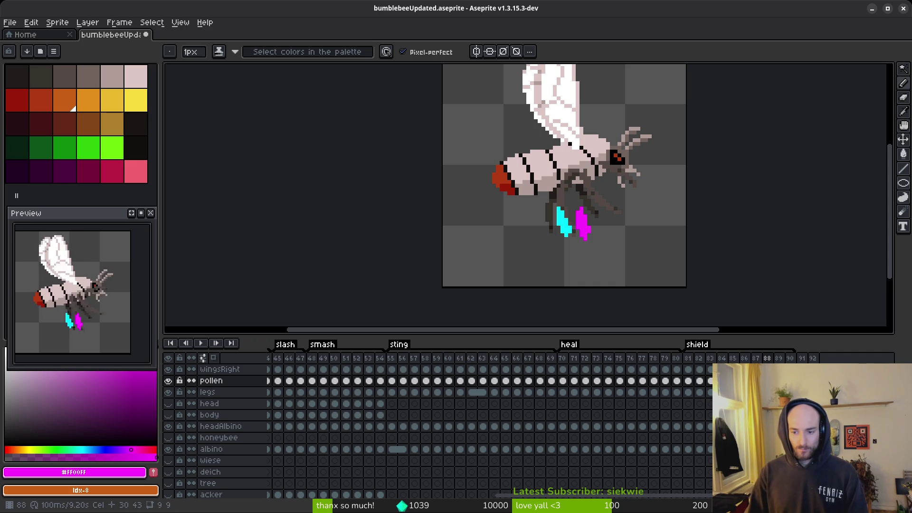
key("Left")
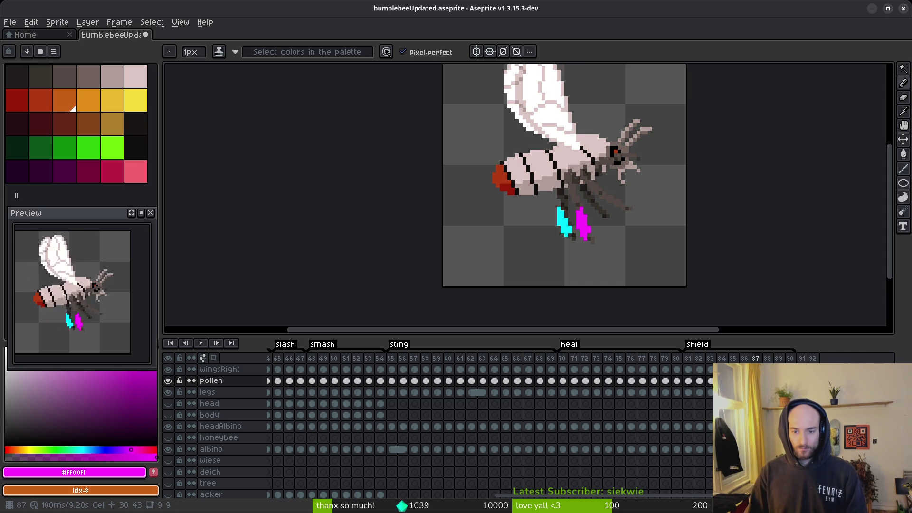
key("Right")
key("Left")
key("Left")
key("Right")
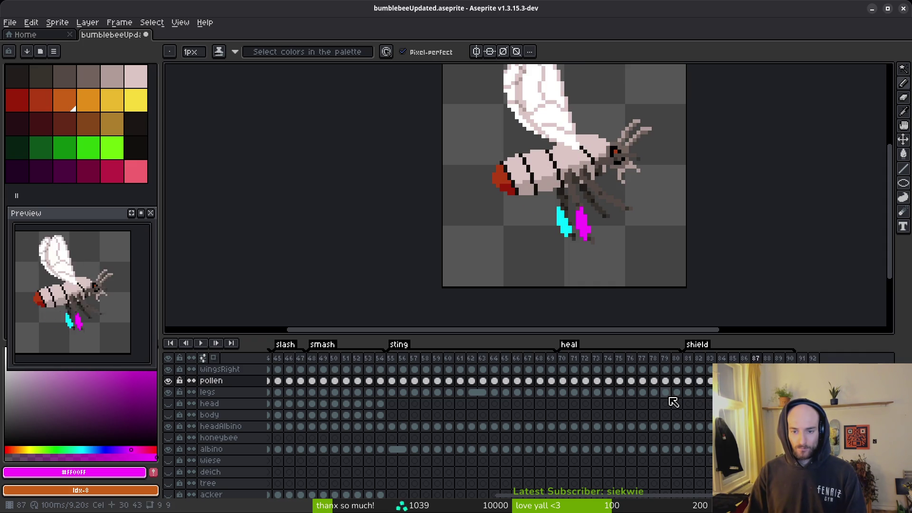
key("Right")
key("Left")
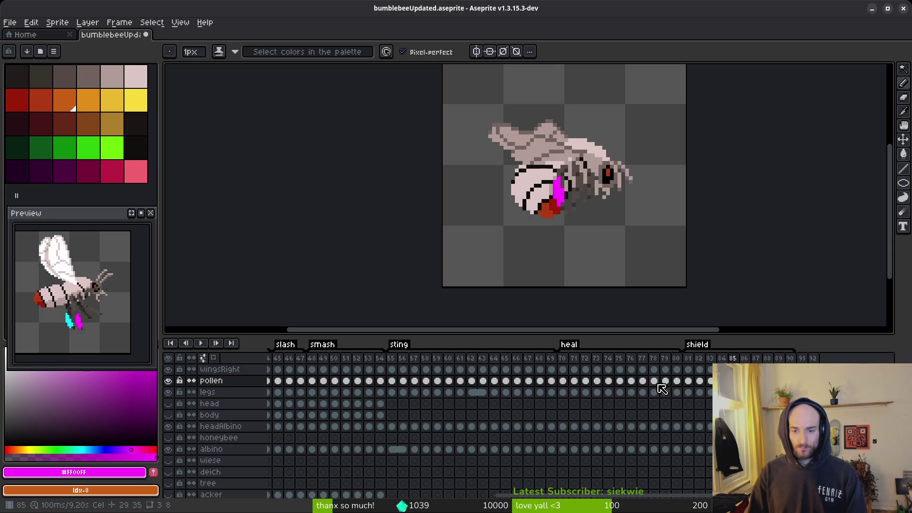
- Delete the pollen cel at frame 81, then run an effect on frame 87
left_click(562, 369)
left_click(687, 448, "shift")
left_click(687, 380)
key("Delete")
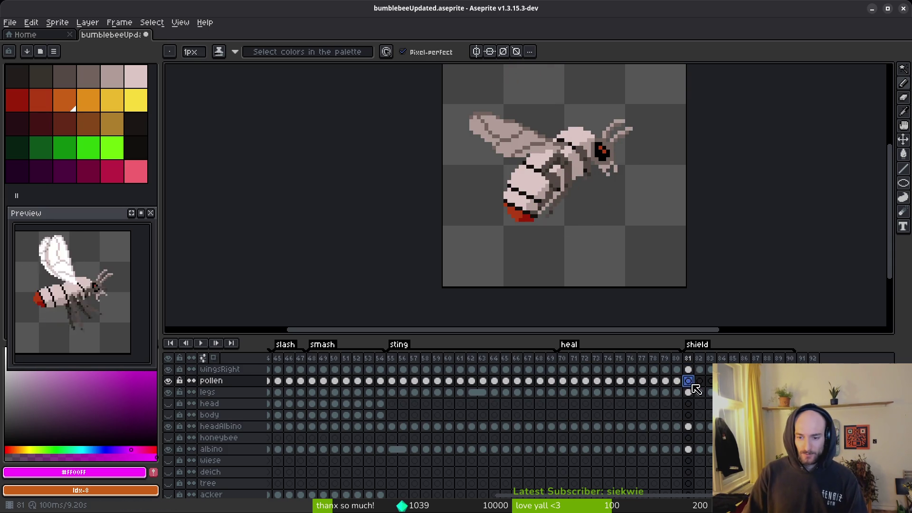
key("ctrl+z")
key("ctrl+y")
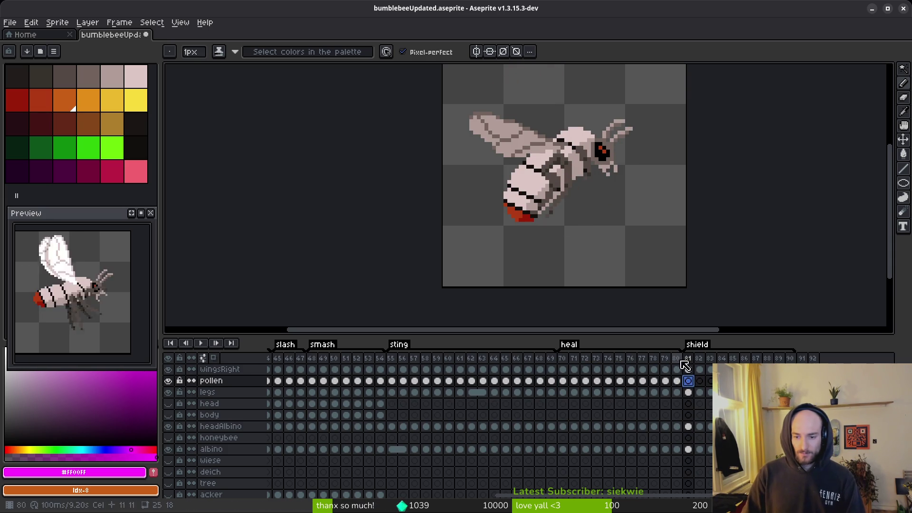
left_click(756, 358)
key("ctrl+shift+r")
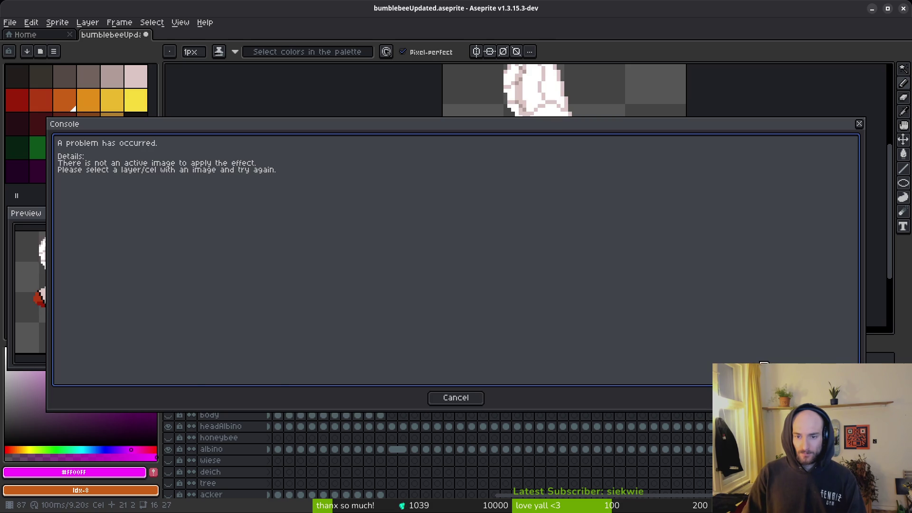
- Dismiss the error console, then open and cancel Replace Color on the frame-74 legs cel
key("Escape")
left_click(613, 370)
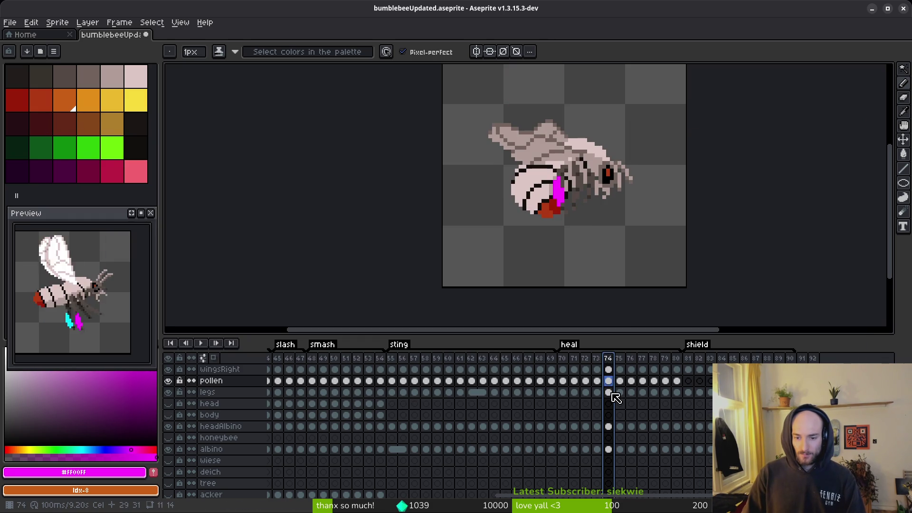
left_click(611, 393)
key("ctrl+shift+r")
key("Escape")
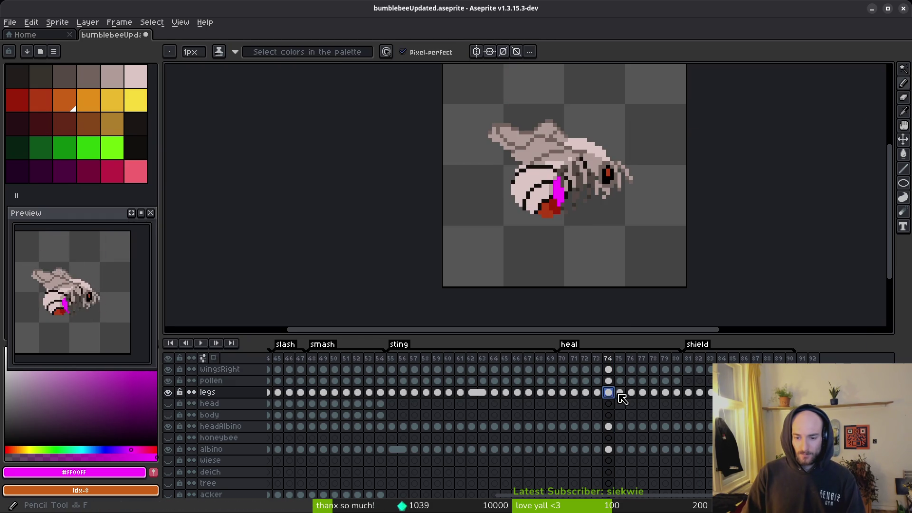
- Inspect every layer's cel at frame 76, then select frames 76–77 across all layers
key("Right")
key("Right")
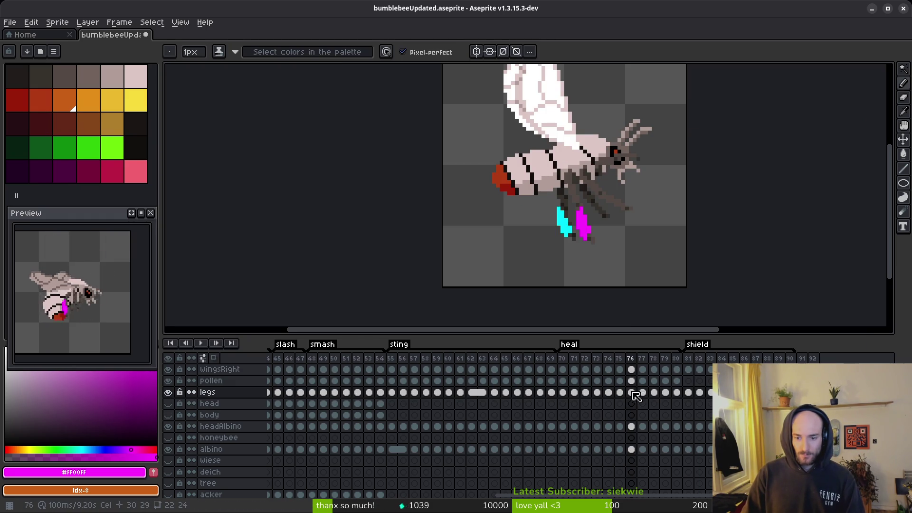
left_click(632, 371)
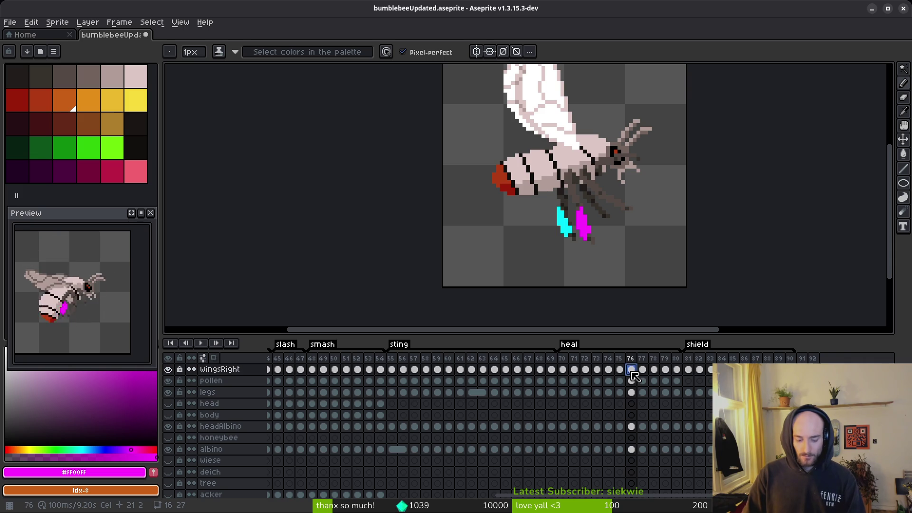
left_click(631, 380)
left_click(631, 391)
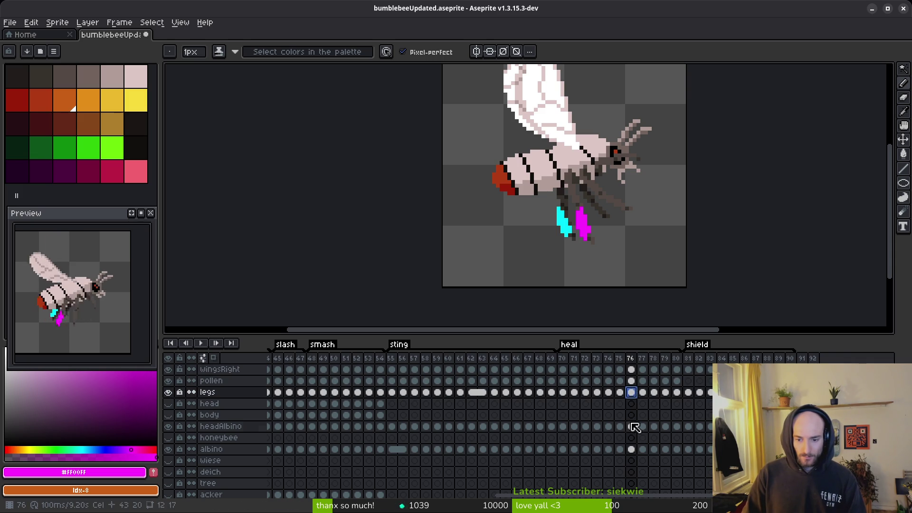
left_click(632, 426)
left_click(632, 449)
left_click(631, 438)
left_click(631, 415)
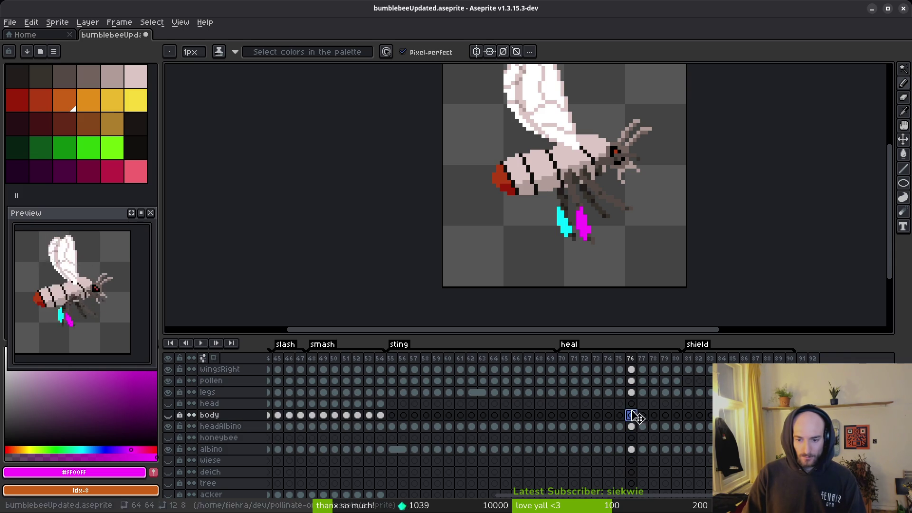
left_click(632, 404)
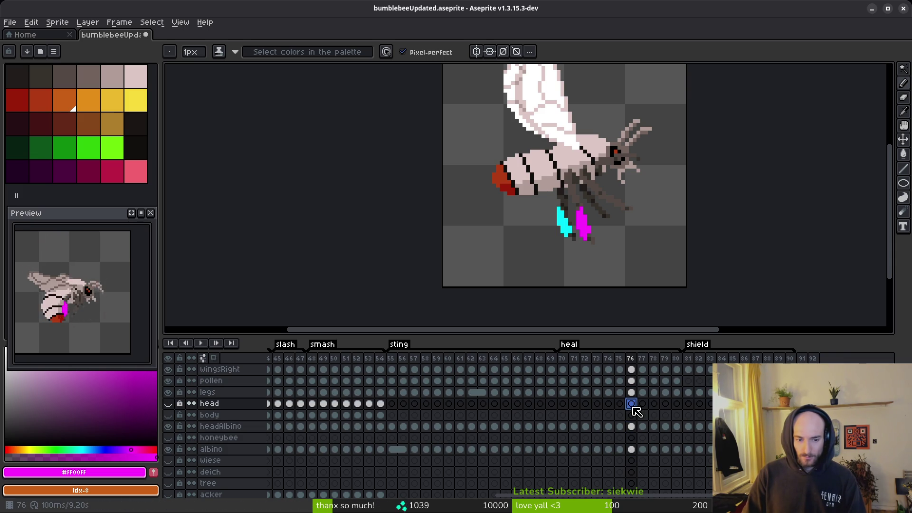
left_click(632, 370)
left_click_drag(640, 380, 646, 483)
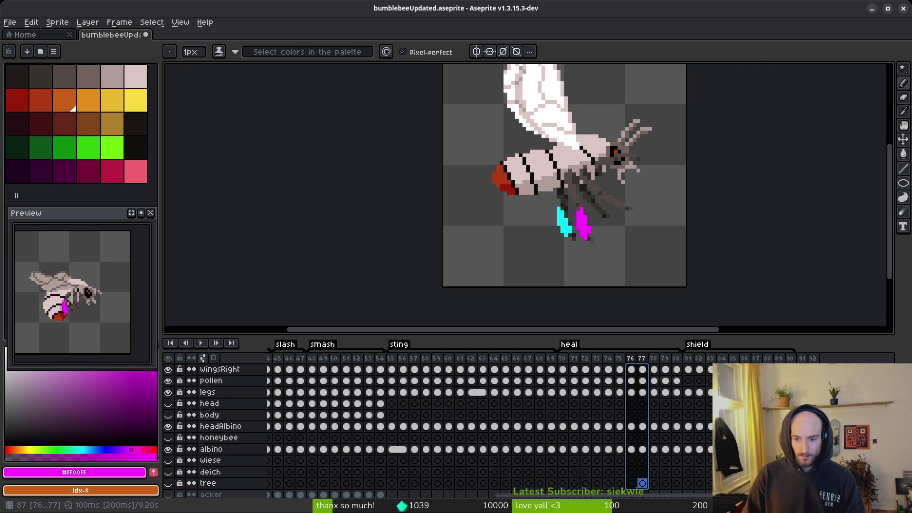
- Duplicate frame 87 into a new frame with Alt+N, then return to frame 75
left_click(642, 483)
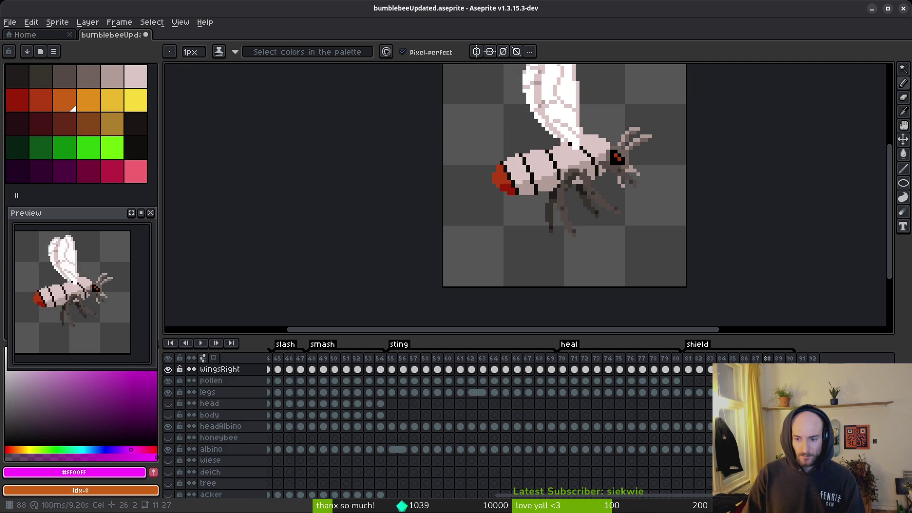
left_click(755, 369)
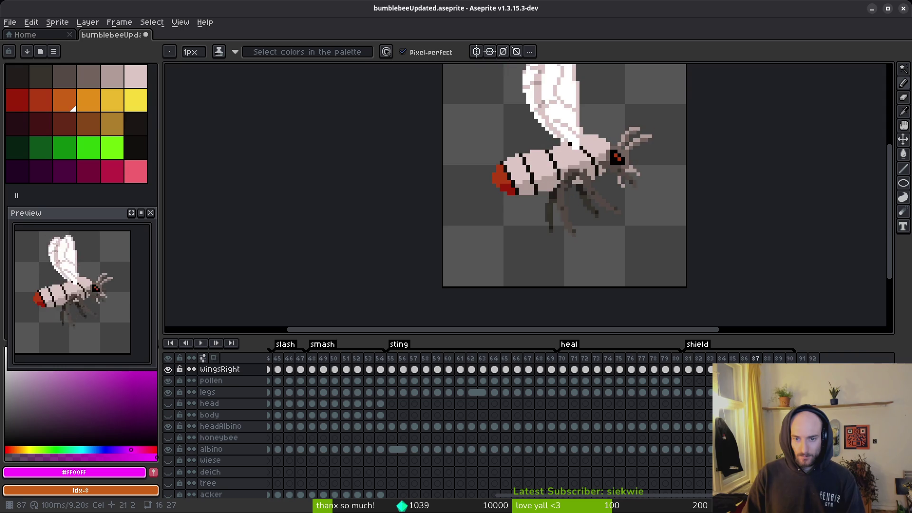
key("alt+n")
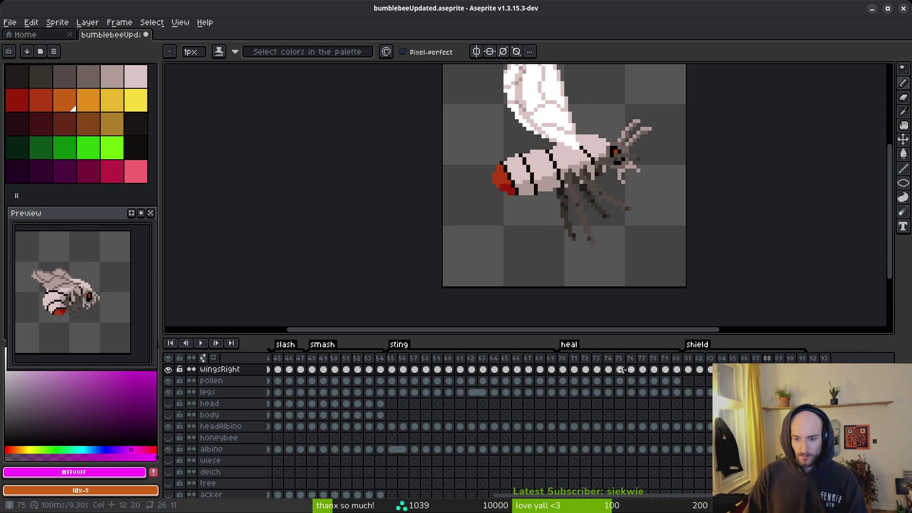
left_click(625, 370)
- Select the frame range 77–89, stop playback on frame 77, and select wingsRight cels 76–77
mouse_move(642, 374)
left_mouse_down()
mouse_move(660, 416)
mouse_move(652, 482)
left_mouse_up()
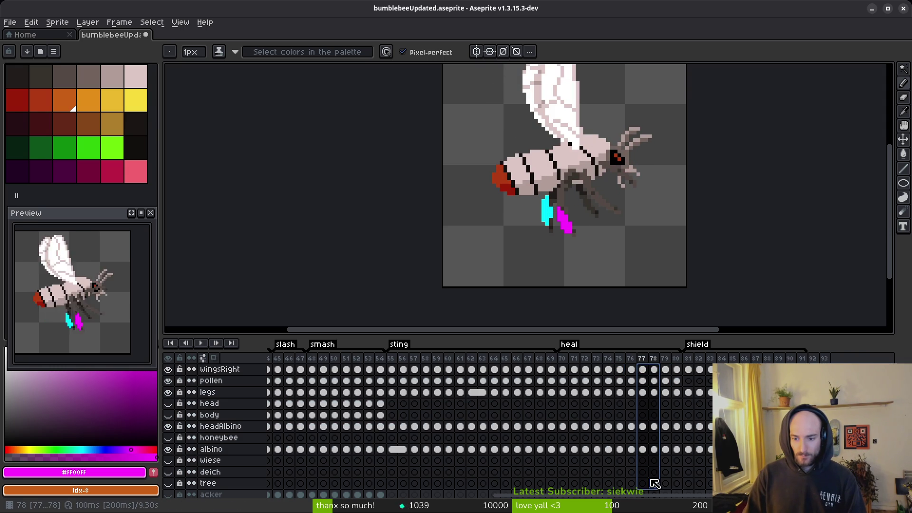
left_click(778, 358, "shift")
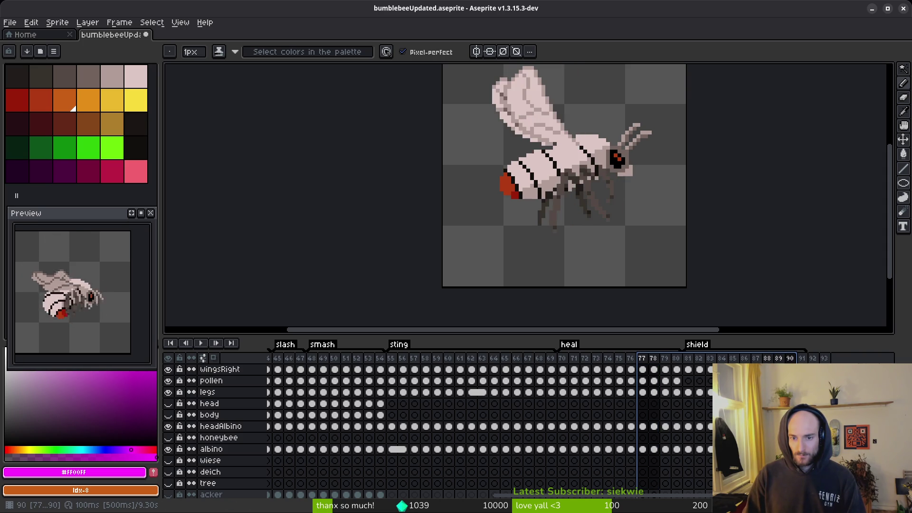
left_click(755, 358)
key("m")
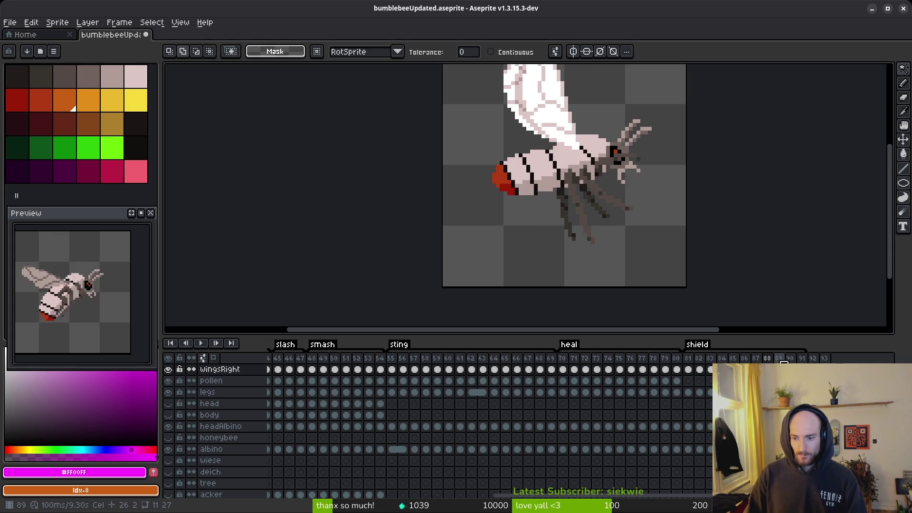
left_click(642, 360)
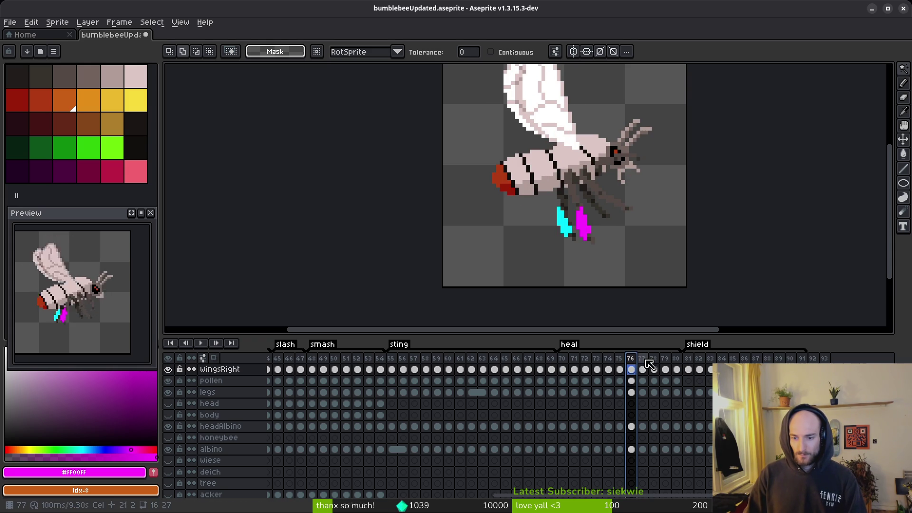
key("Right")
key("Right")
key("Right")
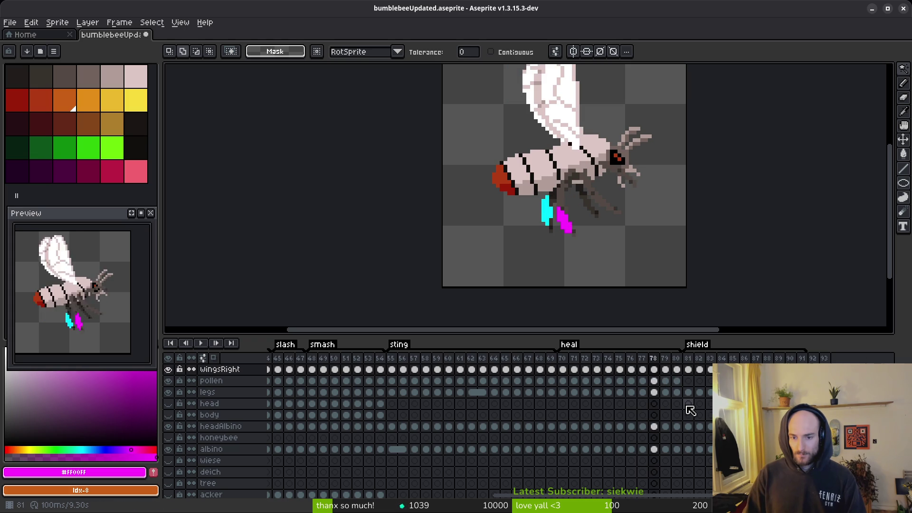
key("Left")
key("Left")
key("Left")
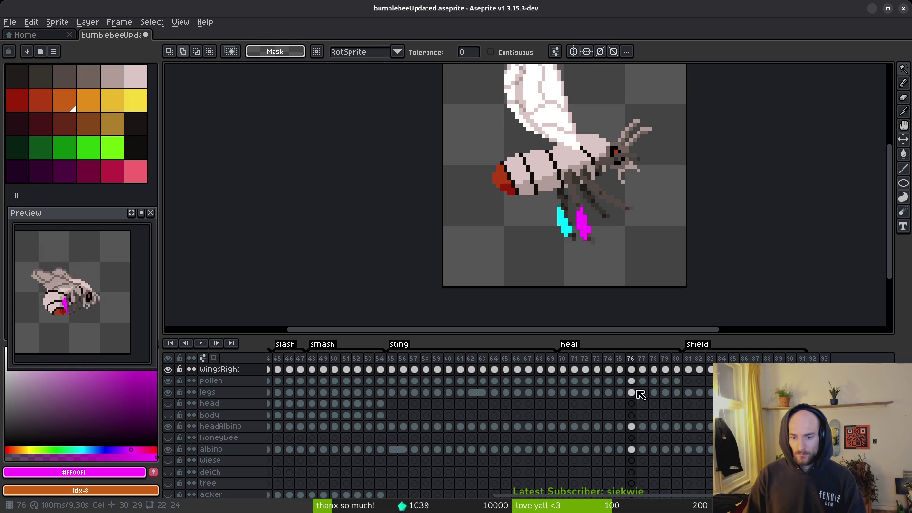
left_click_drag(636, 359, 642, 361)
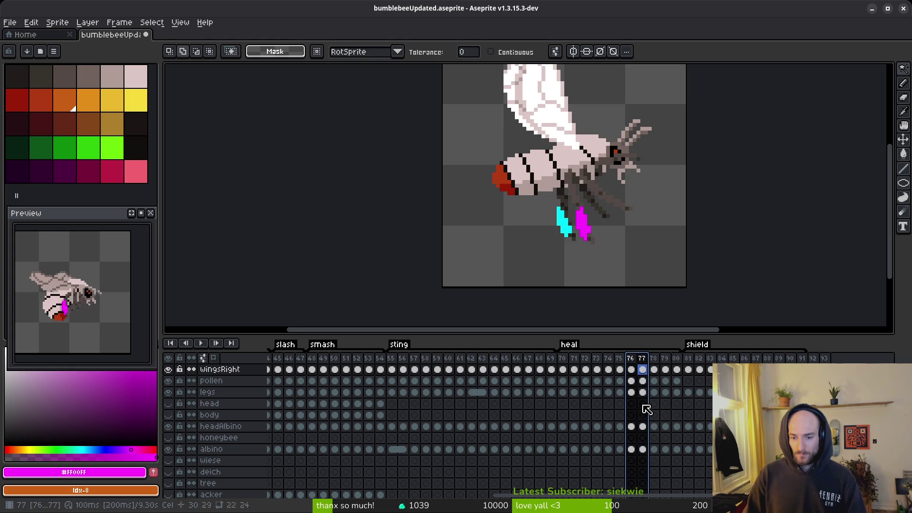
- Link the wingsRight cels, then the headAlbino and albino cels, at frames 76–77
right_click(634, 454)
left_click(646, 479)
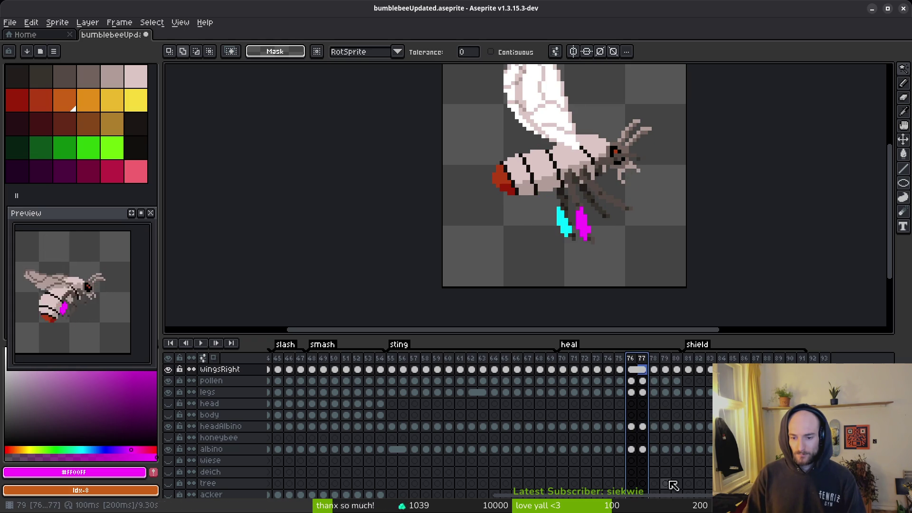
mouse_move(631, 381)
left_mouse_down()
mouse_move(642, 392)
mouse_move(642, 457)
left_mouse_up()
right_click(631, 449)
left_click(661, 477)
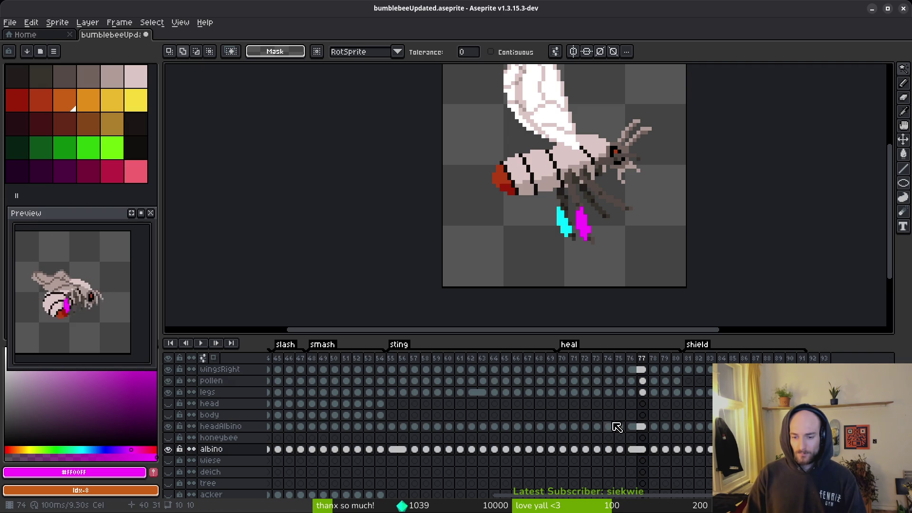
- Link the pollen and legs cels at frames 76–77
left_click(632, 392)
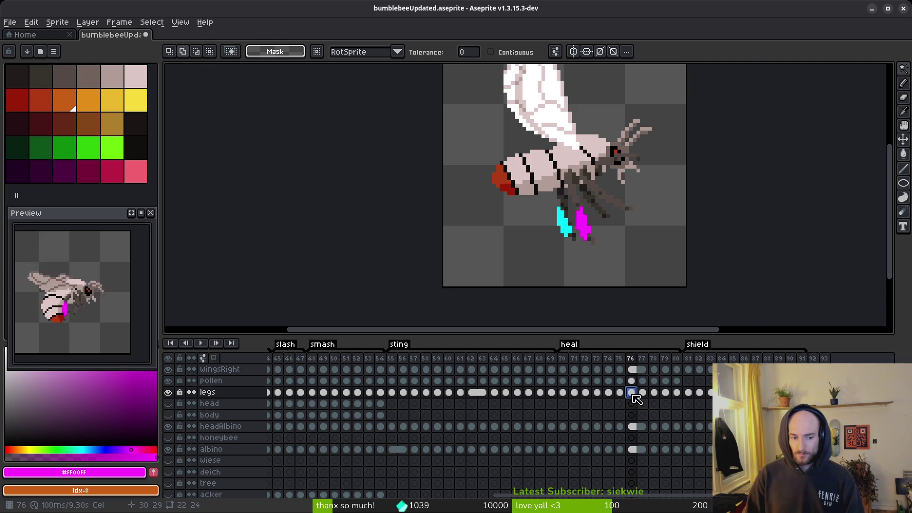
left_click(636, 398, "shift")
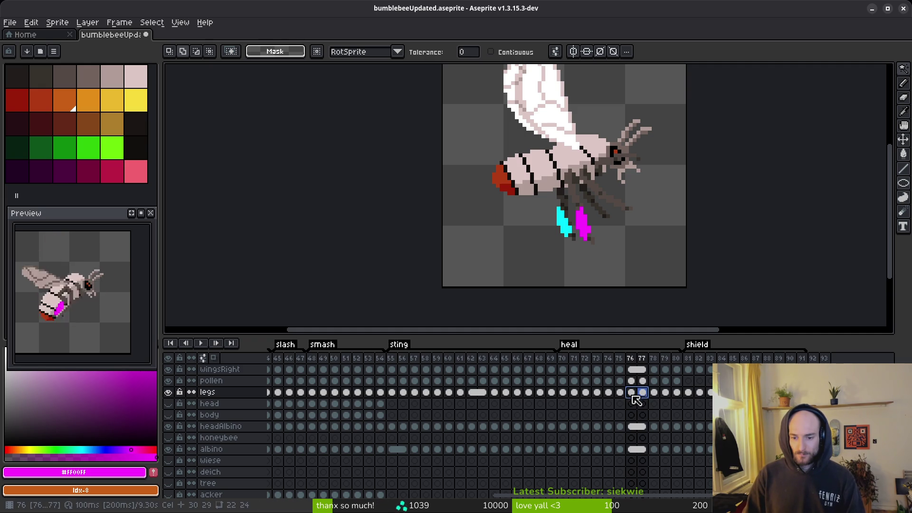
left_click(644, 382, "shift")
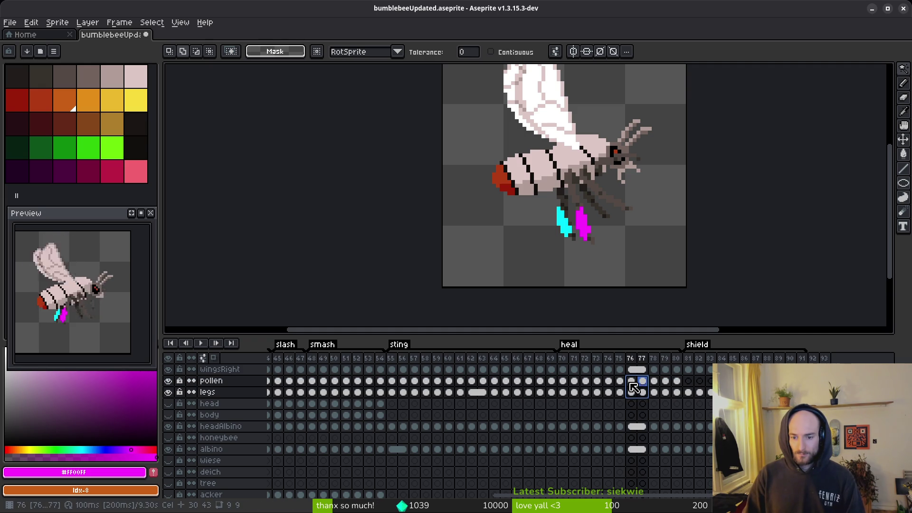
right_click(634, 387)
left_click(653, 422)
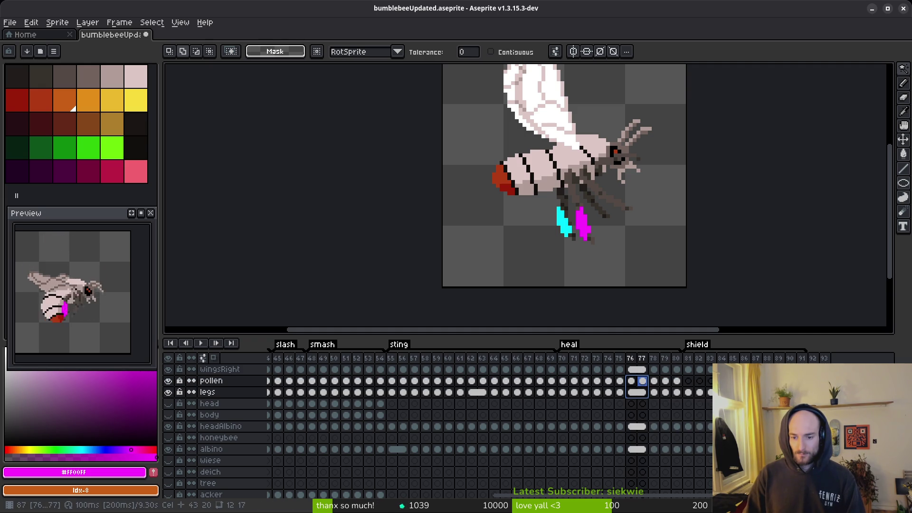
- Link the pollen cels at frames 76 and 77, then select pollen cels 70–80
left_click(634, 382)
left_click_drag(635, 382, 642, 383)
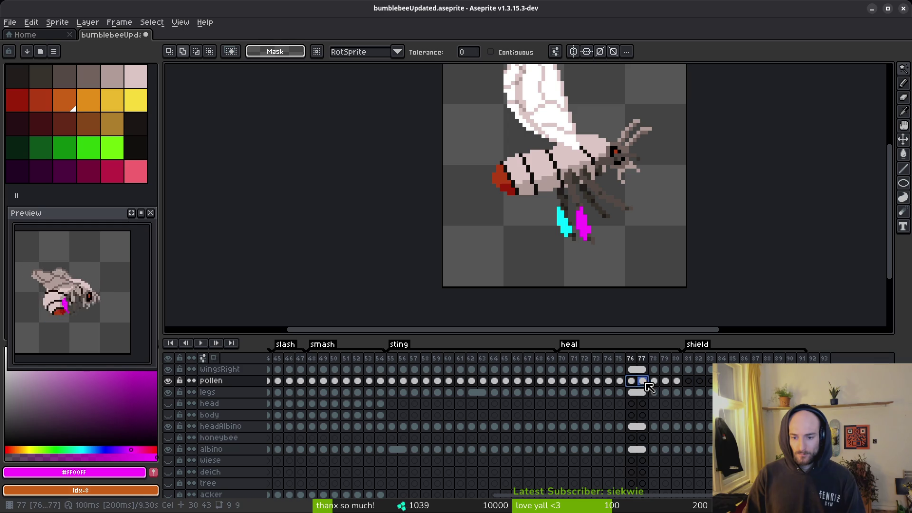
right_click(642, 382)
left_click(653, 421)
left_click(642, 380)
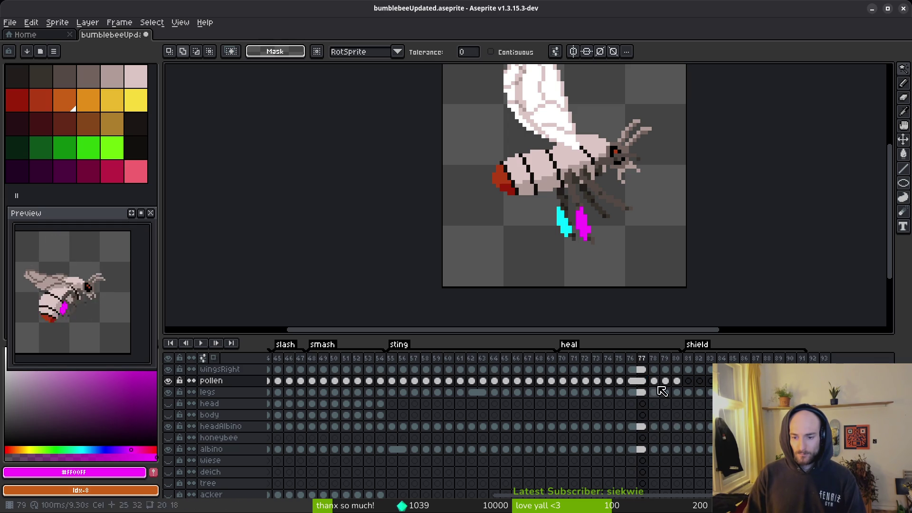
left_click_drag(564, 384, 677, 380)
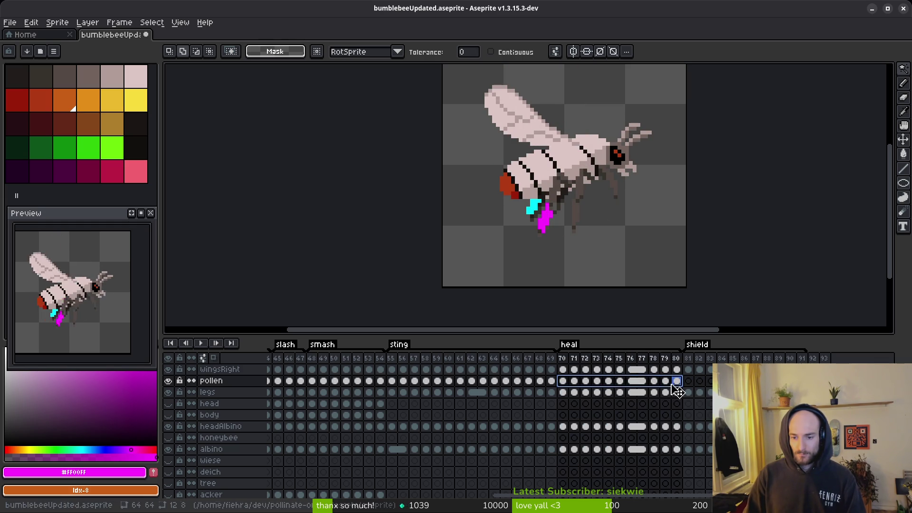
- Select the frame 87–88 cels on wingsRight, legs, headAlbino and albino
left_click(688, 380)
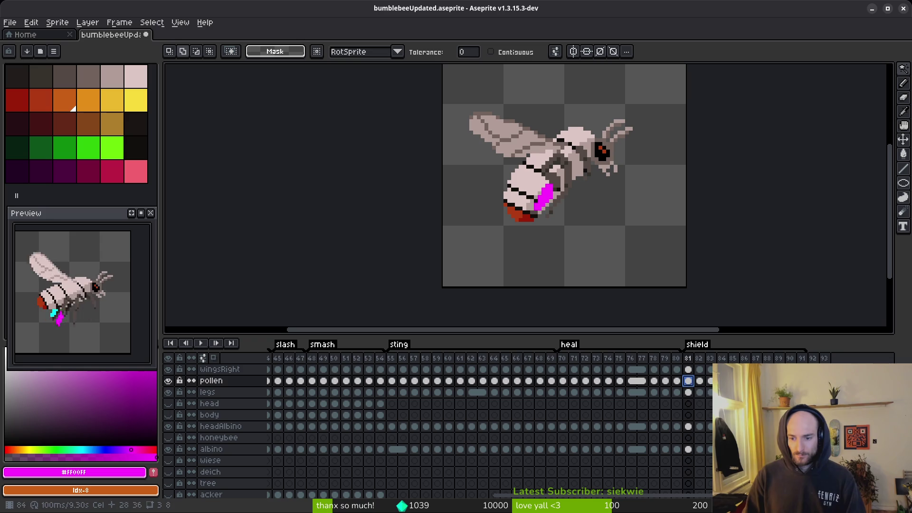
left_click(756, 369)
left_click(767, 391, "ctrl")
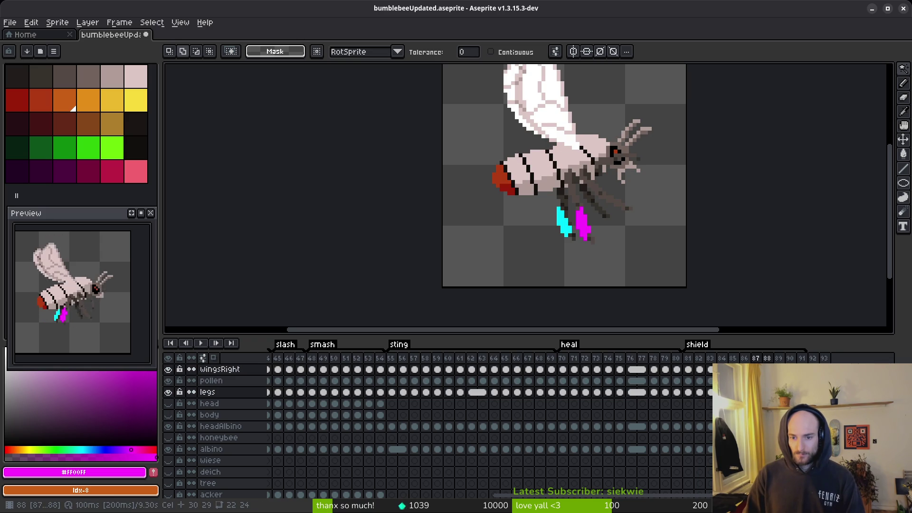
left_click(767, 426, "ctrl")
left_click(767, 448, "ctrl")
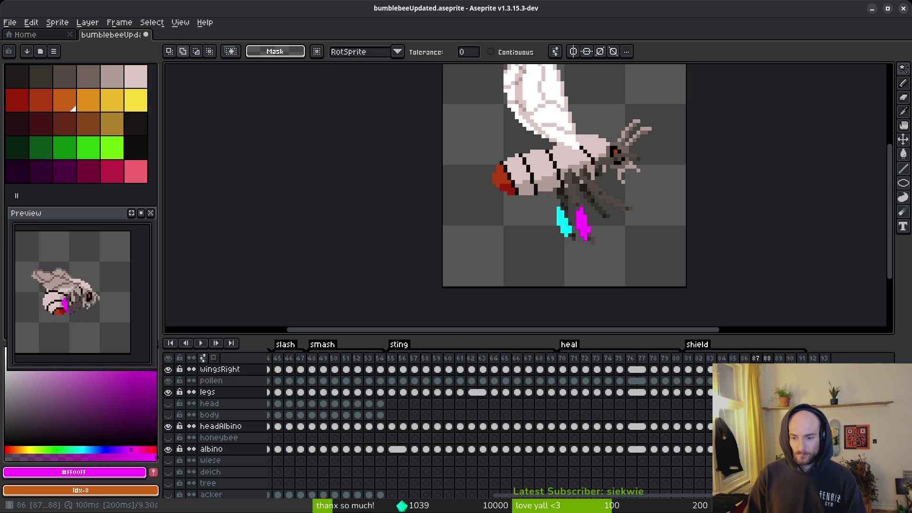
- View sting frames 67 and 64, play the animation, and return to frame 77
left_click(529, 370)
left_click(494, 371)
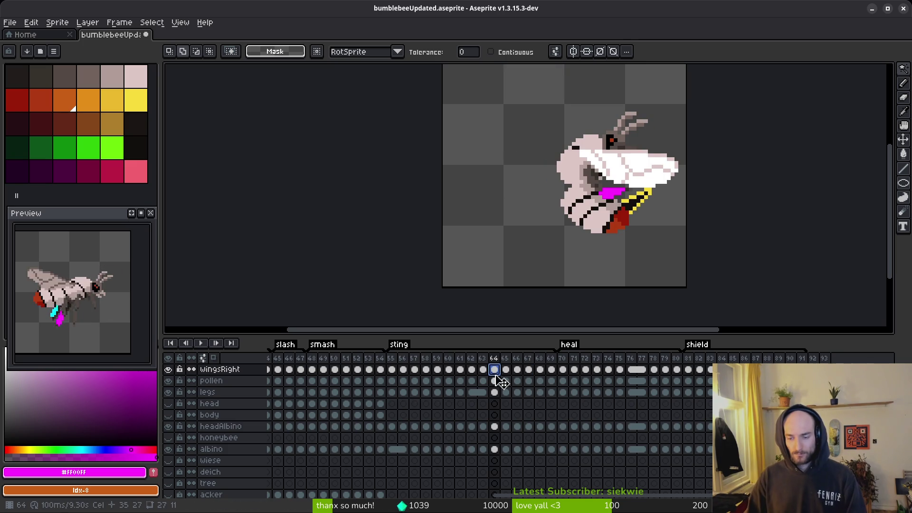
key("Return")
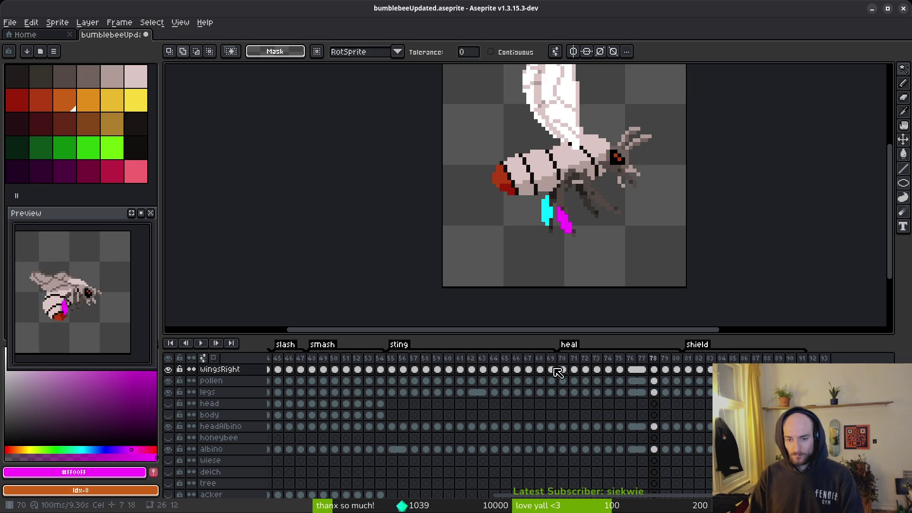
left_click(640, 372)
- Select the wingsLeft, headAlbino and albino cel ranges spanning frames 76–88
scroll(642, 428, "down", 3)
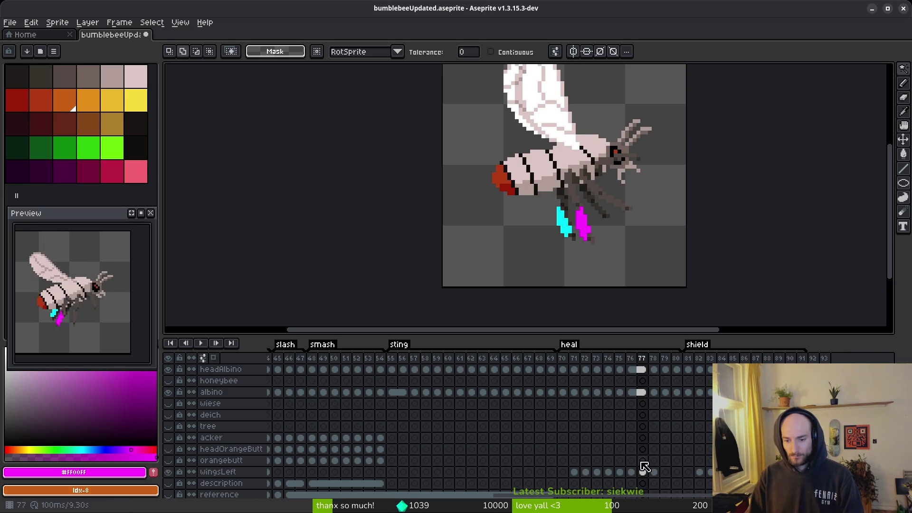
left_click_drag(631, 472, 767, 472)
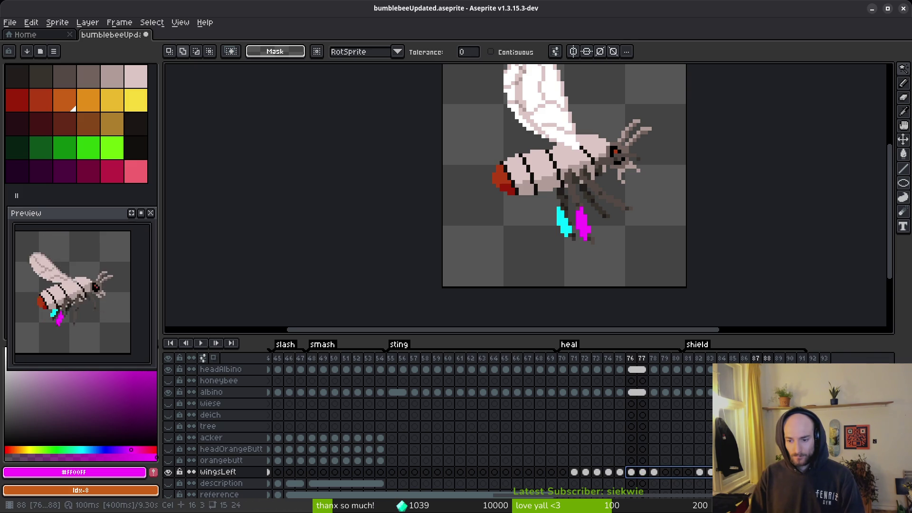
left_click_drag(643, 472, 642, 393)
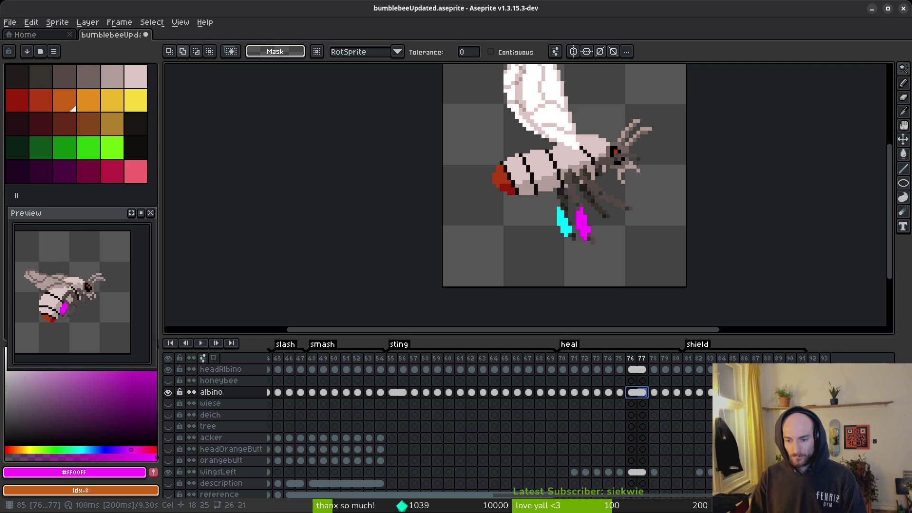
scroll(646, 394, "up", 1)
mouse_move(642, 426)
left_mouse_down()
mouse_move(767, 426)
mouse_move(767, 403)
left_mouse_up()
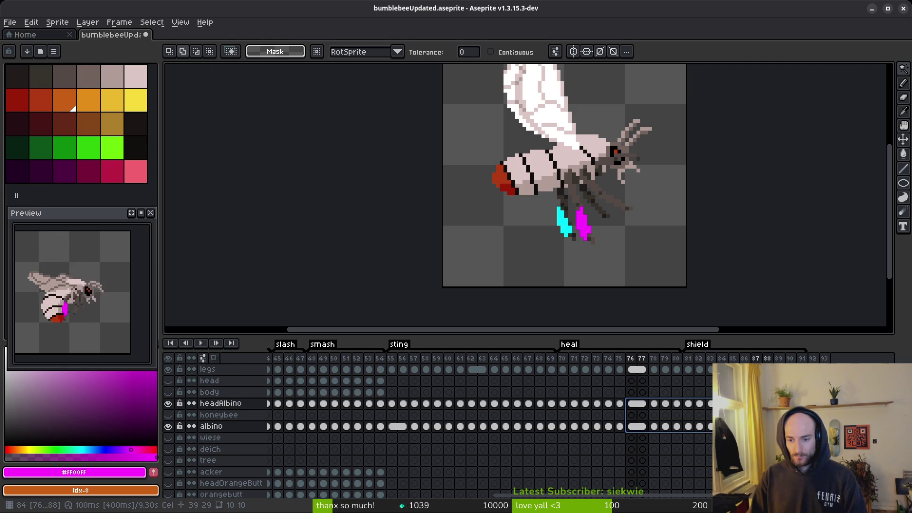
scroll(676, 418, "up", 2)
mouse_move(676, 418)
left_mouse_down()
mouse_move(635, 397)
mouse_move(647, 385)
mouse_move(646, 372)
mouse_move(631, 370)
left_mouse_up()
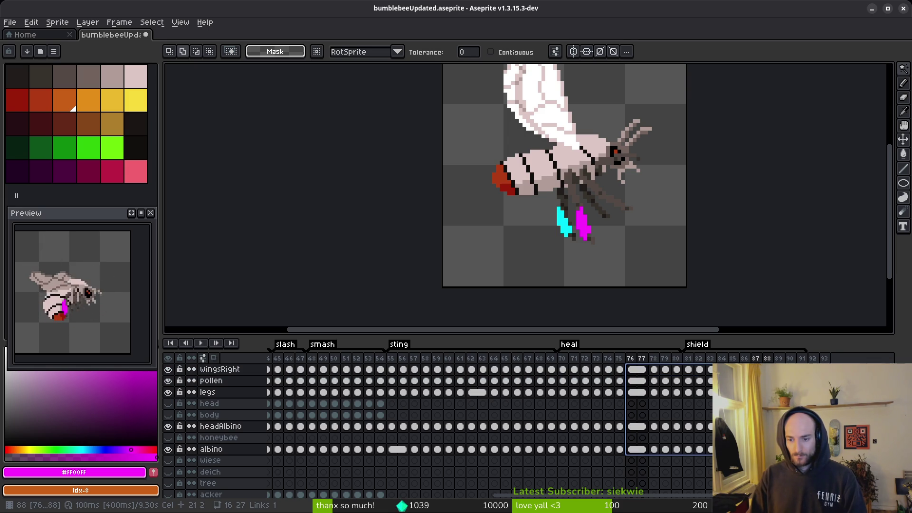
- Check the links on the legs, headAlbino, albino and wingsLeft cels, then select wingsLeft frames 71–82
left_click(642, 380)
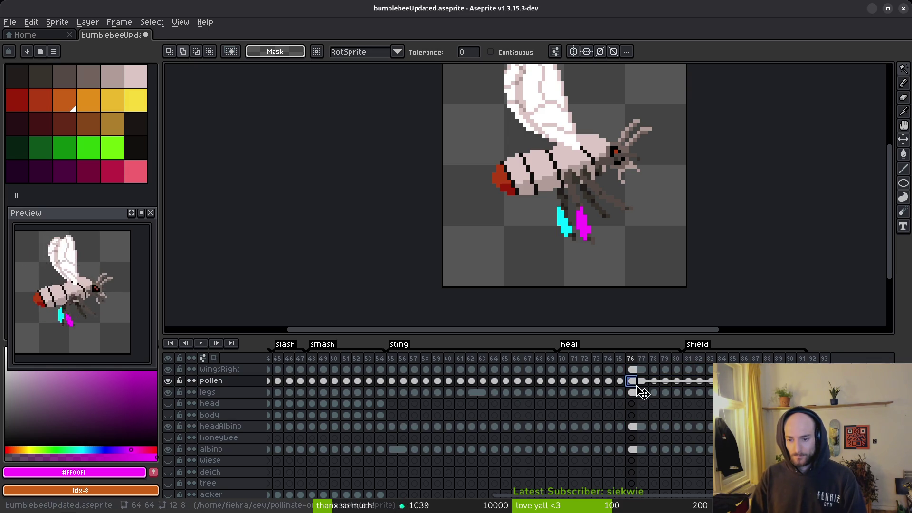
left_click(642, 391)
left_click(637, 426)
left_click(637, 449)
scroll(665, 430, "down", 2)
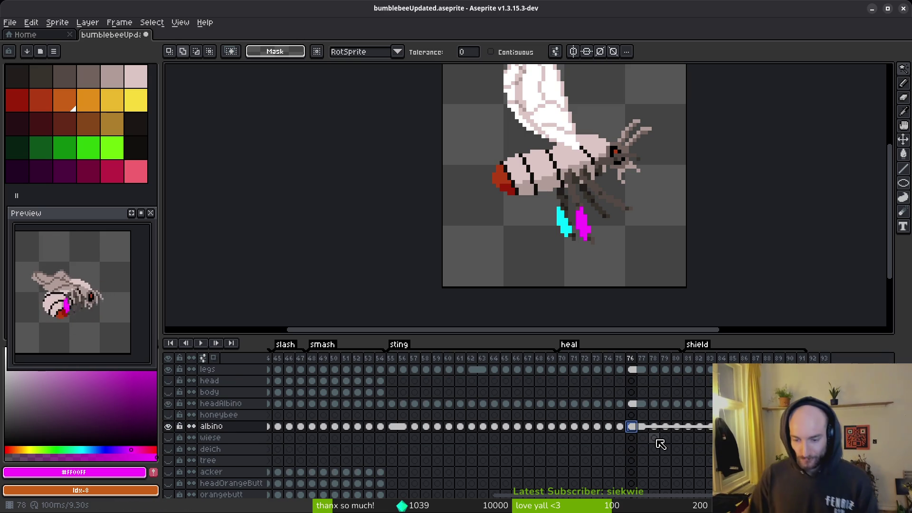
scroll(662, 448, "down", 1)
scroll(645, 457, "down", 1)
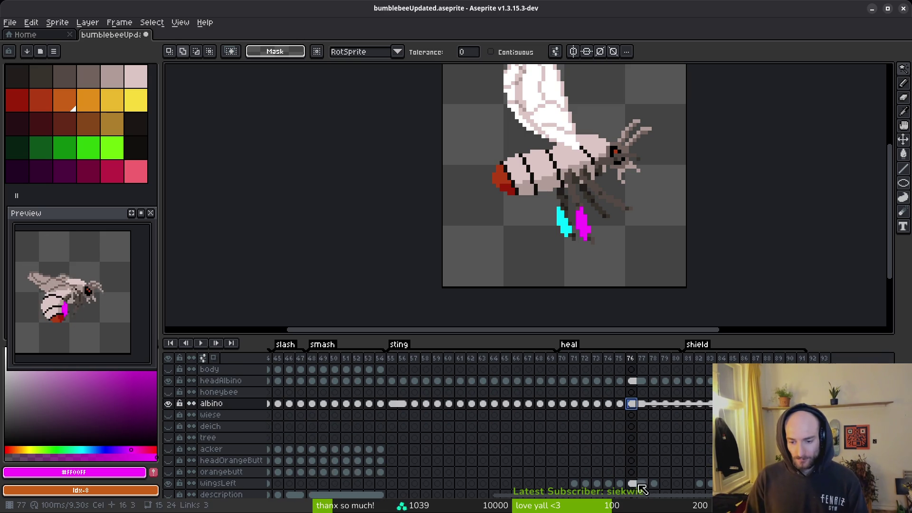
left_click(631, 483)
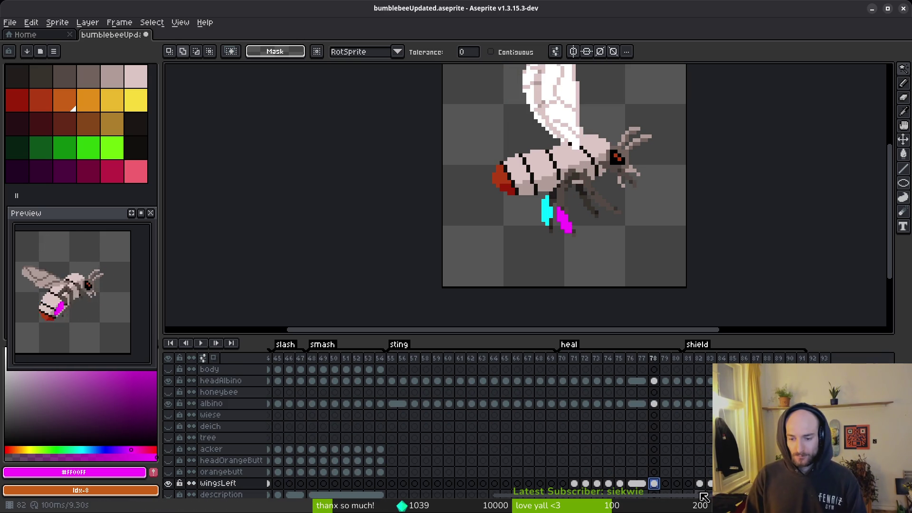
left_click_drag(574, 484, 700, 483)
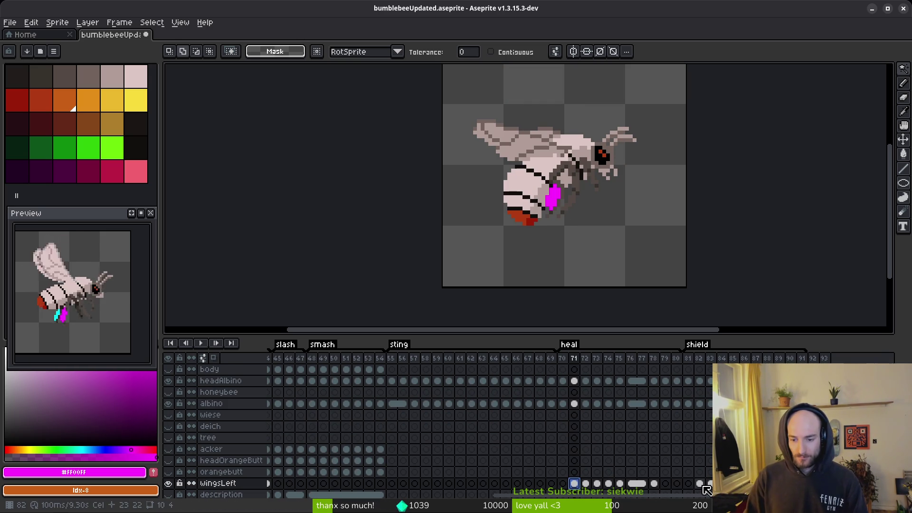
- Link the wingsLeft cels for frames 72–83, then for frames 73–84
right_click(579, 488)
key("Escape")
left_click(585, 483)
left_click(709, 489, "shift")
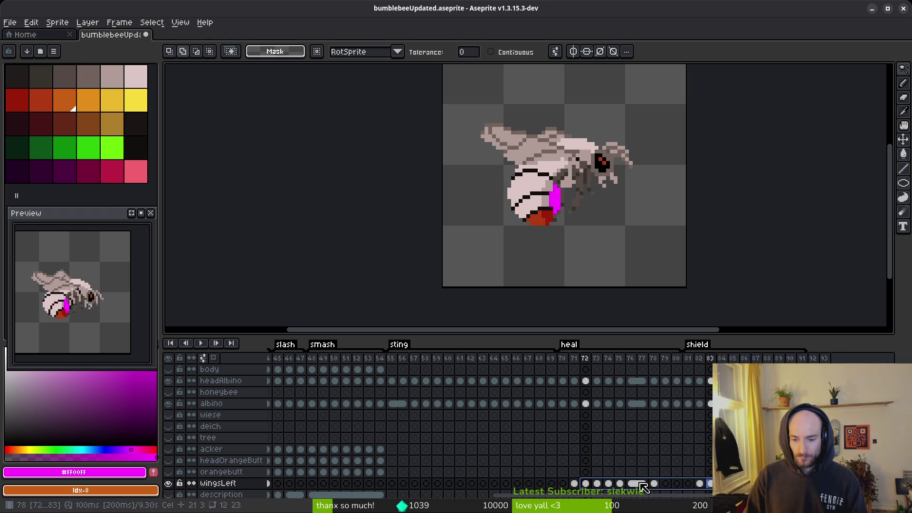
right_click(594, 486)
left_click(613, 480)
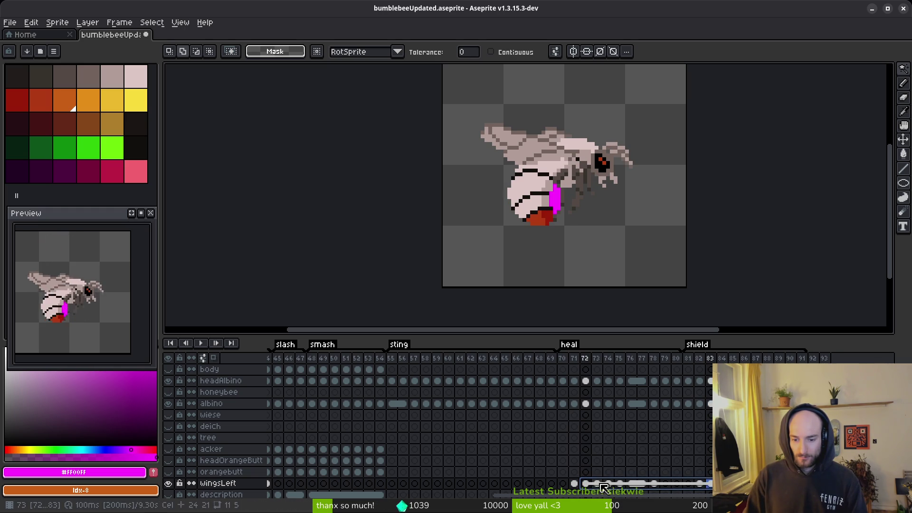
left_click_drag(596, 486, 607, 489)
right_click(606, 489)
left_click(613, 480)
- Link the wingsLeft cels for frames 74–85, then for frames 75–86
left_click_drag(609, 484, 621, 484)
right_click(614, 486)
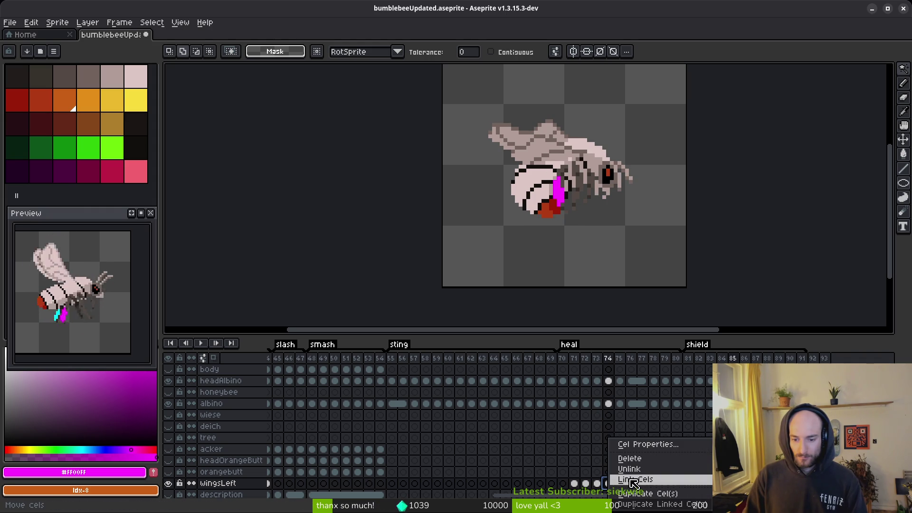
left_click(634, 481)
left_click(620, 483)
left_click_drag(619, 484, 744, 484)
right_click(620, 485)
left_click(706, 481)
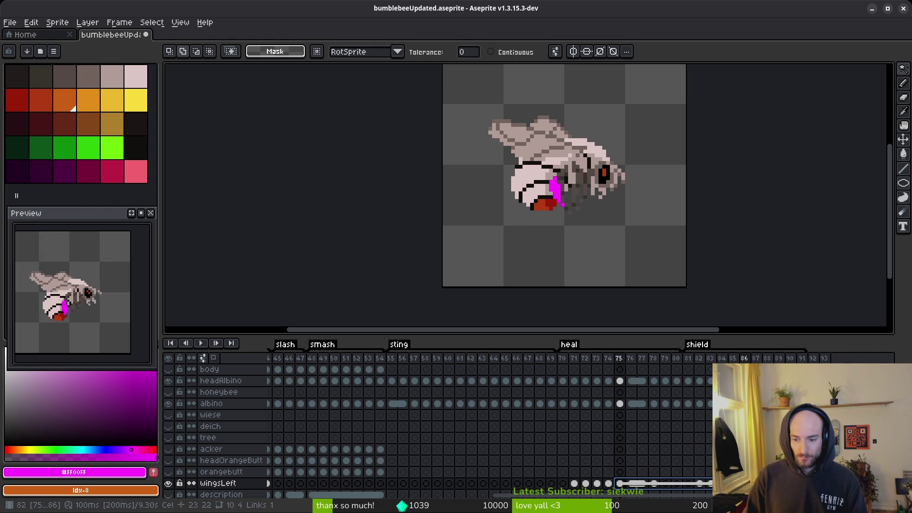
- Select wingsLeft cels 78–89 and check the single cel at frame 78
left_click(654, 484)
left_click_drag(654, 483, 779, 484)
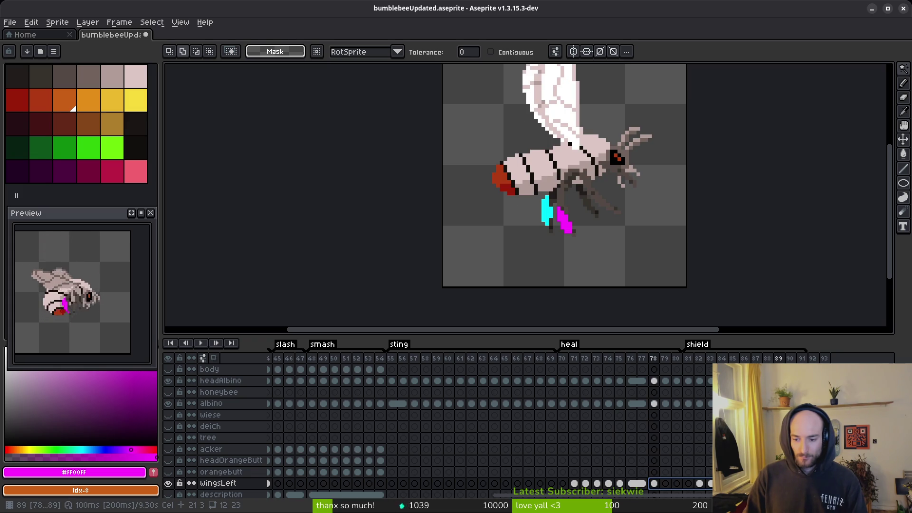
left_click(654, 484)
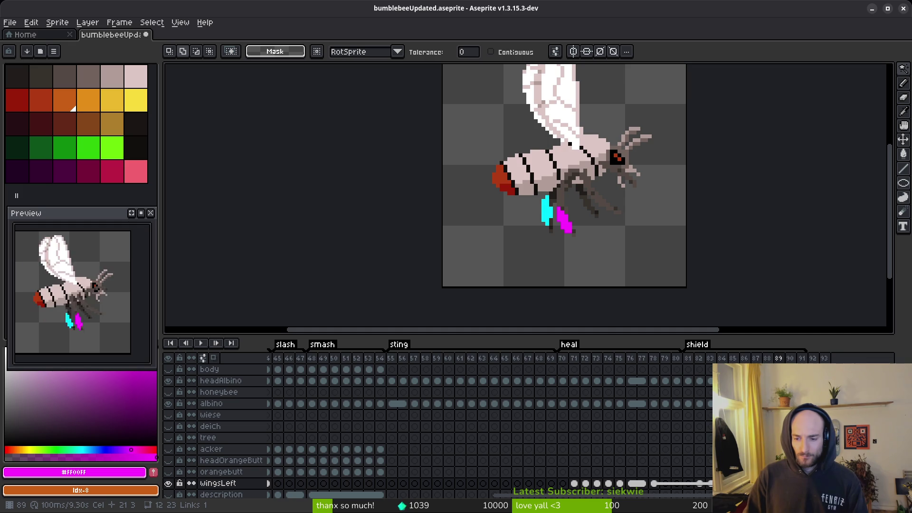
scroll(702, 422, "up", 2)
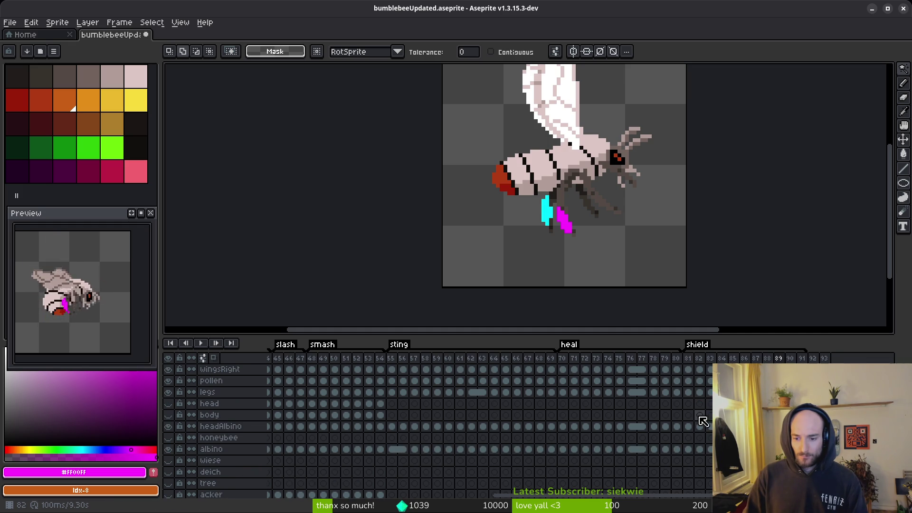
- Inspect the wingsLeft cels at frames 78 and 89 to check their links
left_click(642, 393)
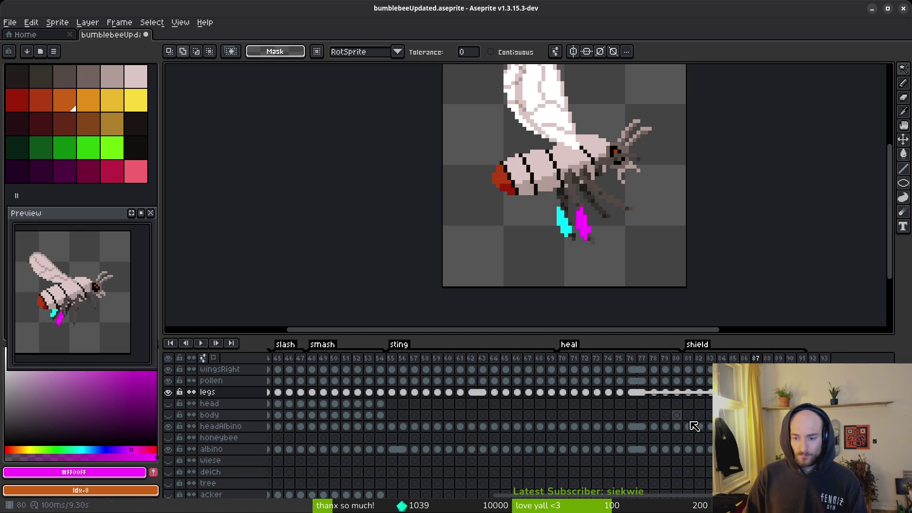
scroll(667, 408, "down", 2)
left_click(755, 471)
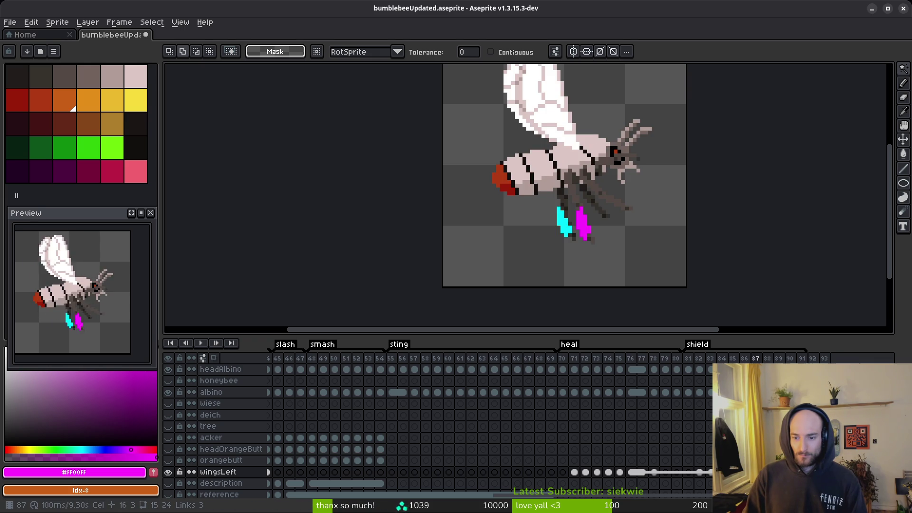
key("Right")
key("Right")
key("Left")
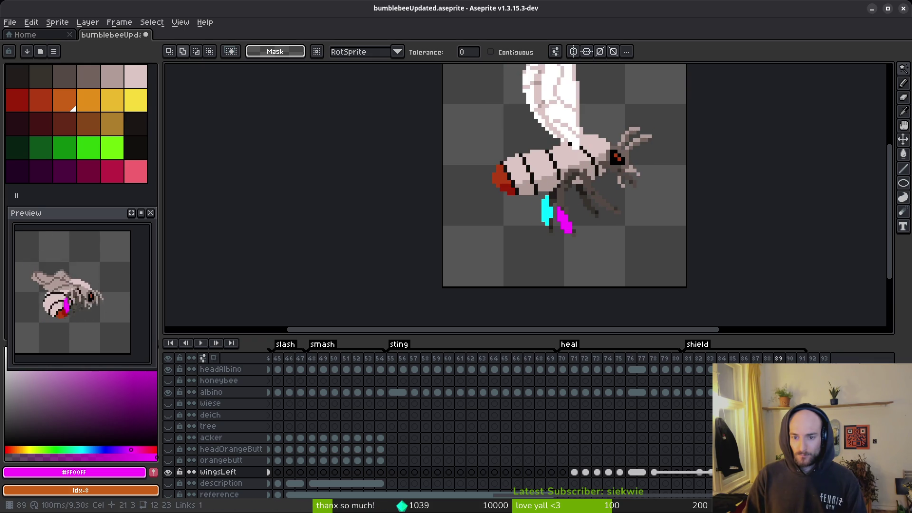
left_click(654, 472)
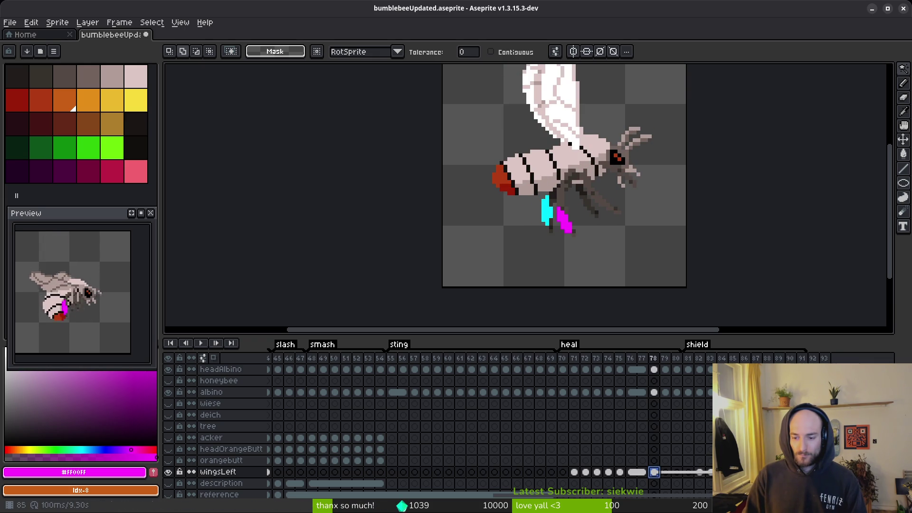
left_click(778, 471)
left_click(655, 472)
- Link the legs cels across frames 78–89
scroll(658, 428, "up", 5)
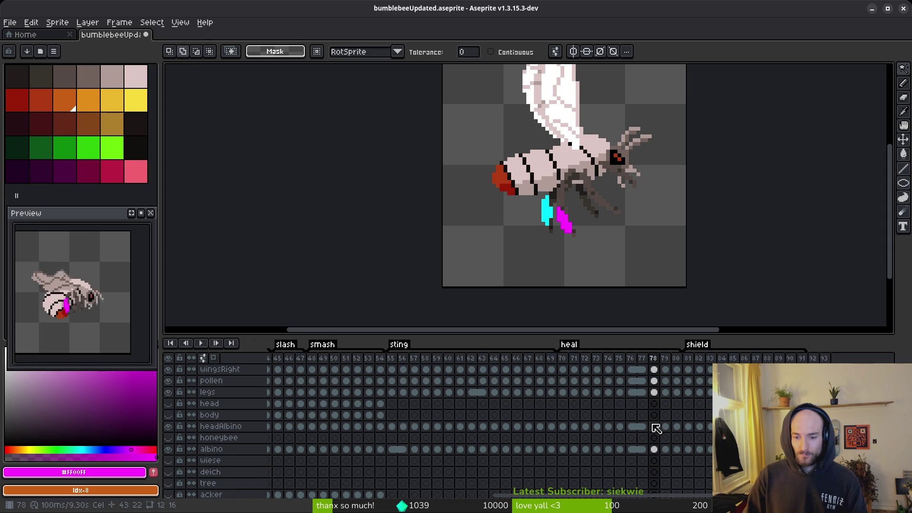
left_click(655, 392)
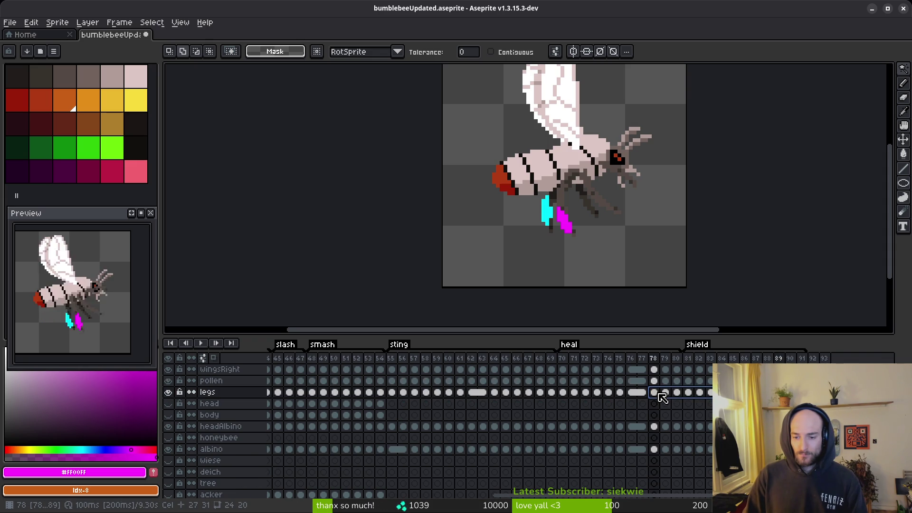
right_click(658, 394)
left_click(701, 437)
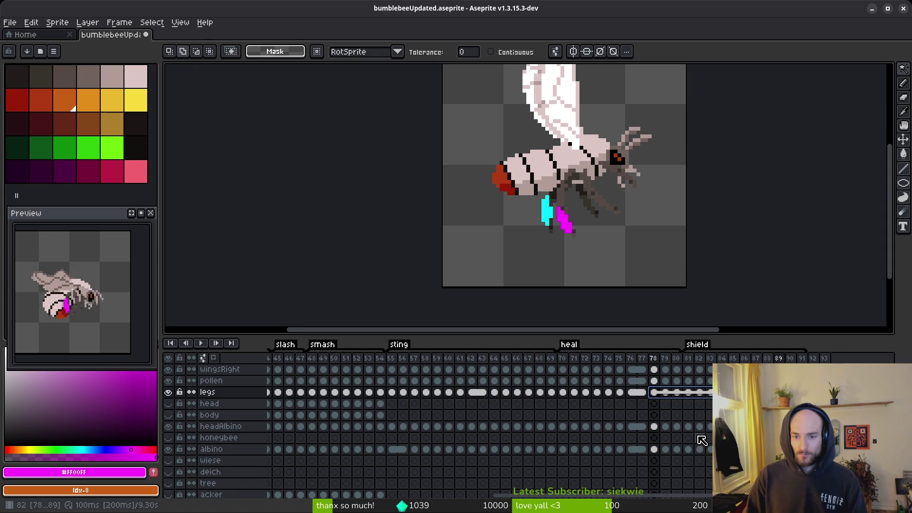
- Select frame 78–89 cels across the pollen, wingsRight, headAlbino and albino layers
left_click(655, 382)
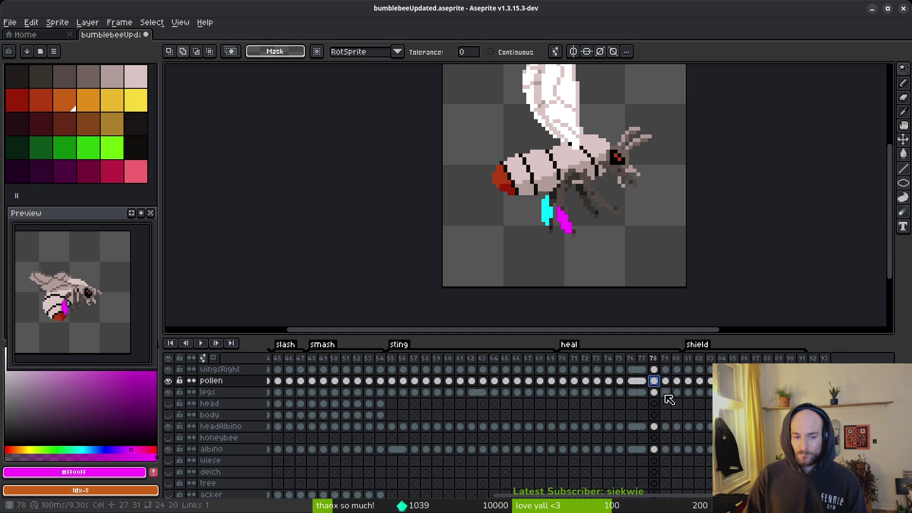
left_click(778, 380, "shift")
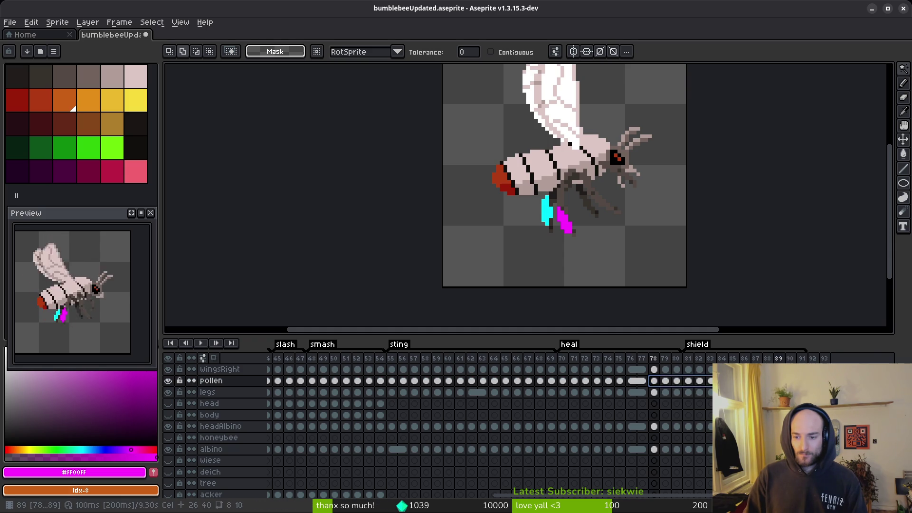
left_click(659, 373, "shift")
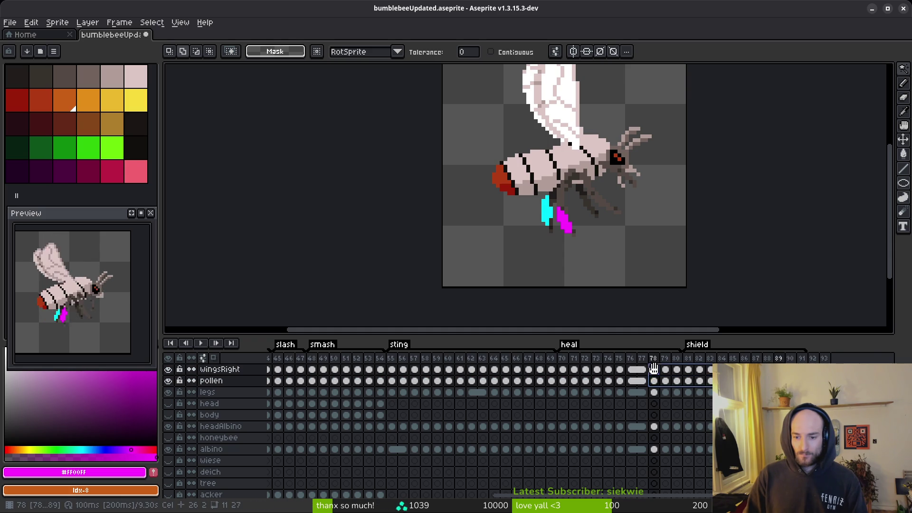
left_click(660, 427, "shift")
left_click(654, 448, "shift")
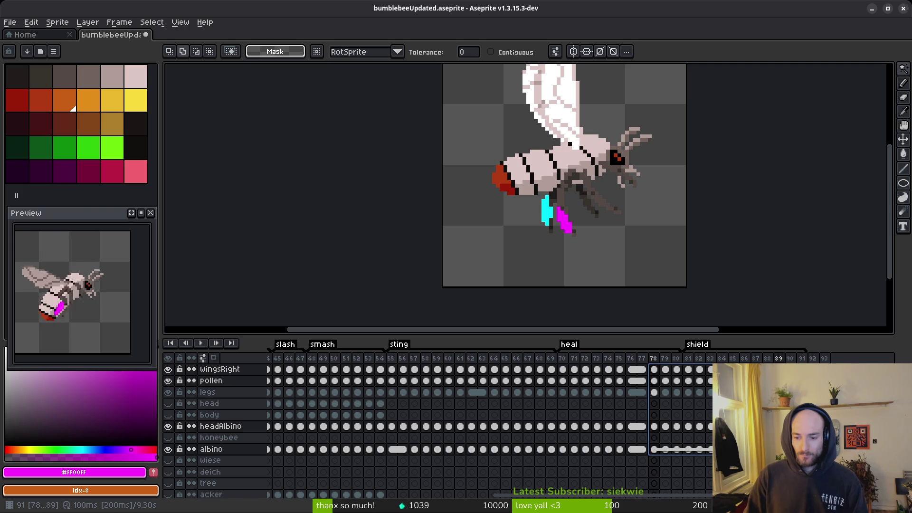
left_click(654, 427)
key("Up")
key("Up")
key("Up")
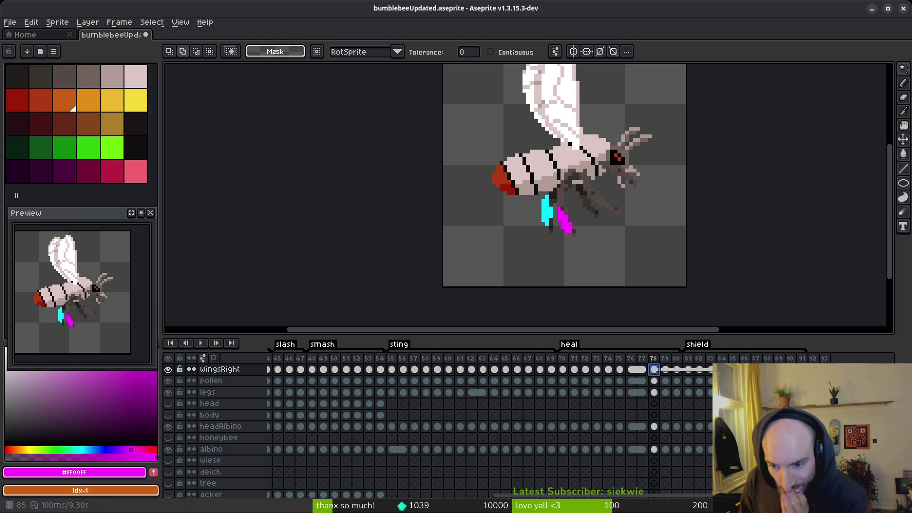
left_click(668, 369)
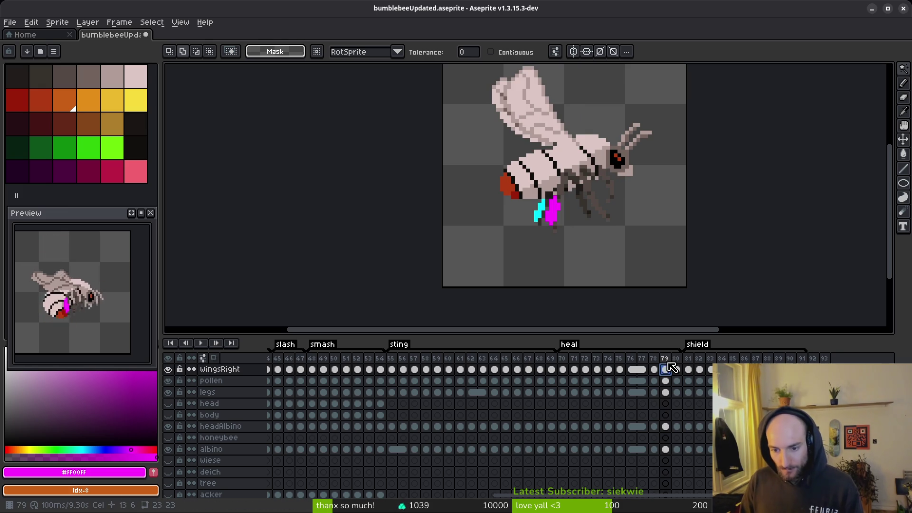
- Select frames 79–90 and bring up their frame options menu
left_click(665, 358)
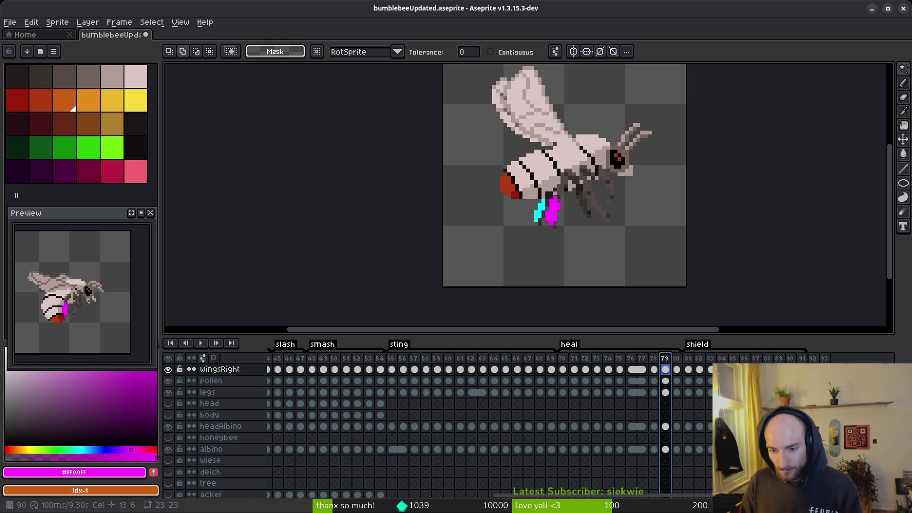
left_click(789, 358, "shift")
right_click(664, 360)
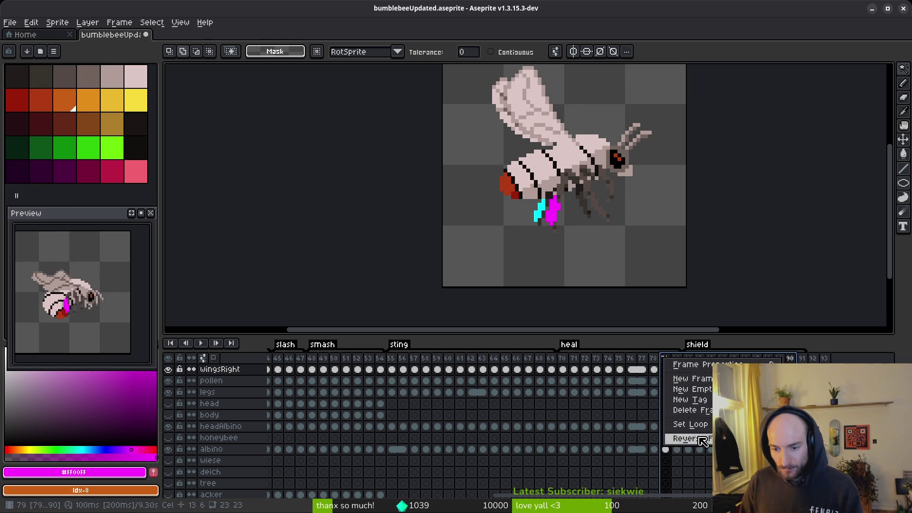